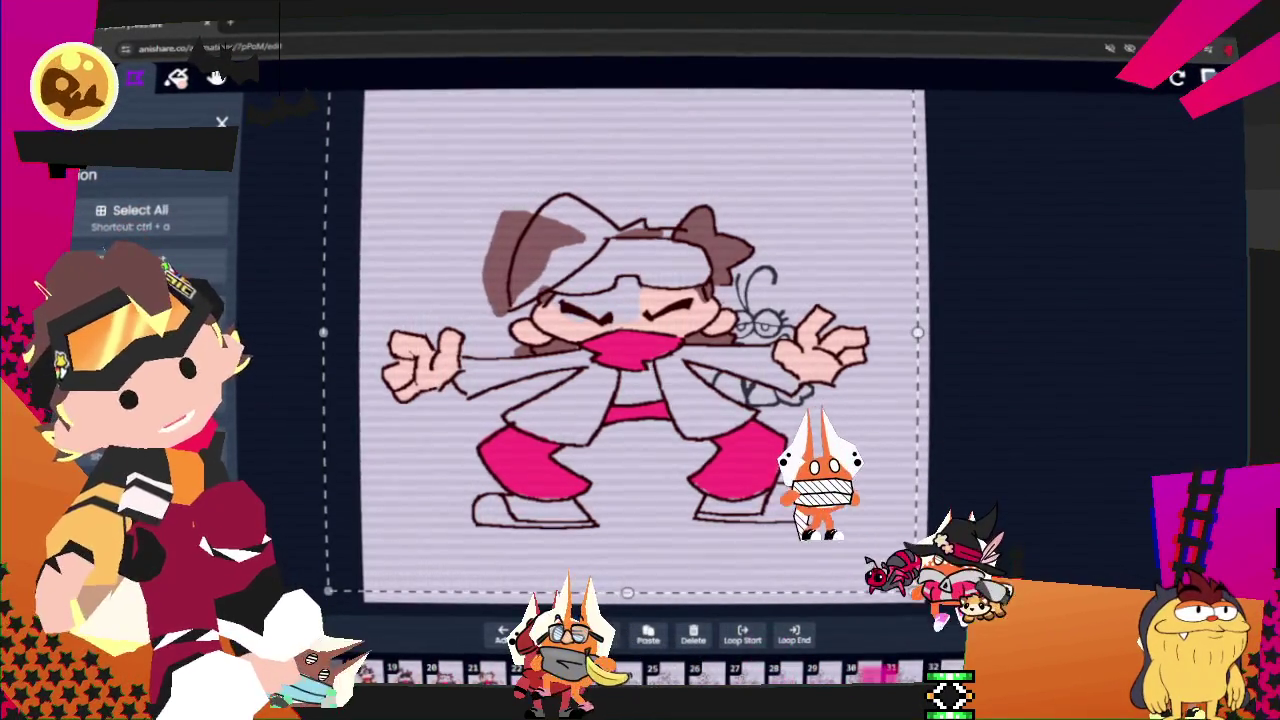
- Paste the pink, skin and brown colour fills onto the next frame and shift them left onto the line art
{"action": "left_click", "coordinate": [608, 668]}
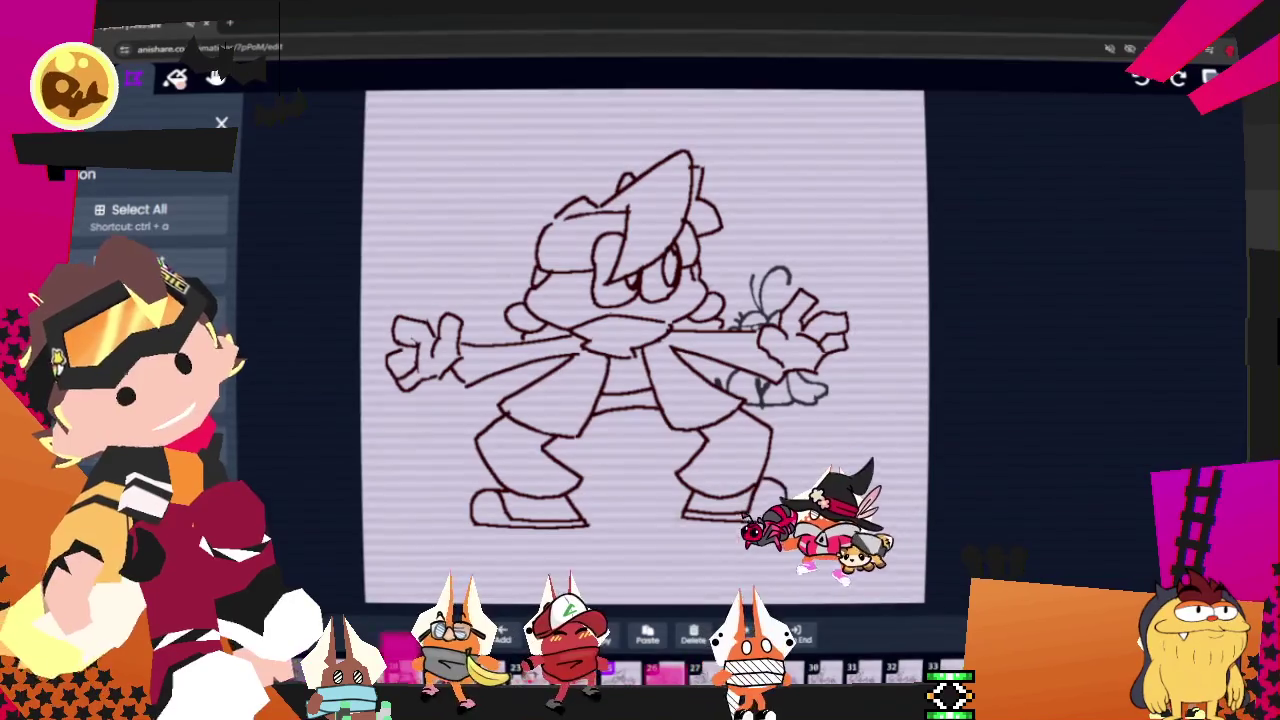
{"action": "left_click", "coordinate": [560, 668]}
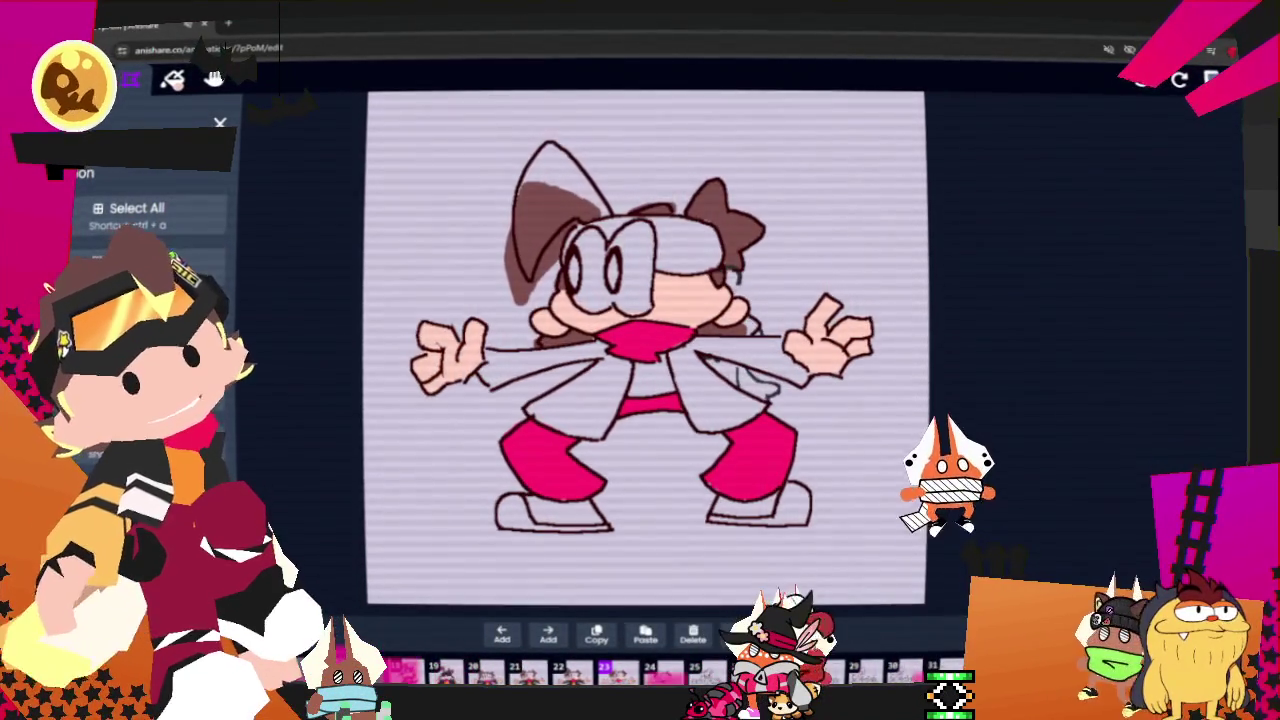
{"action": "key", "text": "Right"}
{"action": "key", "text": "Right"}
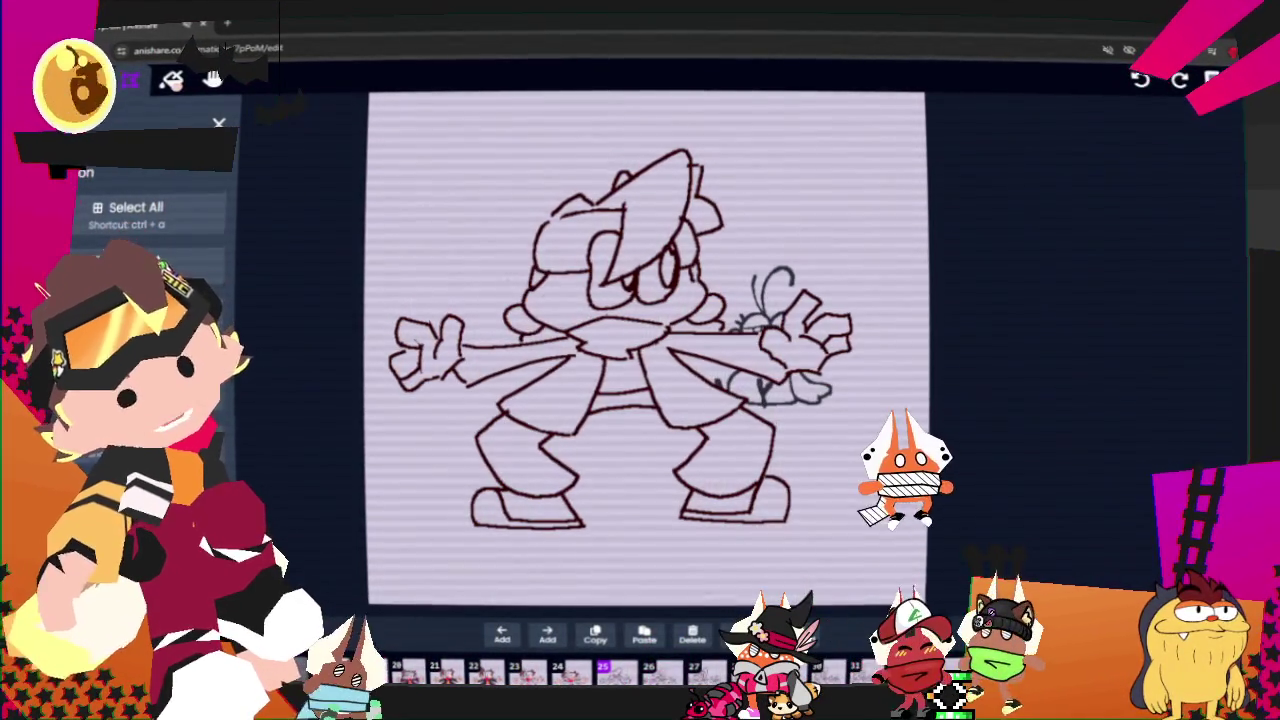
{"action": "key", "text": "ctrl+v"}
{"action": "left_click_drag", "start_coordinate": [776, 456], "coordinate": [742, 451]}
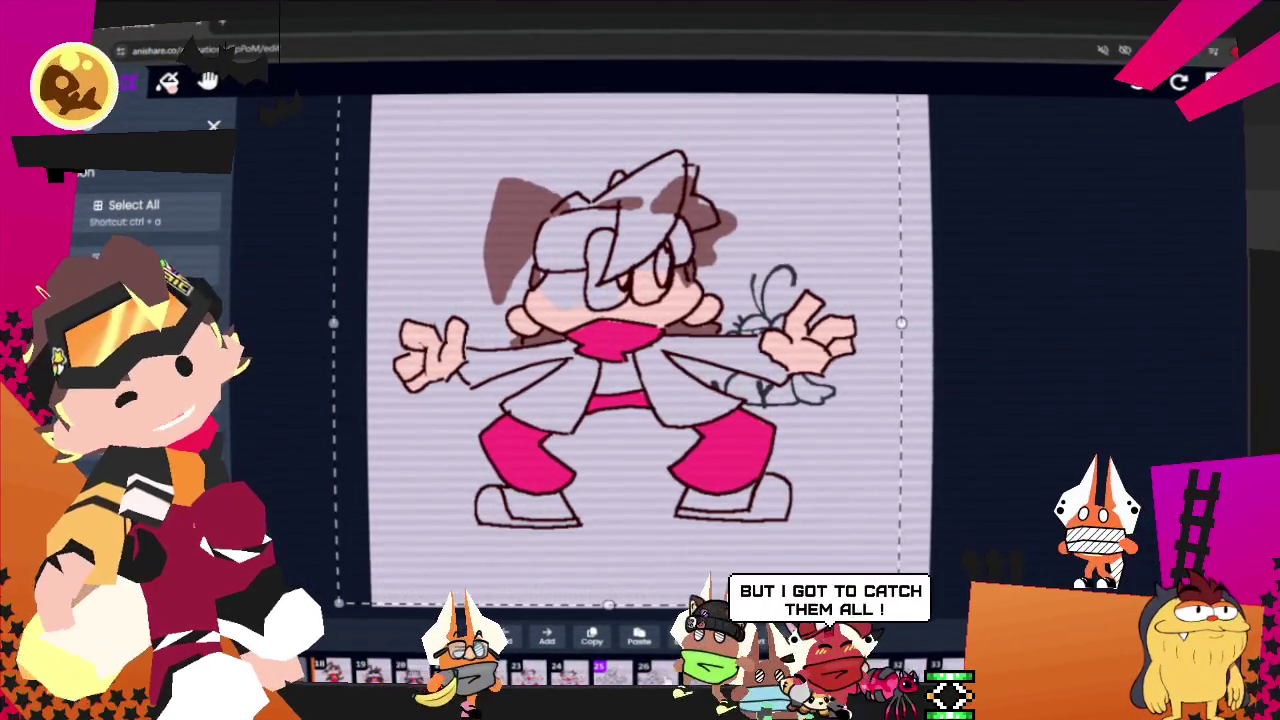
- Paste the same colour fills onto the following frame and line them up with its sketch
{"action": "key", "text": "Right"}
{"action": "key", "text": "ctrl+v"}
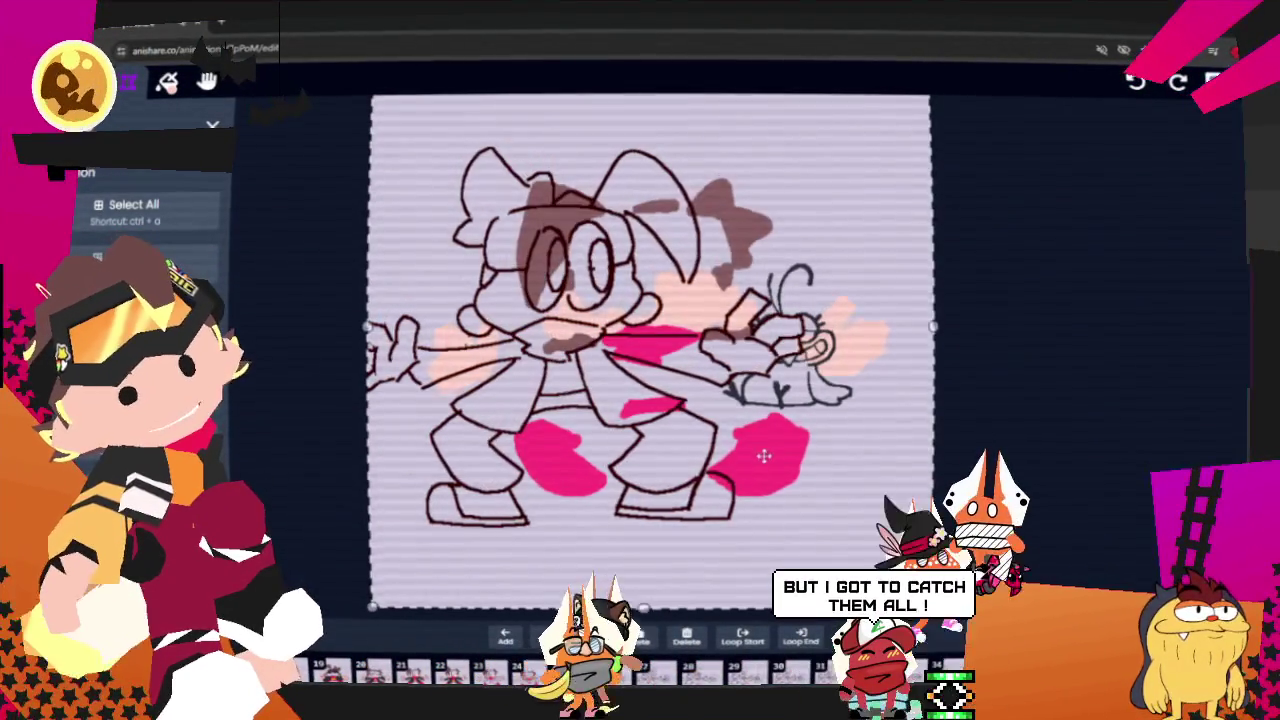
{"action": "left_click_drag", "start_coordinate": [766, 451], "coordinate": [666, 452]}
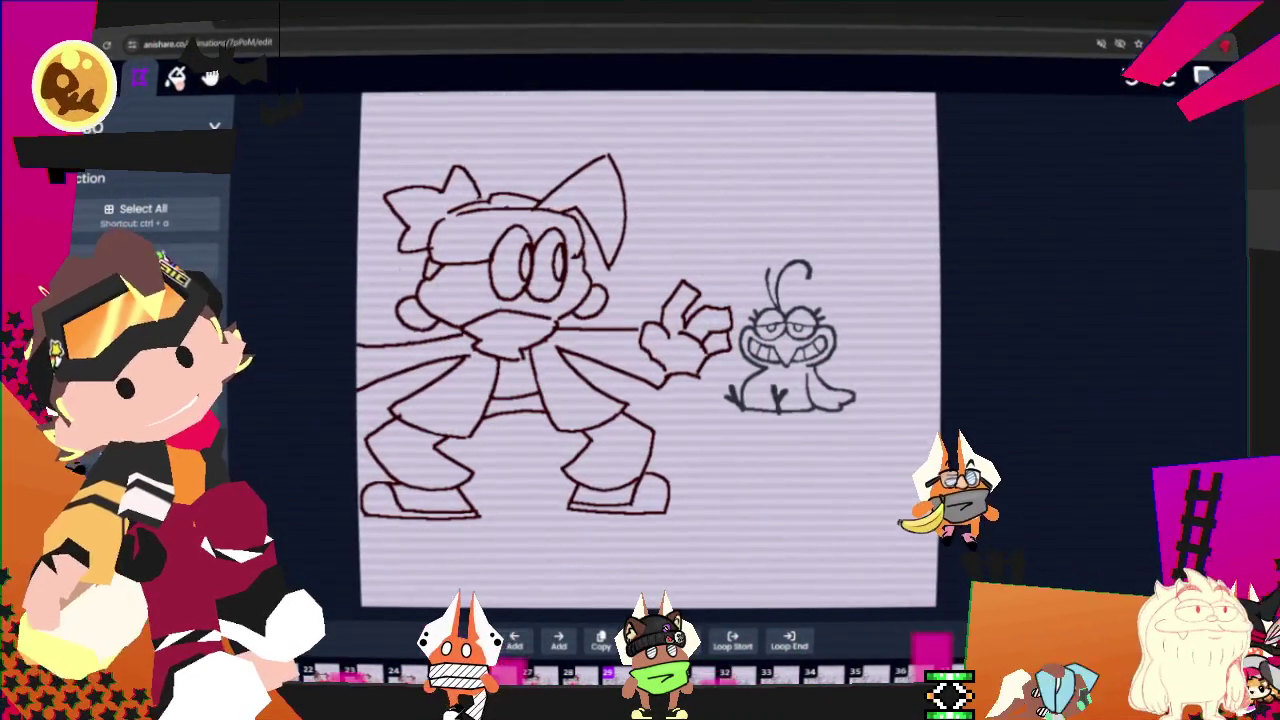
- Paste the girl's colour fills onto the frog frame, slide them left into place, and deselect
{"action": "key", "text": "ctrl+v"}
{"action": "left_click_drag", "start_coordinate": [770, 444], "coordinate": [618, 444]}
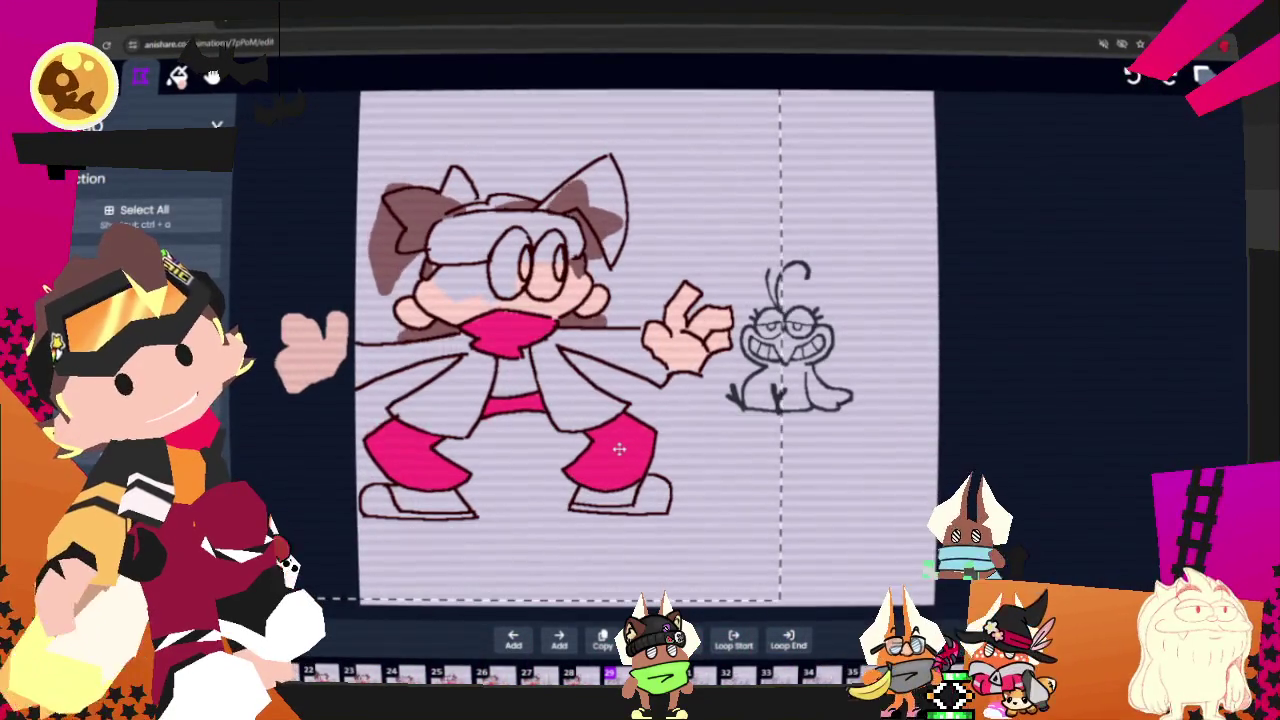
{"action": "left_click", "coordinate": [1096, 439]}
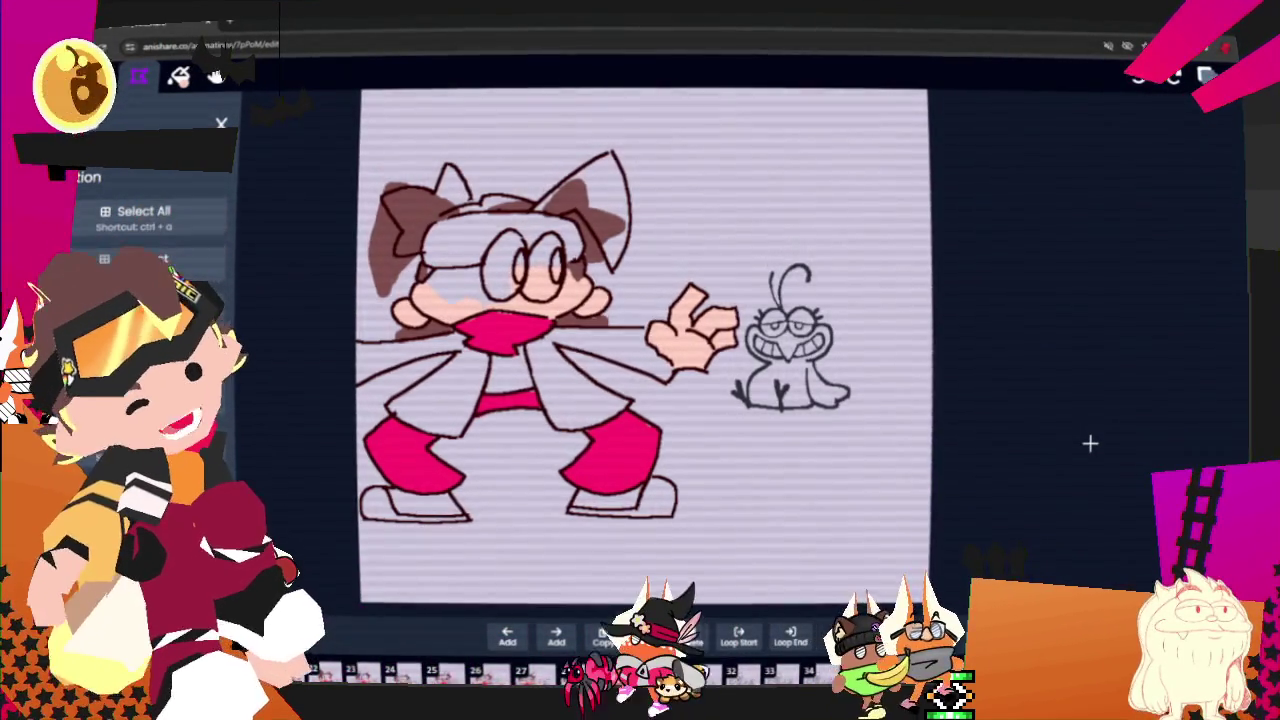
{"action": "key", "text": "Right"}
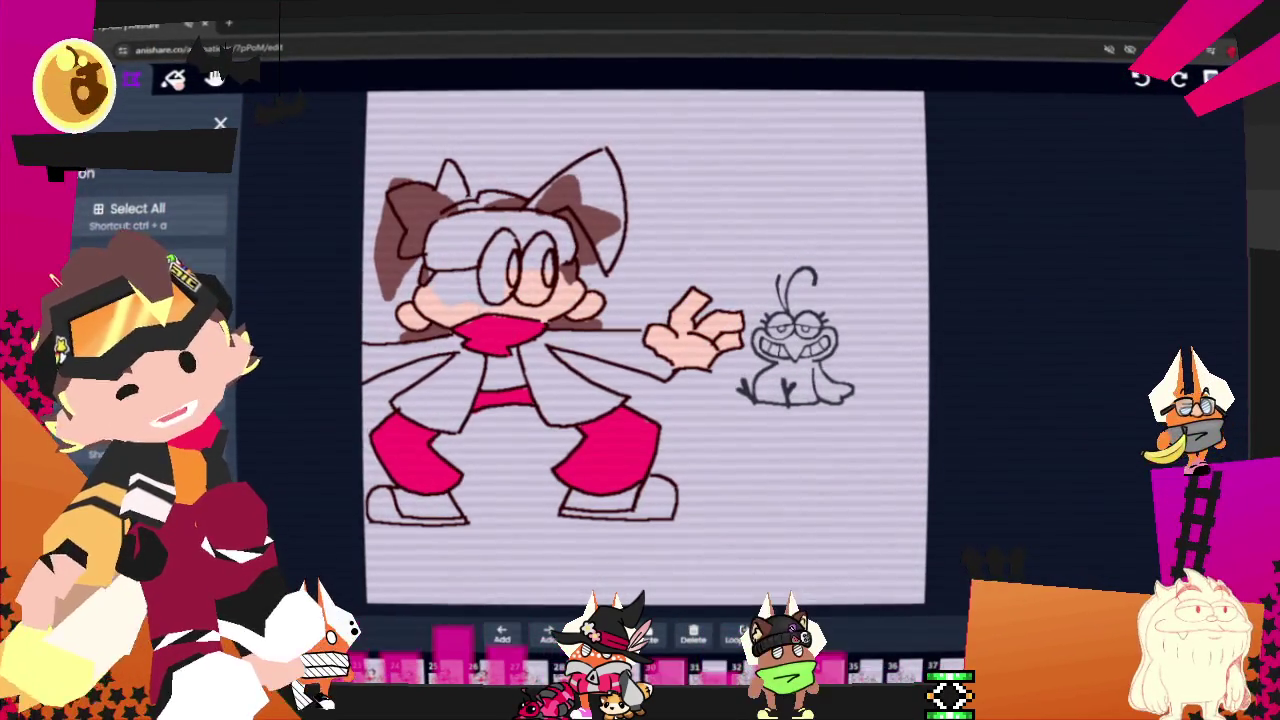
{"action": "scroll", "coordinate": [421, 185], "scroll_direction": "up", "scroll_amount": 3}
- Zoom in, erase the stray brown stroke beside the girl's face, and extend brown toward the ear tip
{"action": "scroll", "coordinate": [430, 192], "scroll_direction": "up", "scroll_amount": 2}
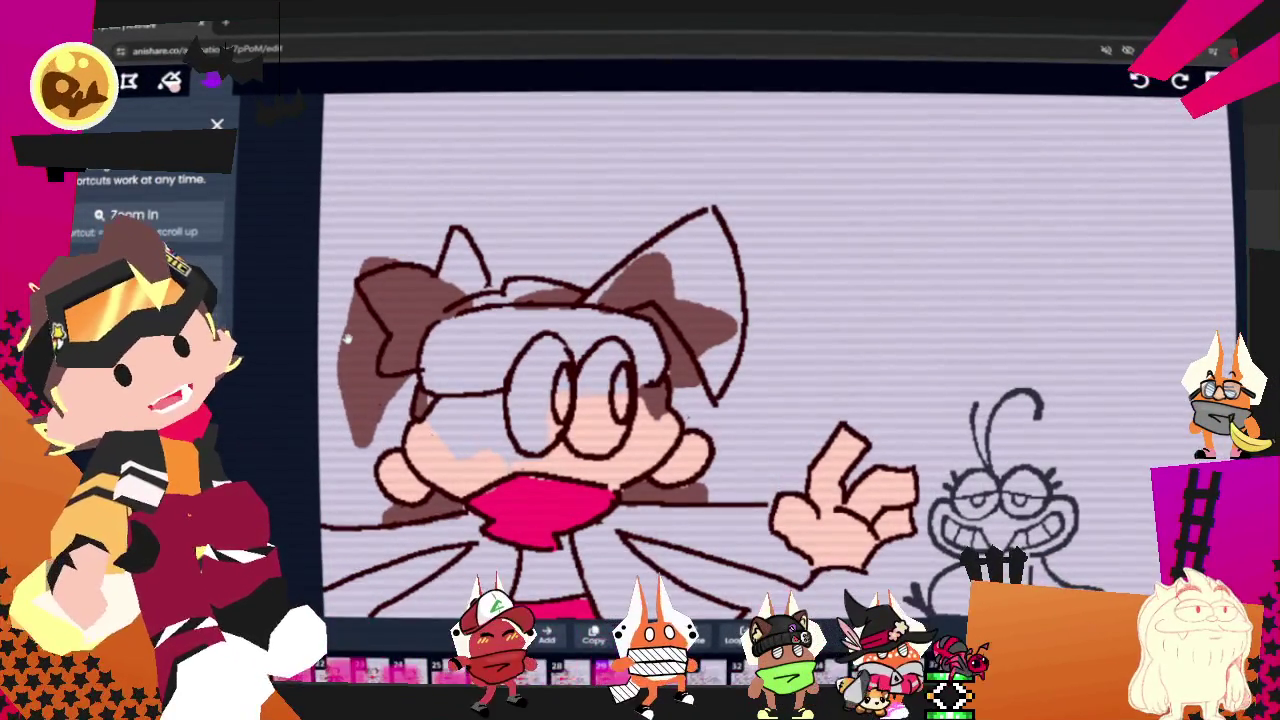
{"action": "key", "text": "w"}
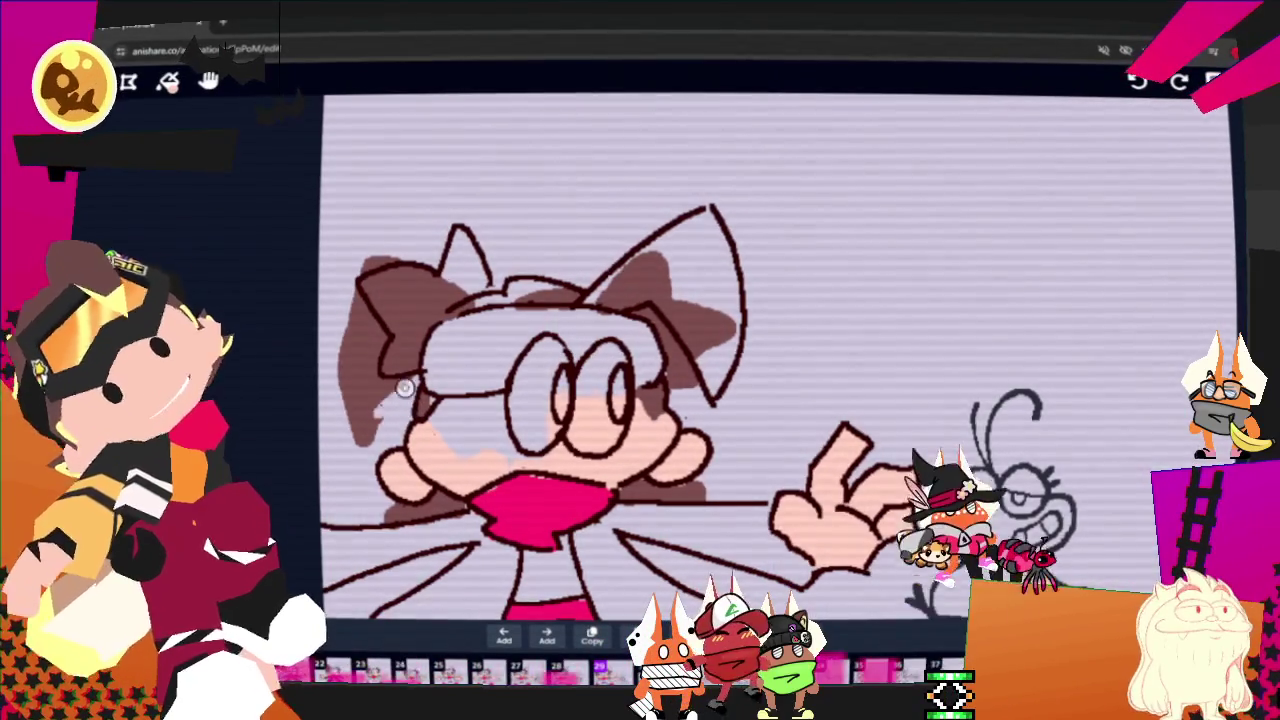
{"action": "key", "text": "w"}
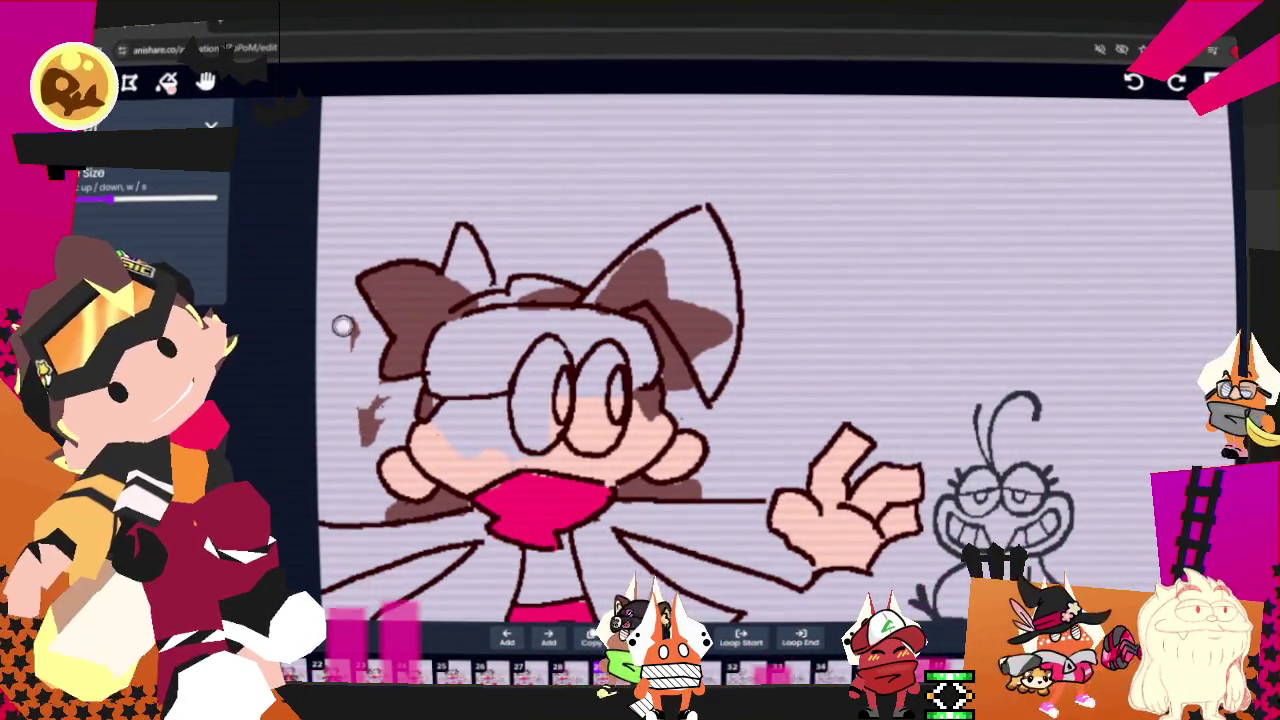
{"action": "left_click_drag", "start_coordinate": [337, 334], "coordinate": [360, 443]}
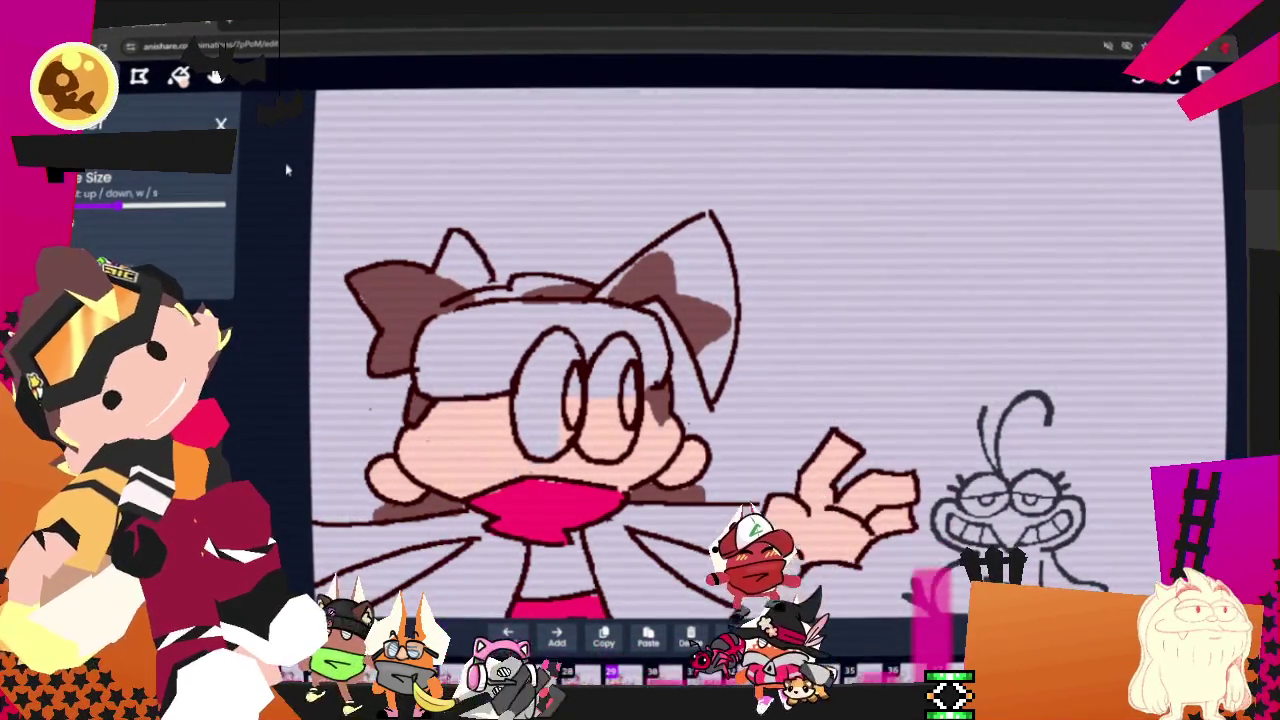
{"action": "key", "text": "w"}
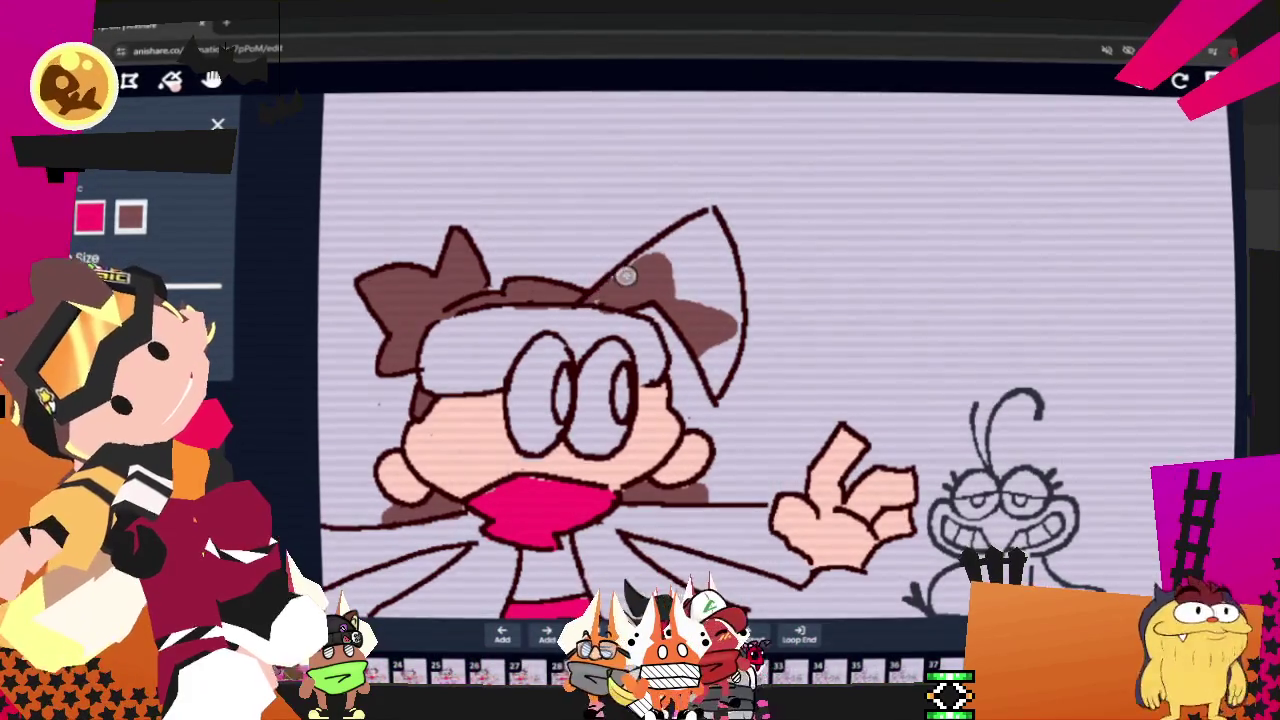
{"action": "left_click_drag", "start_coordinate": [628, 275], "coordinate": [720, 240]}
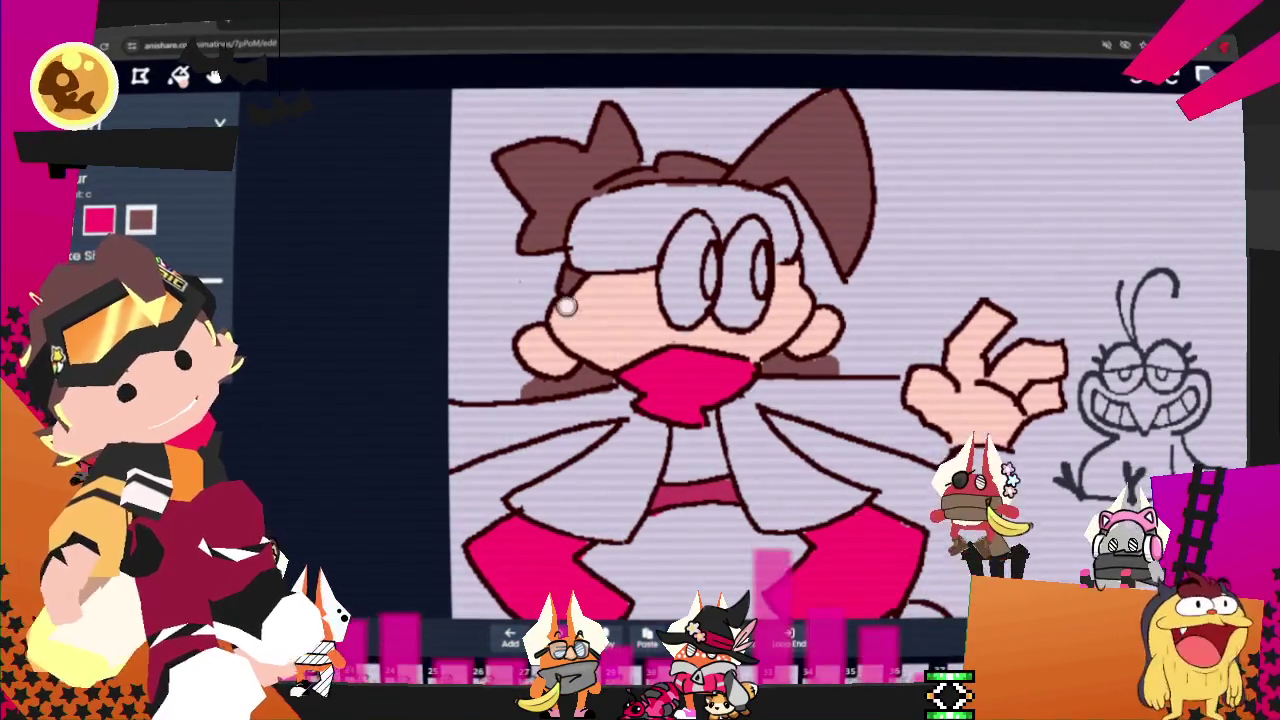
- Pan the canvas down to bring the girl's legs into view
{"action": "left_click_drag", "start_coordinate": [587, 311], "coordinate": [497, 215]}
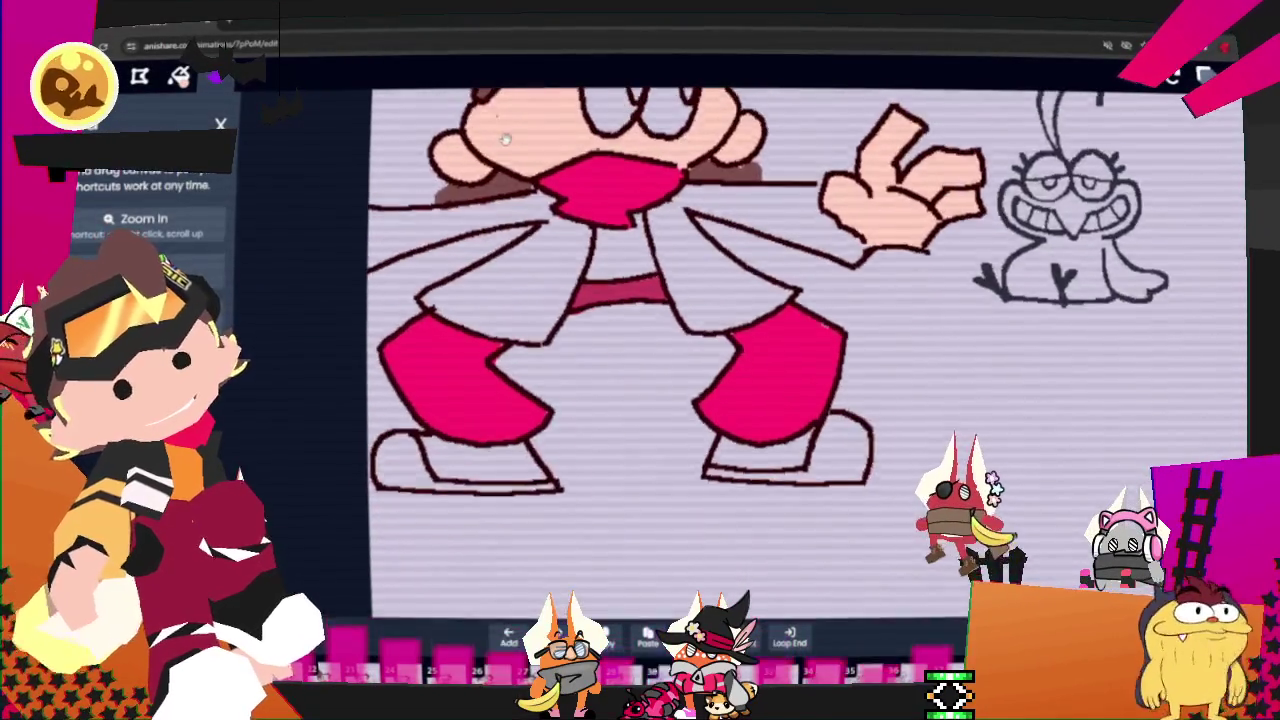
- Repaint both of the girl's pant legs dark magenta, undoing one bad stroke on the left leg
{"action": "key", "text": "b"}
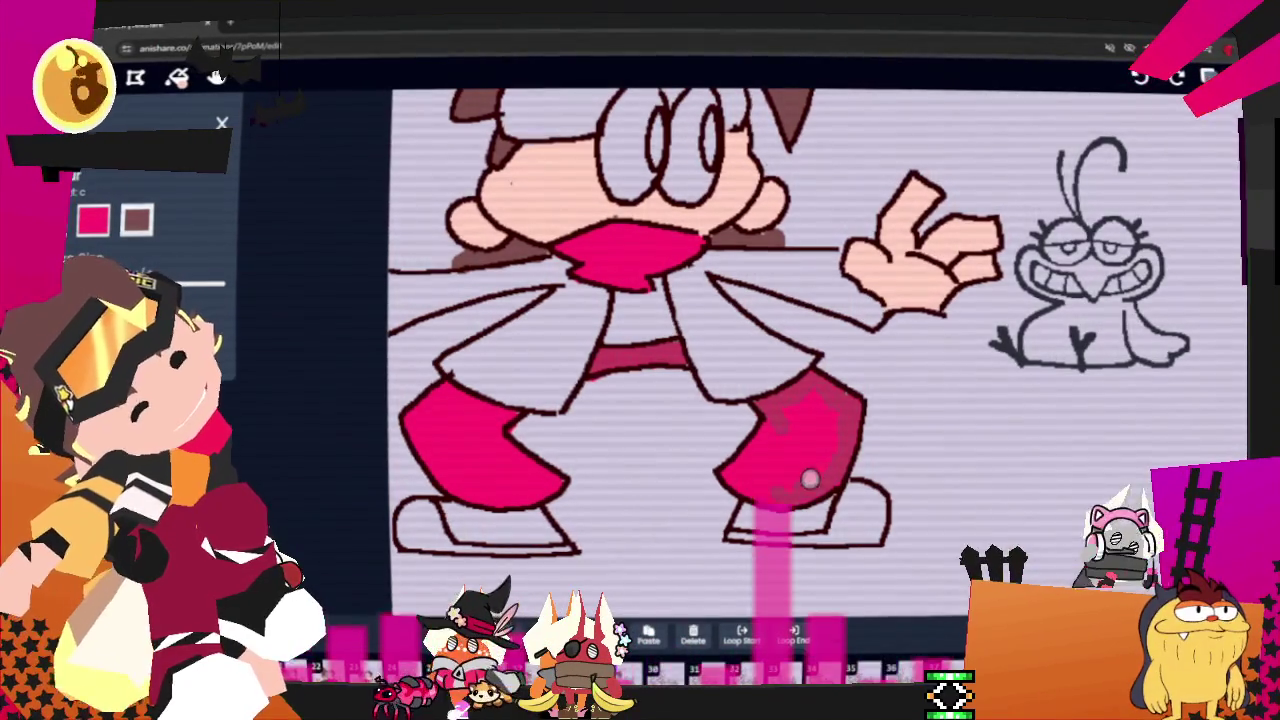
{"action": "left_click_drag", "start_coordinate": [783, 413], "coordinate": [768, 482]}
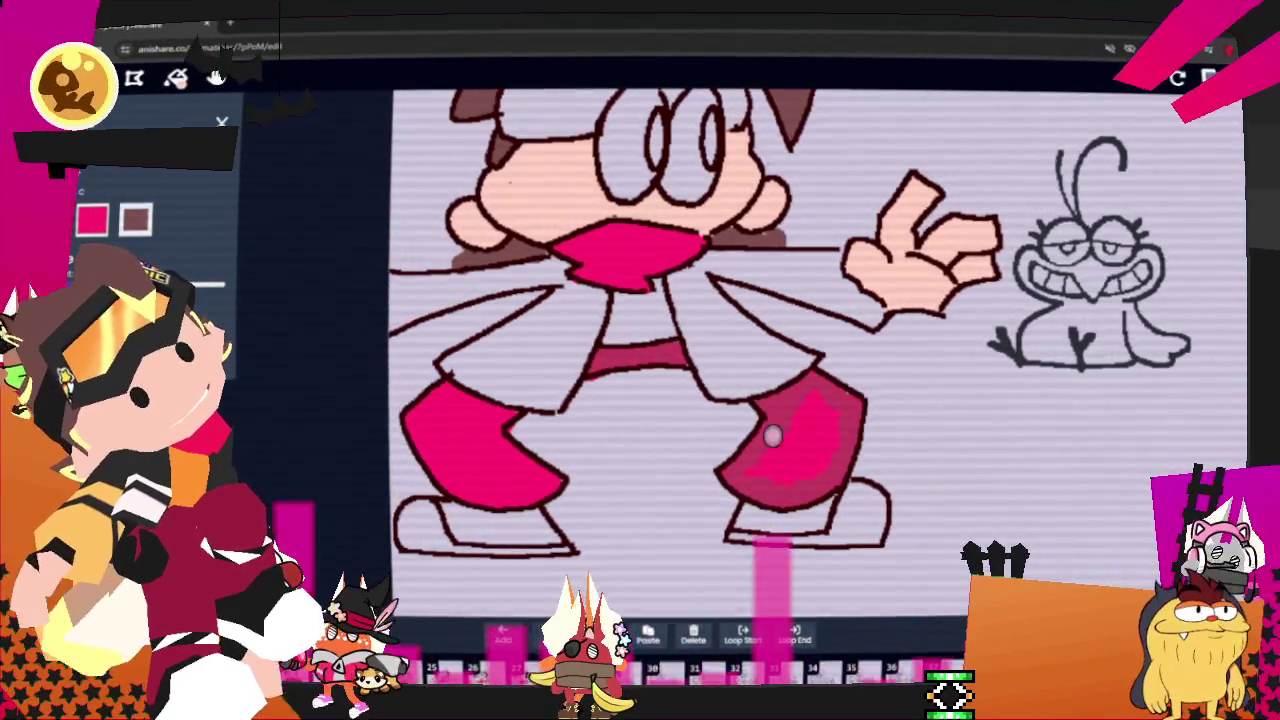
{"action": "left_click_drag", "start_coordinate": [840, 426], "coordinate": [797, 446]}
{"action": "left_click_drag", "start_coordinate": [503, 421], "coordinate": [520, 450]}
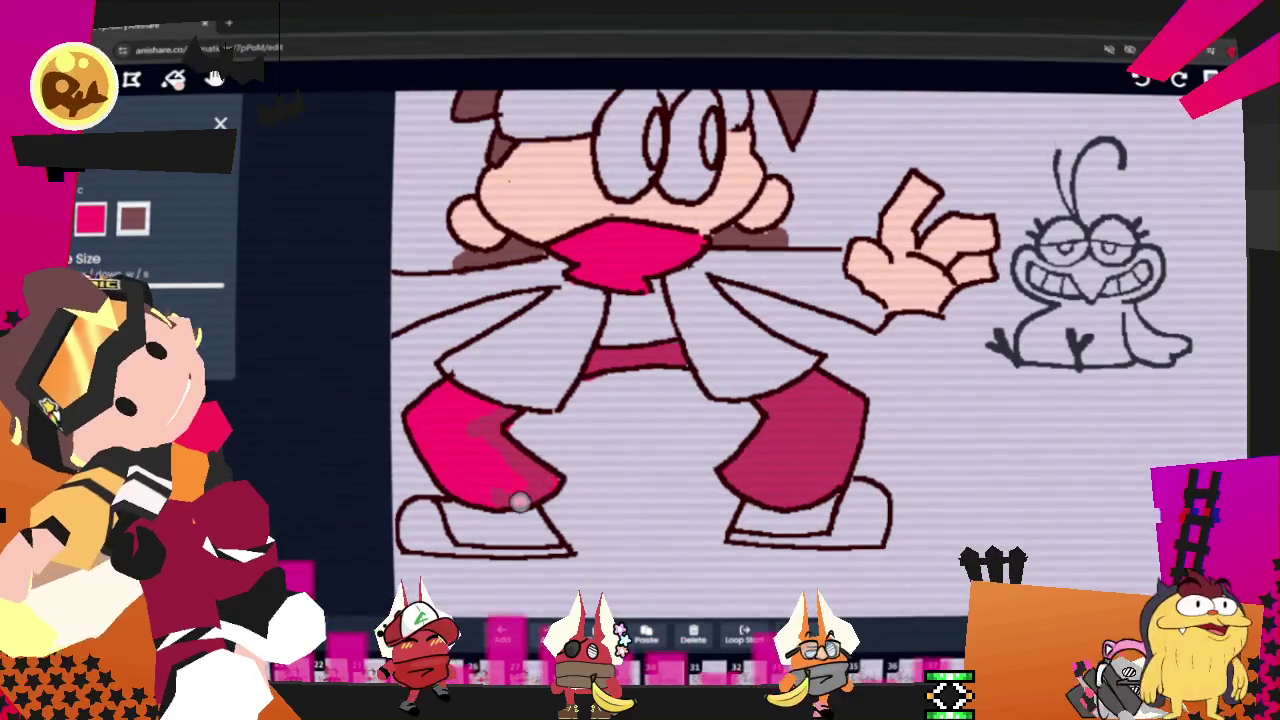
{"action": "left_click_drag", "start_coordinate": [457, 483], "coordinate": [481, 403]}
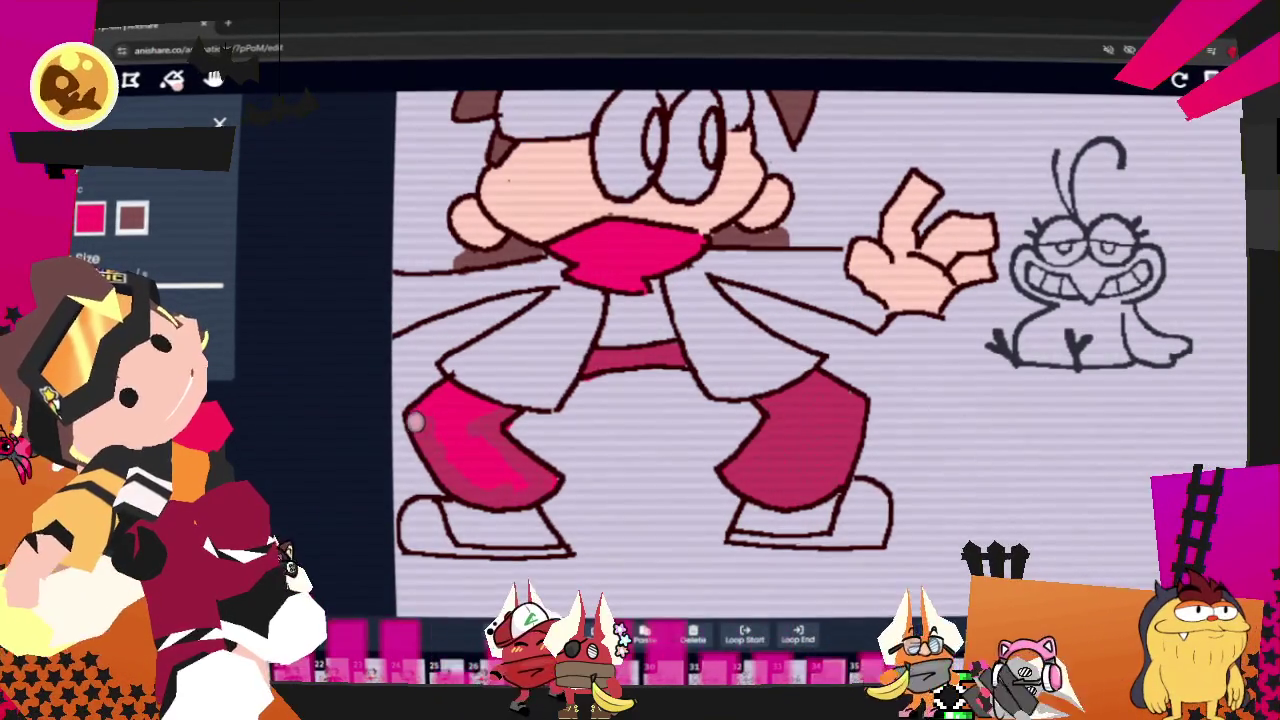
{"action": "key", "text": "ctrl+z"}
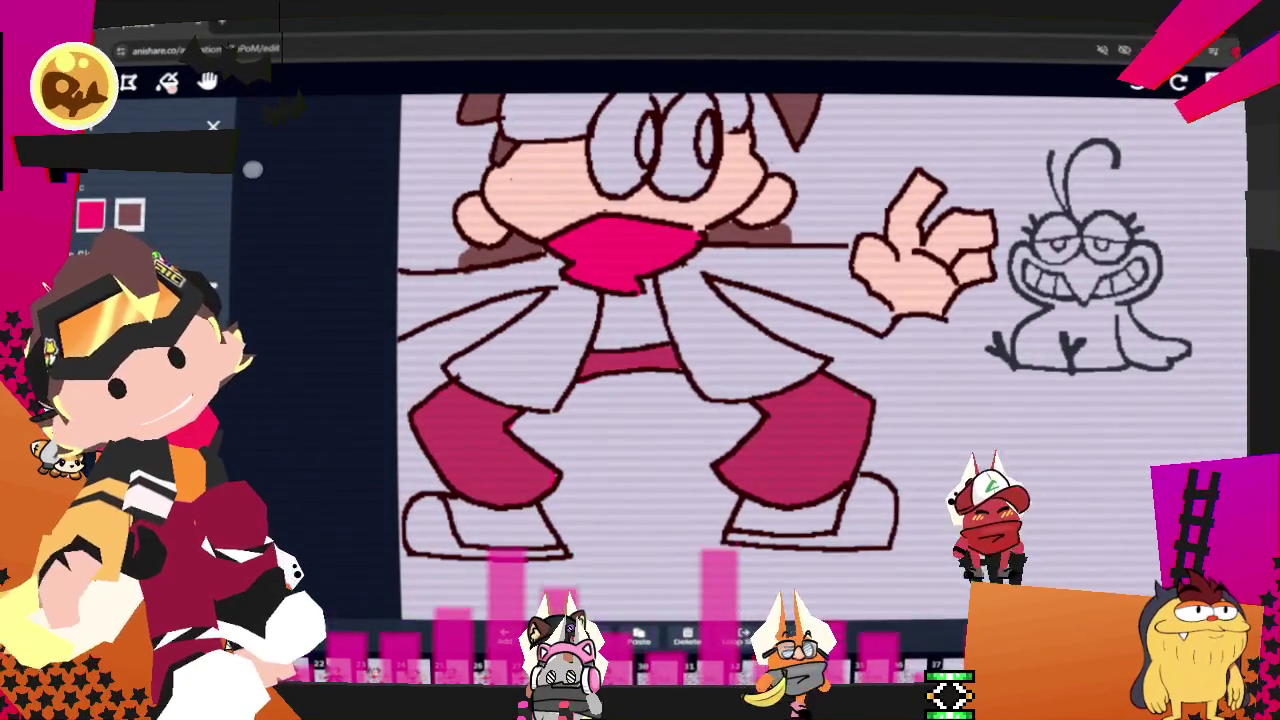
{"action": "scroll", "coordinate": [511, 177], "scroll_direction": "down", "scroll_amount": 5}
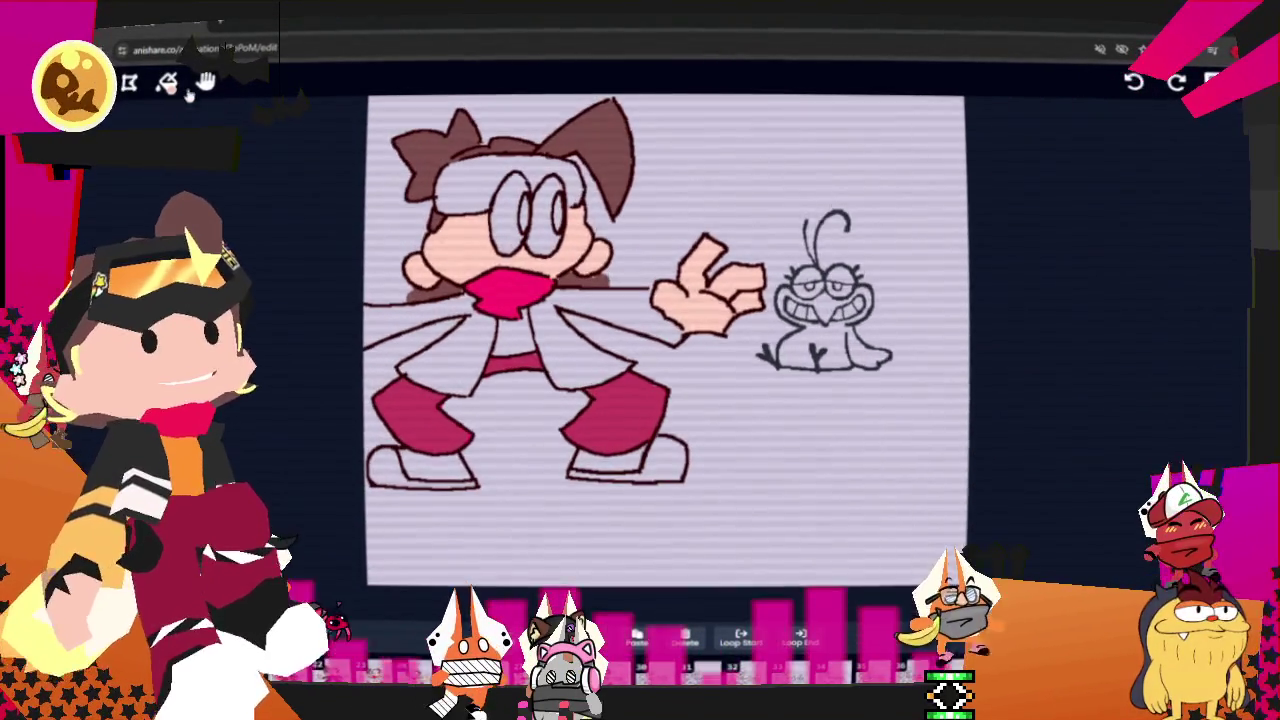
- Zoom out to show the whole frame with the girl and frog, and adjust the brush size
{"action": "scroll", "coordinate": [362, 246], "scroll_direction": "up", "scroll_amount": 1}
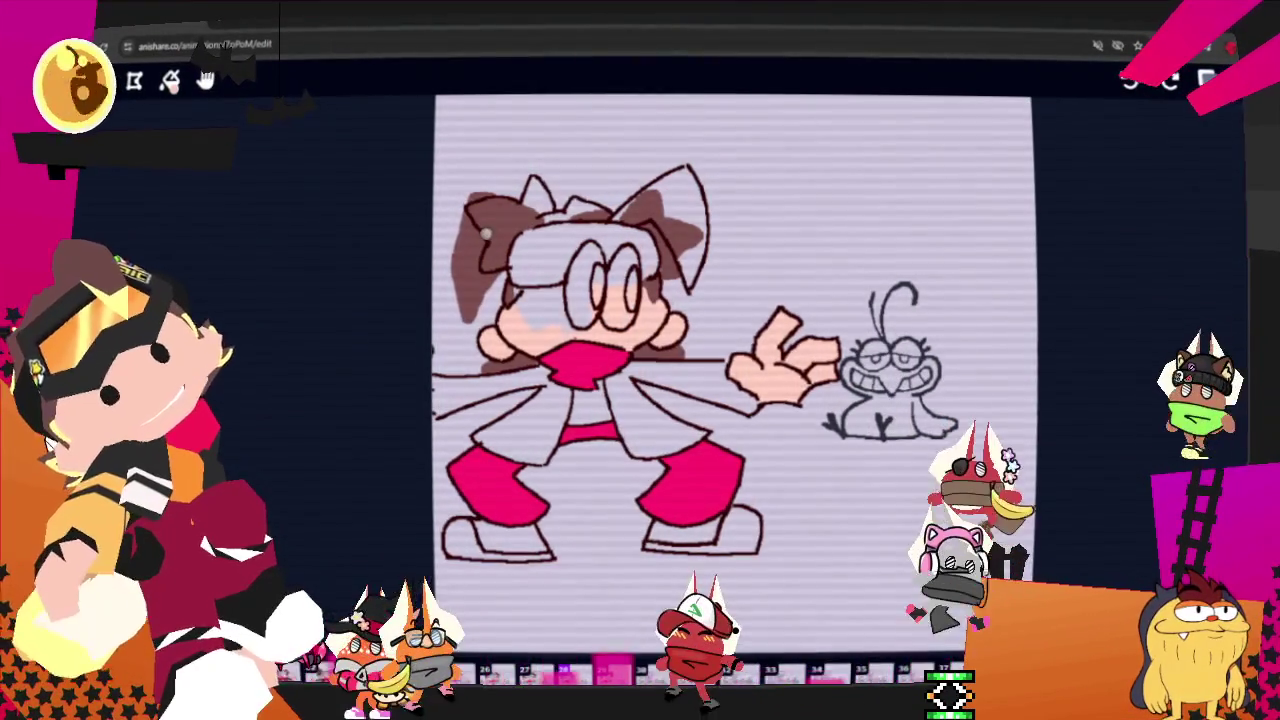
{"action": "key", "text": "w"}
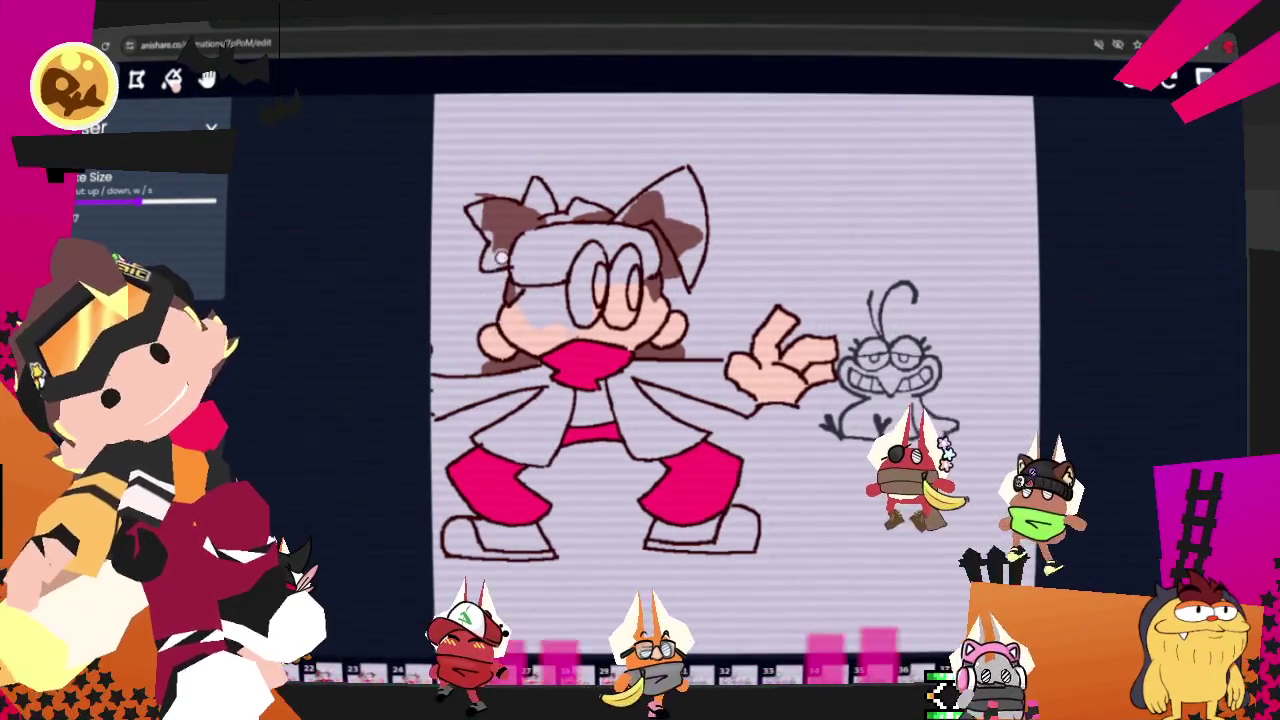
- Erase stray hair shading, darken the left pant leg, and brown the white highlight in the cat ear
{"action": "left_click_drag", "start_coordinate": [498, 283], "coordinate": [494, 232]}
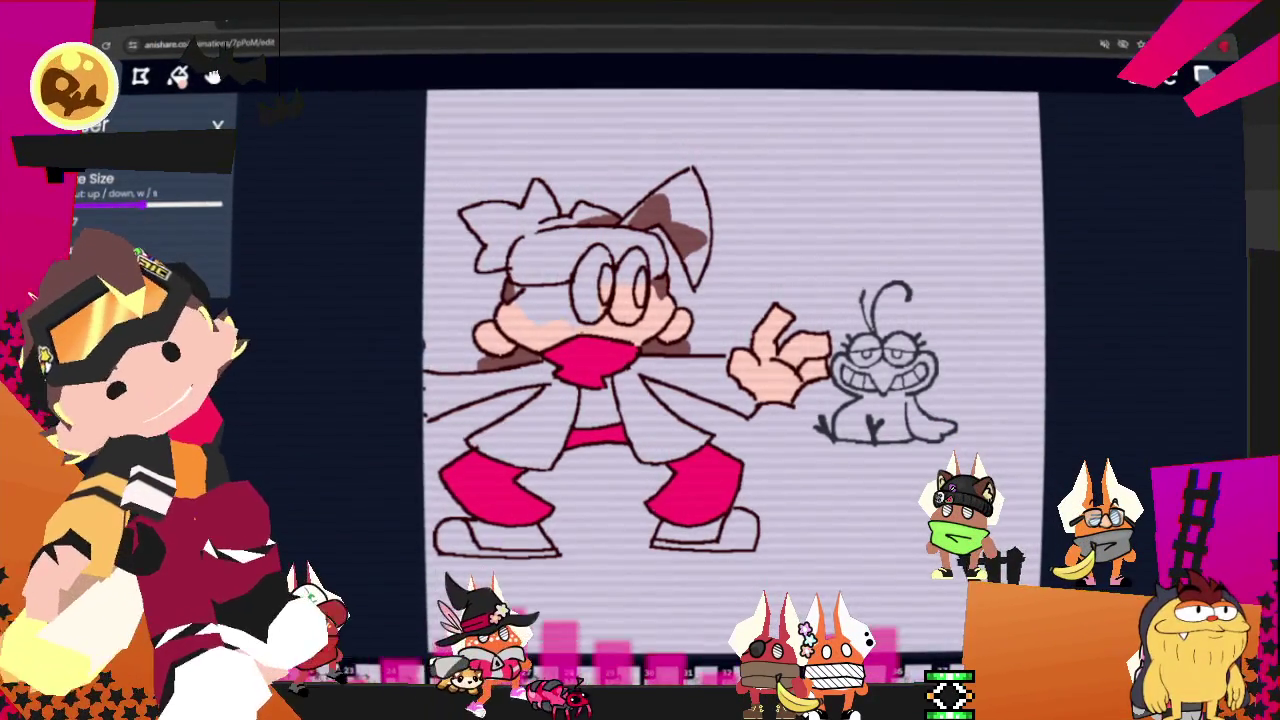
{"action": "scroll", "coordinate": [150, 200], "scroll_direction": "up", "scroll_amount": 2}
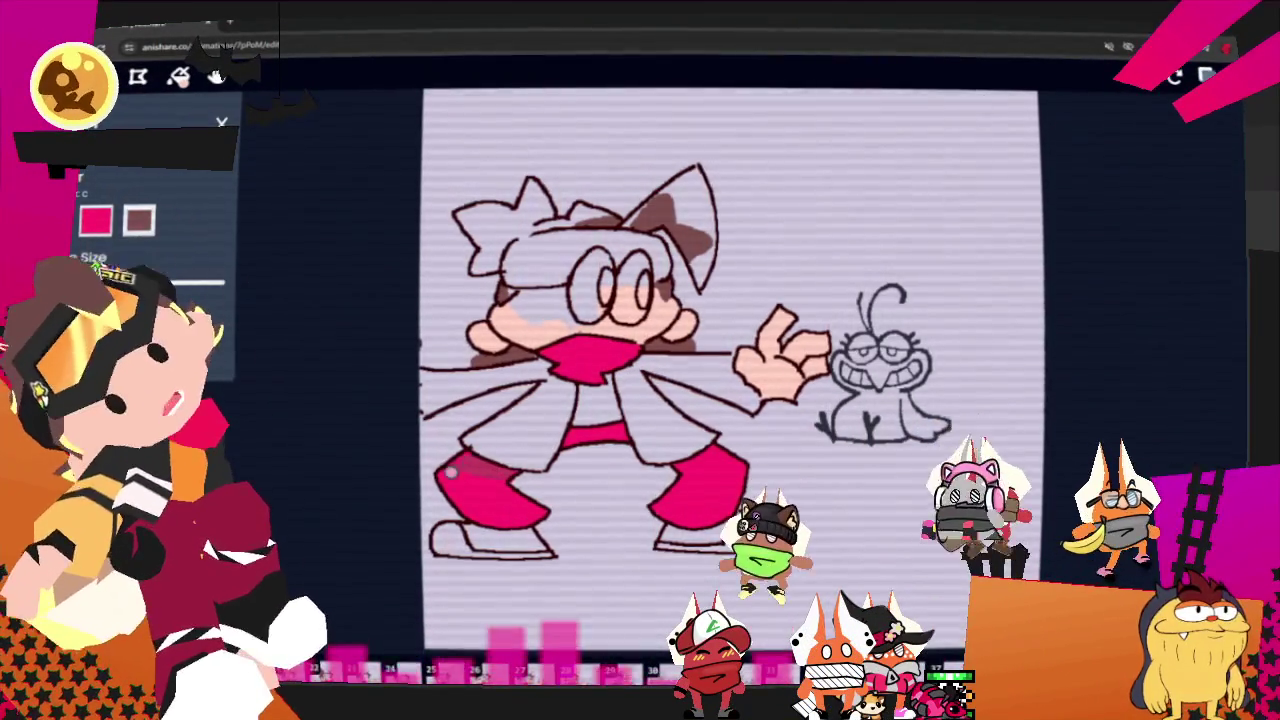
{"action": "mouse_move", "coordinate": [452, 470]}
{"action": "left_mouse_down"}
{"action": "mouse_move", "coordinate": [533, 516]}
{"action": "mouse_move", "coordinate": [457, 477]}
{"action": "left_mouse_up"}
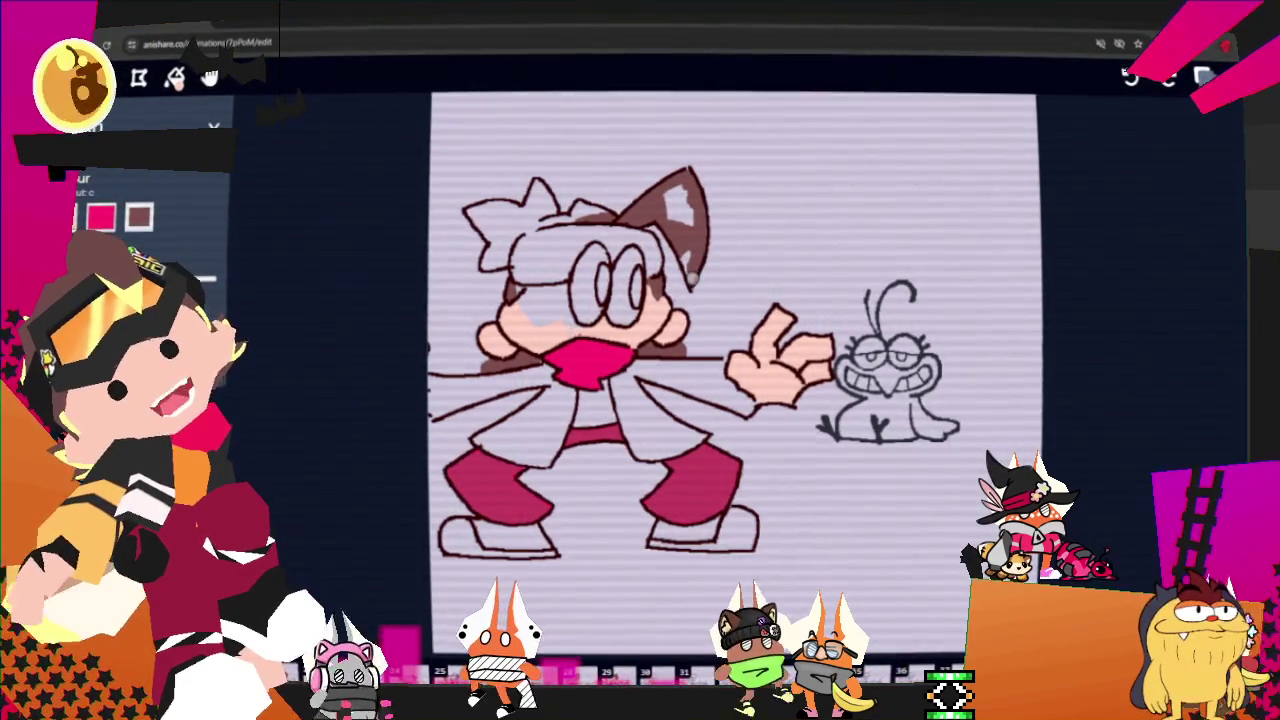
{"action": "left_click_drag", "start_coordinate": [686, 259], "coordinate": [680, 237]}
- Paint brown over the last white specks in the cat ear and the gap at the hair's top-left
{"action": "left_click_drag", "start_coordinate": [674, 184], "coordinate": [681, 209]}
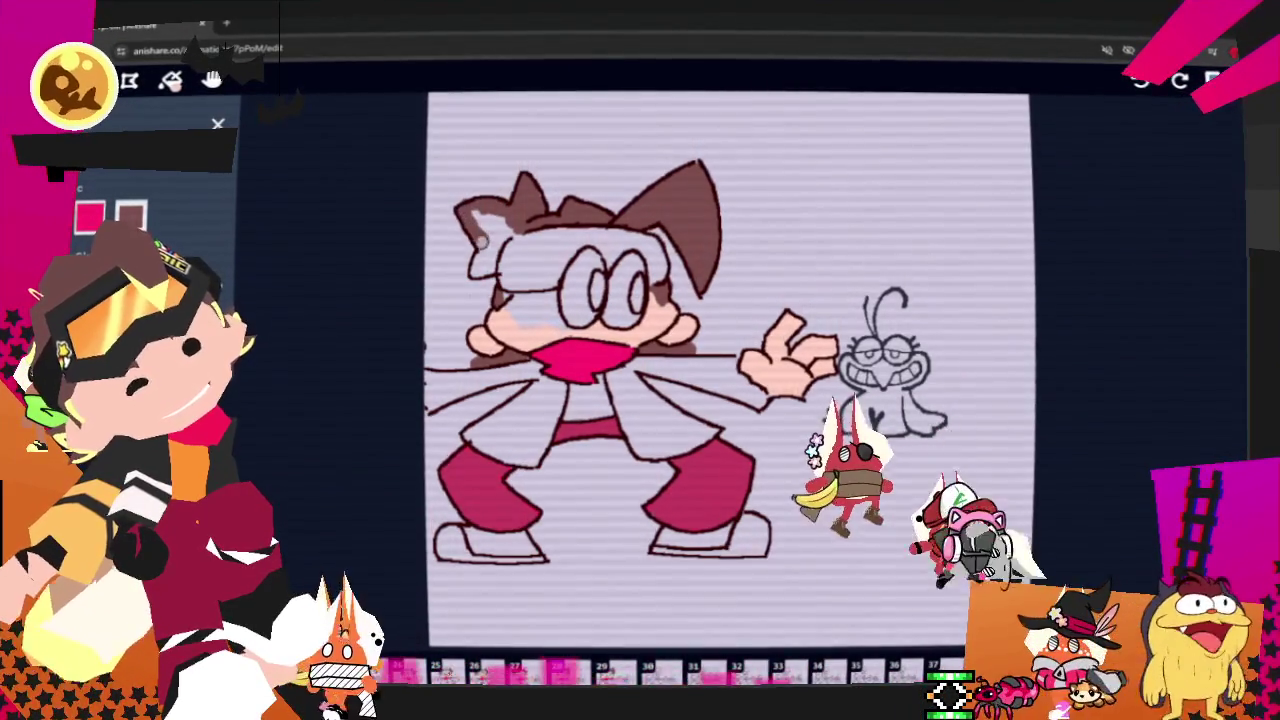
{"action": "mouse_move", "coordinate": [488, 228]}
{"action": "left_mouse_down"}
{"action": "mouse_move", "coordinate": [466, 210]}
{"action": "mouse_move", "coordinate": [487, 268]}
{"action": "left_mouse_up"}
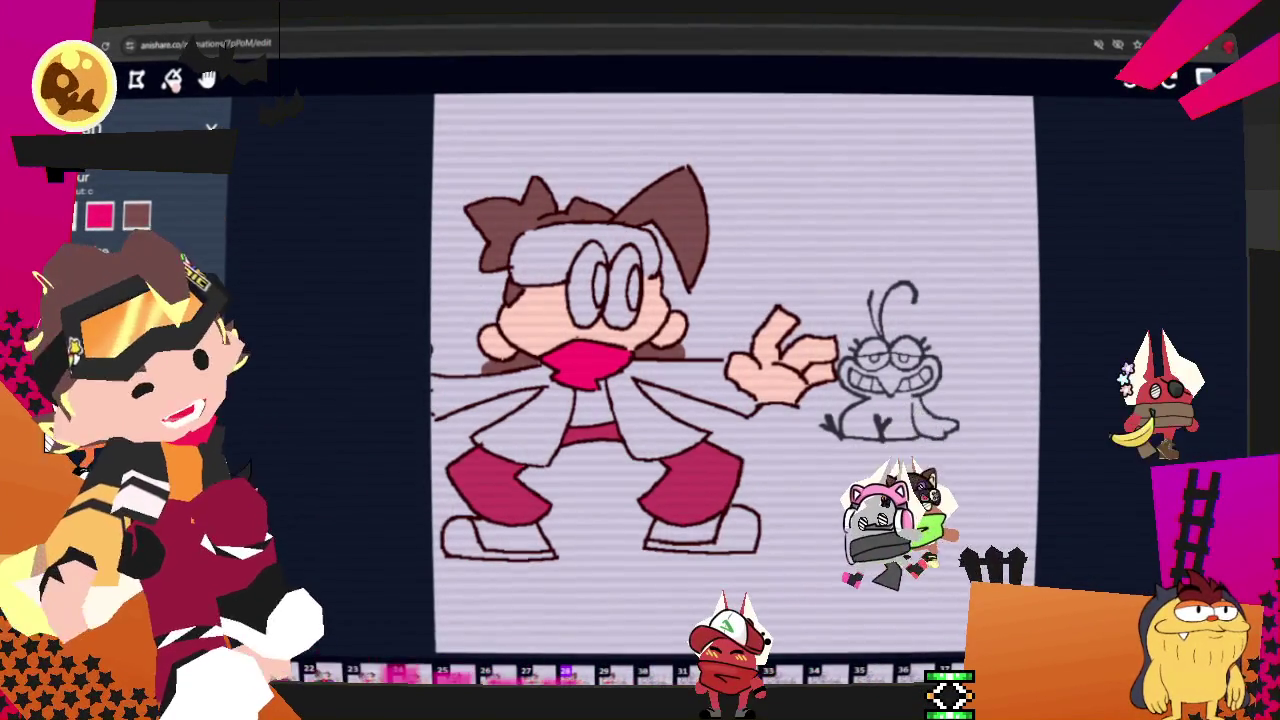
- On the previous frame, erase stray brown along the hair's left edge and top-left patches
{"action": "key", "text": "Left"}
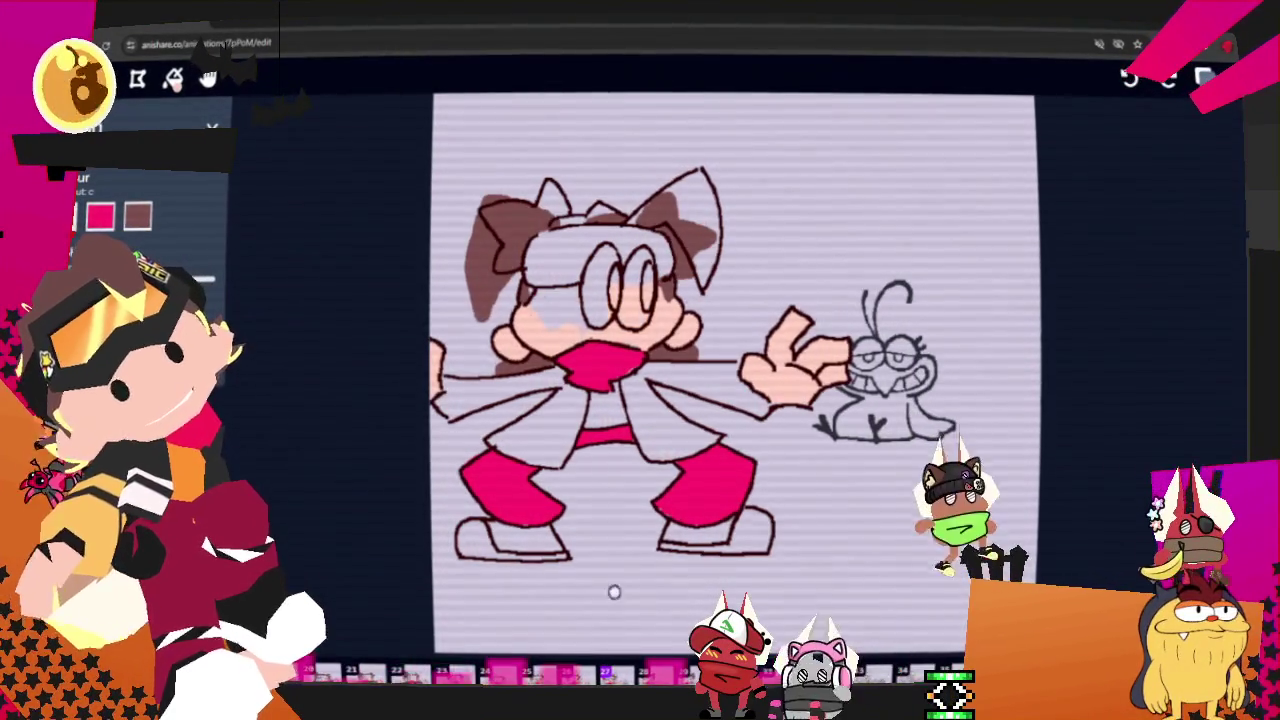
{"action": "key", "text": "w"}
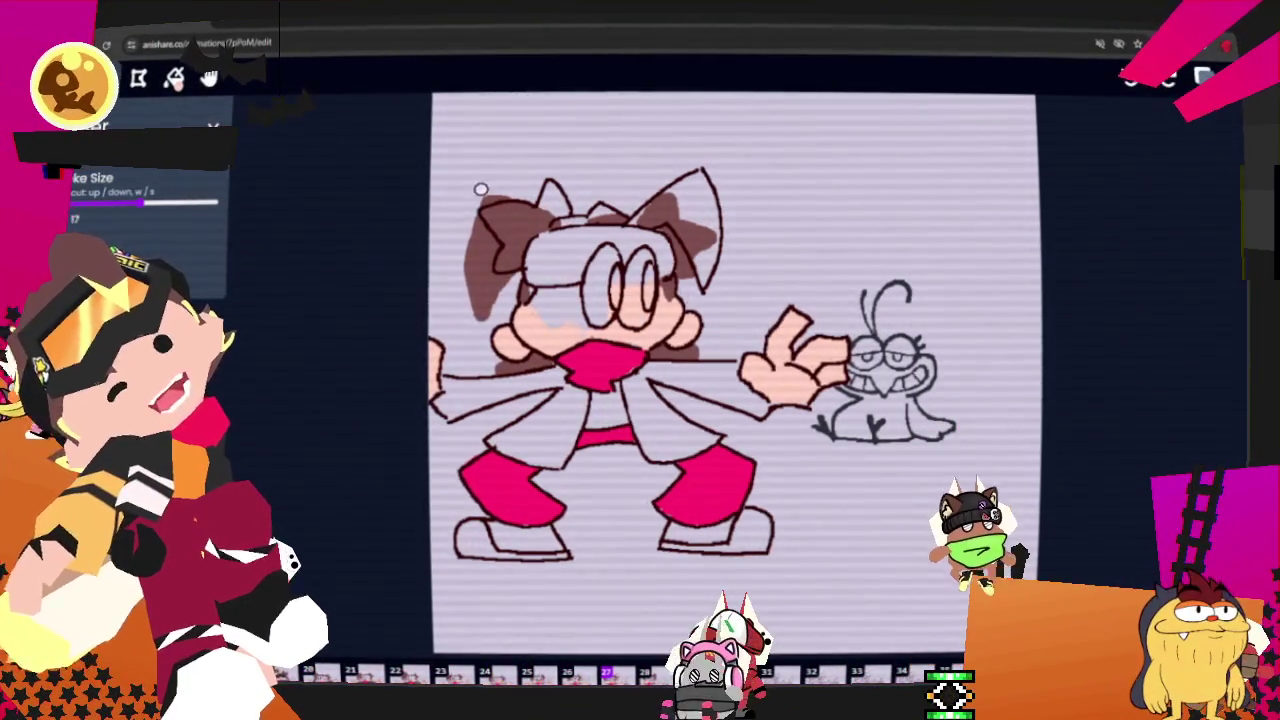
{"action": "left_click_drag", "start_coordinate": [483, 183], "coordinate": [474, 303]}
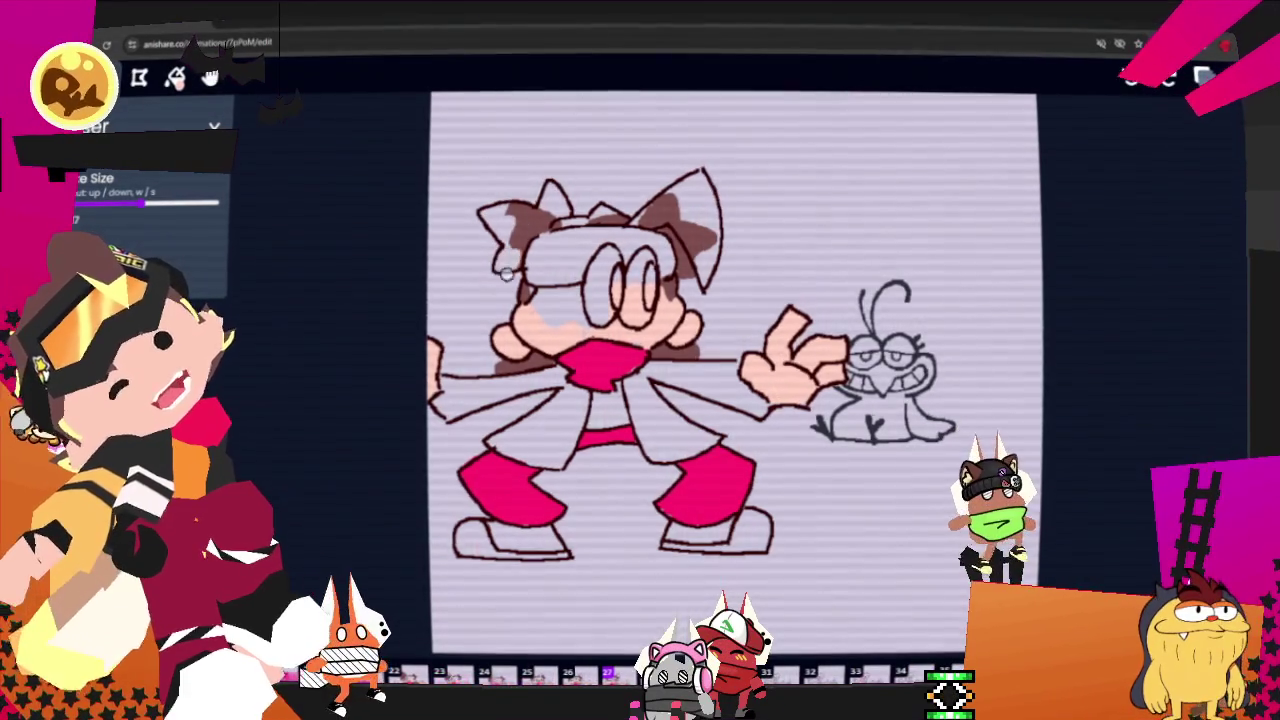
{"action": "left_click_drag", "start_coordinate": [519, 248], "coordinate": [566, 233]}
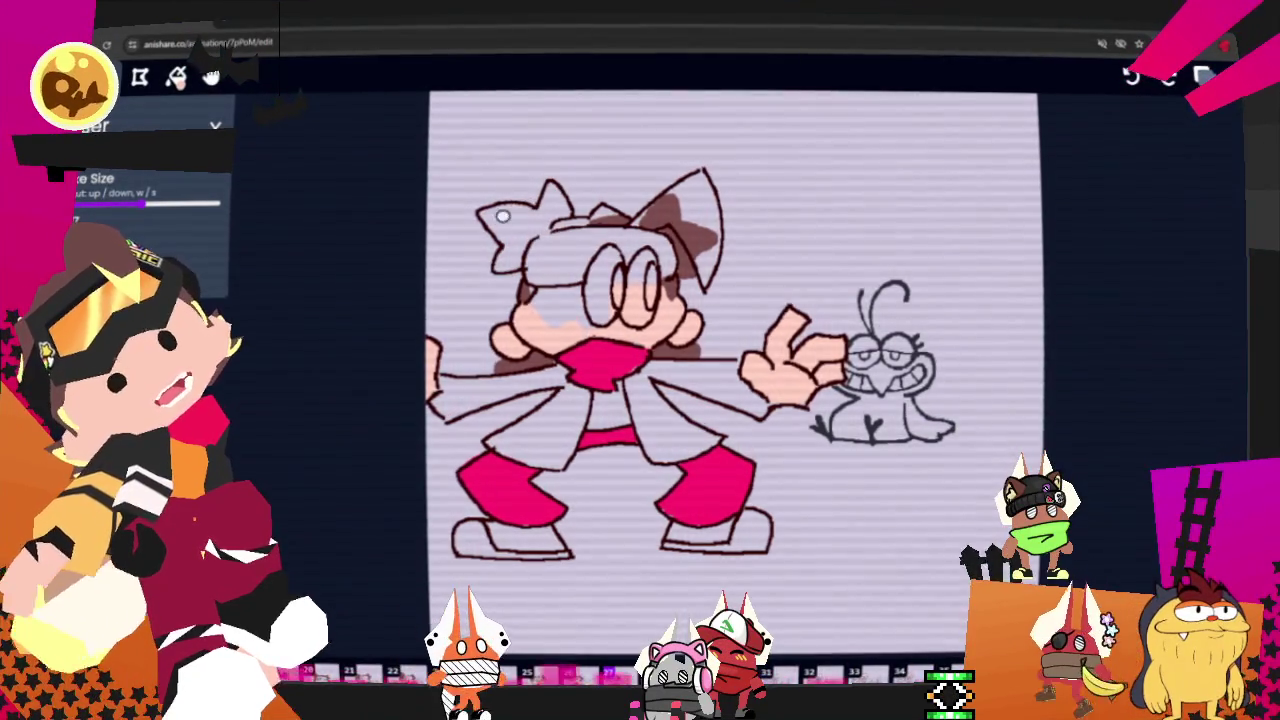
- Fill the light patch in the girl's right ear tip with brown
{"action": "key", "text": "b"}
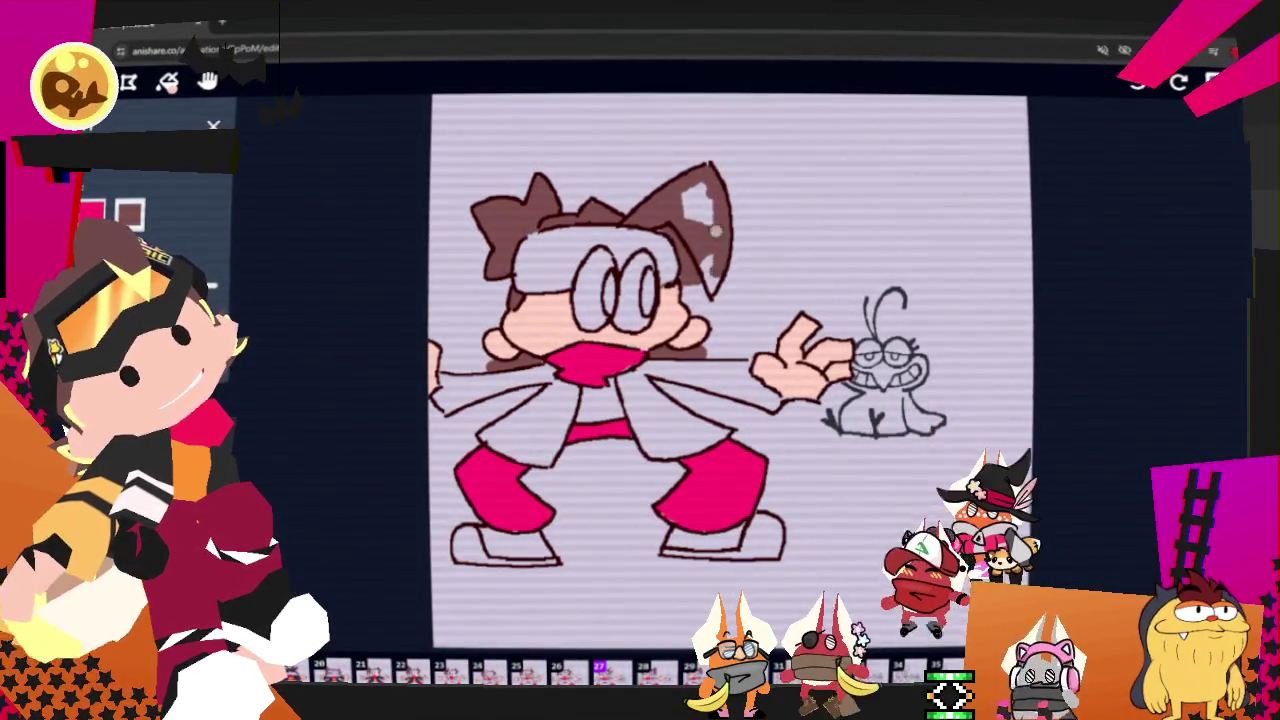
{"action": "left_click_drag", "start_coordinate": [692, 195], "coordinate": [702, 218]}
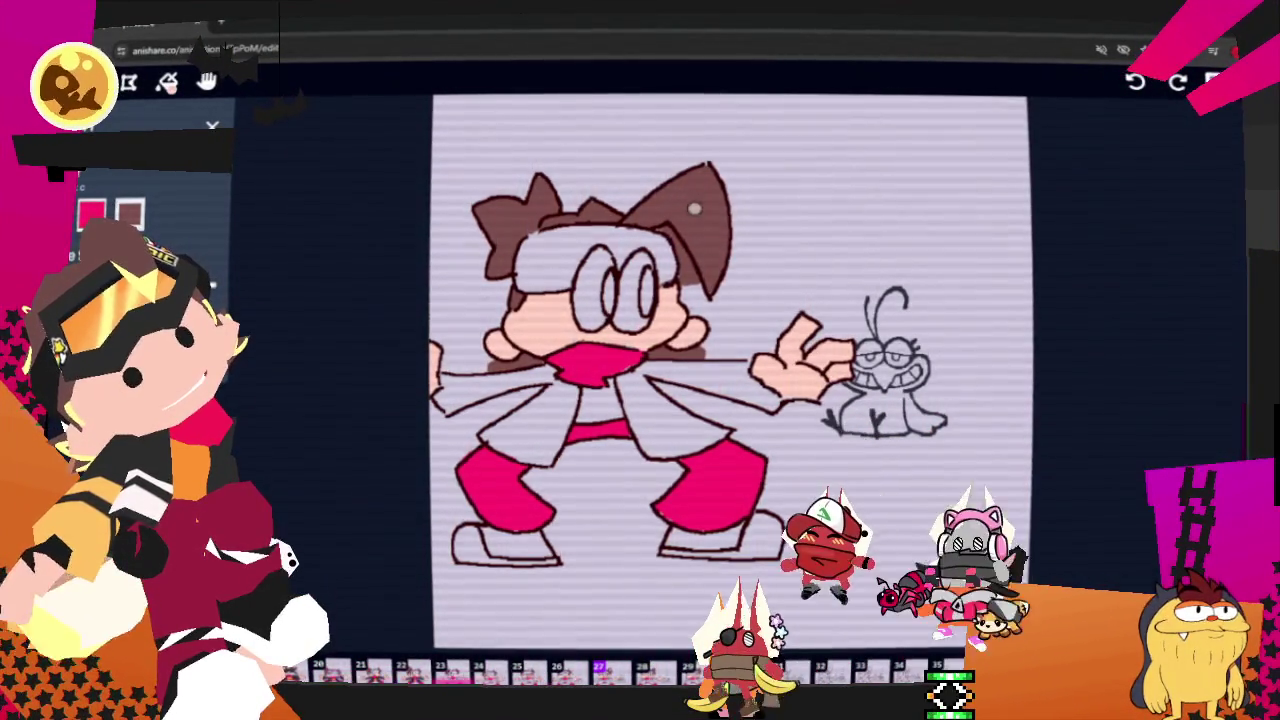
{"action": "key", "text": "s"}
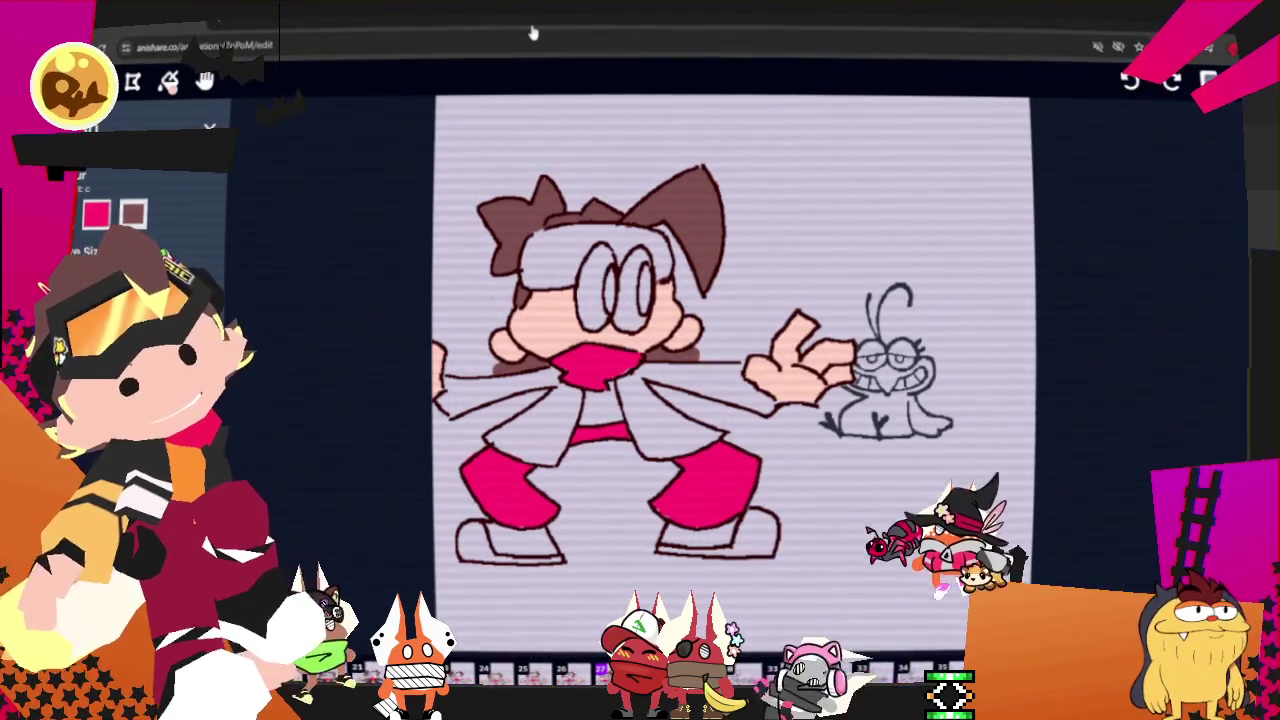
- On frame 26, clear the old hair shading, fill the hair solid brown, and darken the left pant leg
{"action": "key", "text": "Left"}
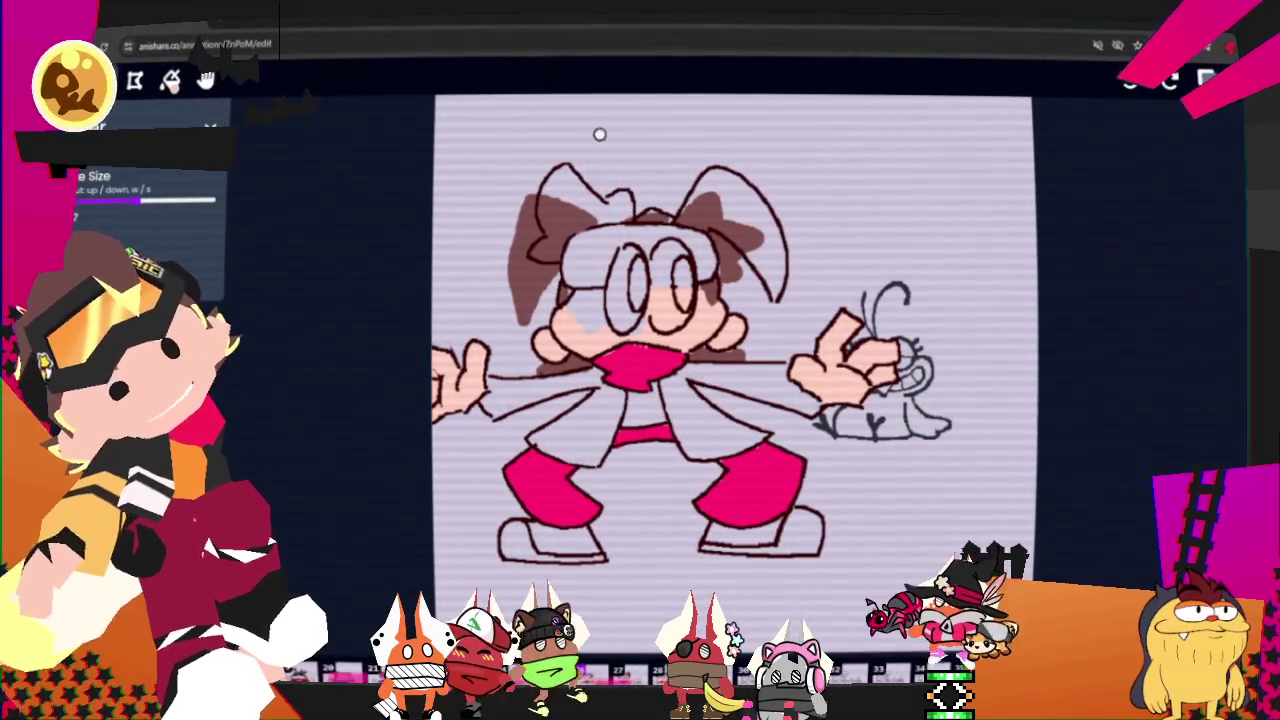
{"action": "mouse_move", "coordinate": [536, 292]}
{"action": "left_mouse_down"}
{"action": "mouse_move", "coordinate": [507, 244]}
{"action": "mouse_move", "coordinate": [527, 204]}
{"action": "left_mouse_up"}
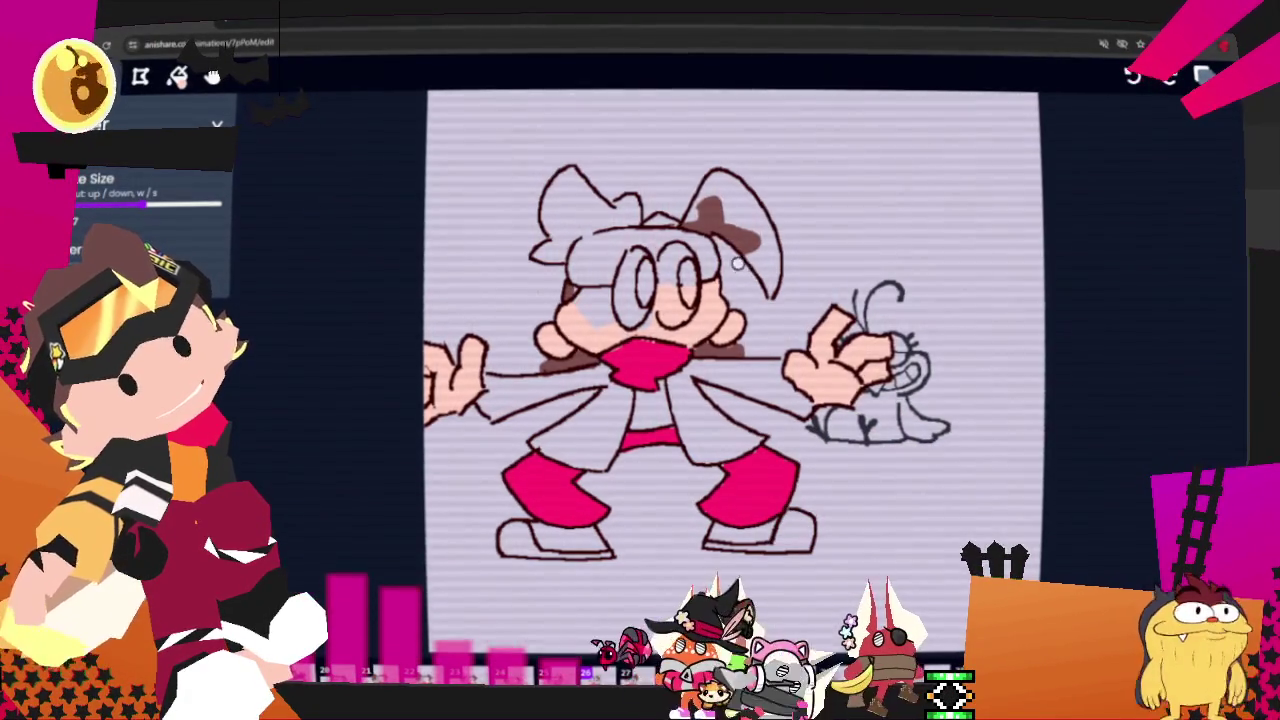
{"action": "key", "text": "c"}
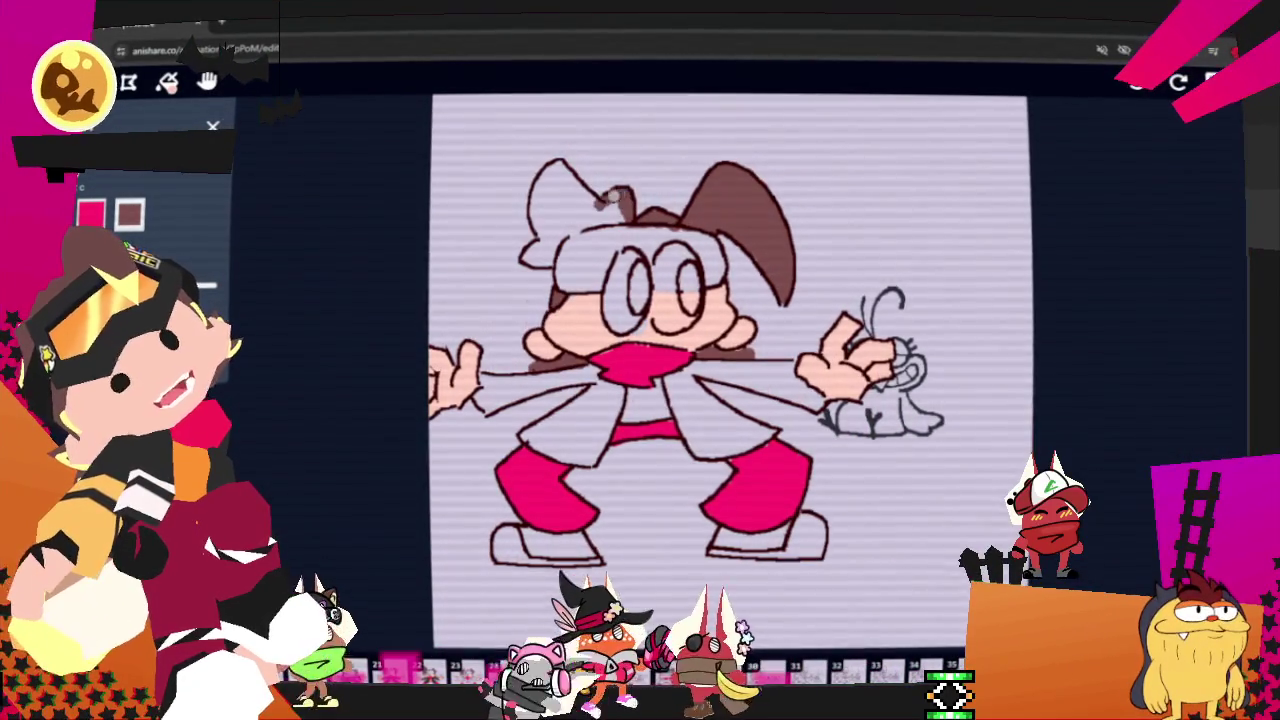
{"action": "left_click_drag", "start_coordinate": [594, 206], "coordinate": [538, 218]}
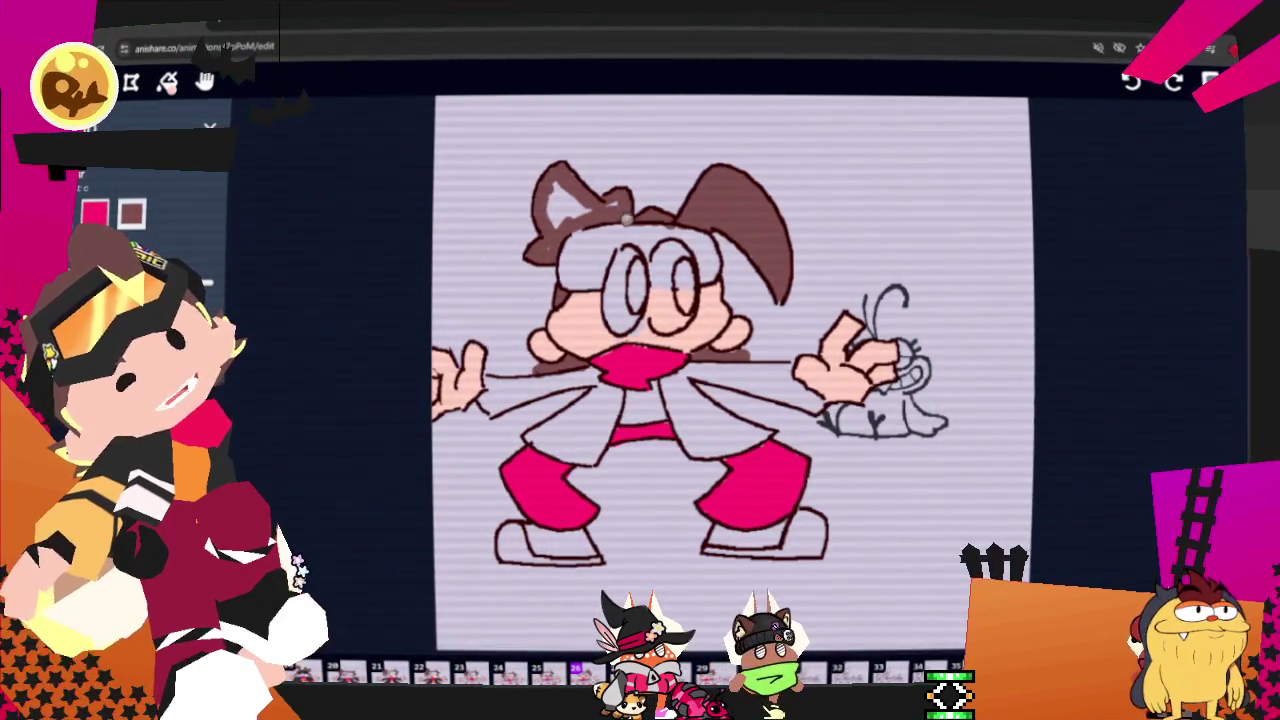
{"action": "left_click_drag", "start_coordinate": [548, 246], "coordinate": [598, 196]}
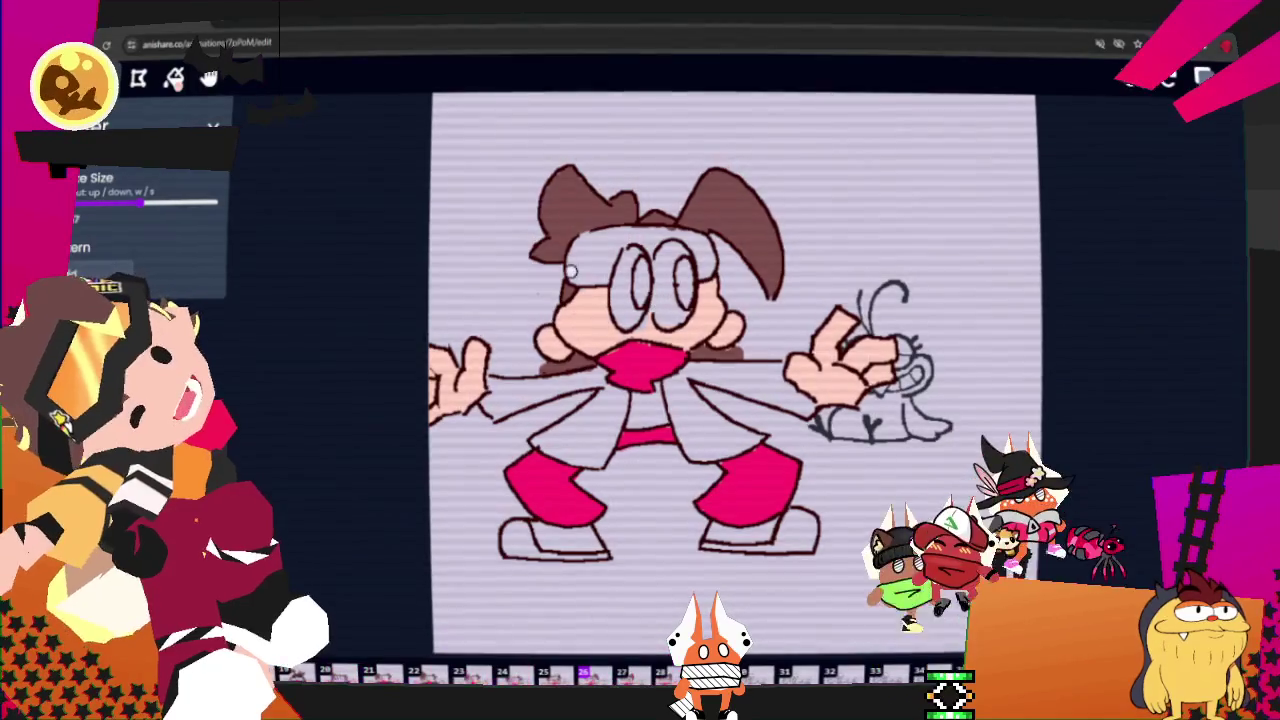
{"action": "scroll", "coordinate": [150, 220], "scroll_direction": "up", "scroll_amount": 2}
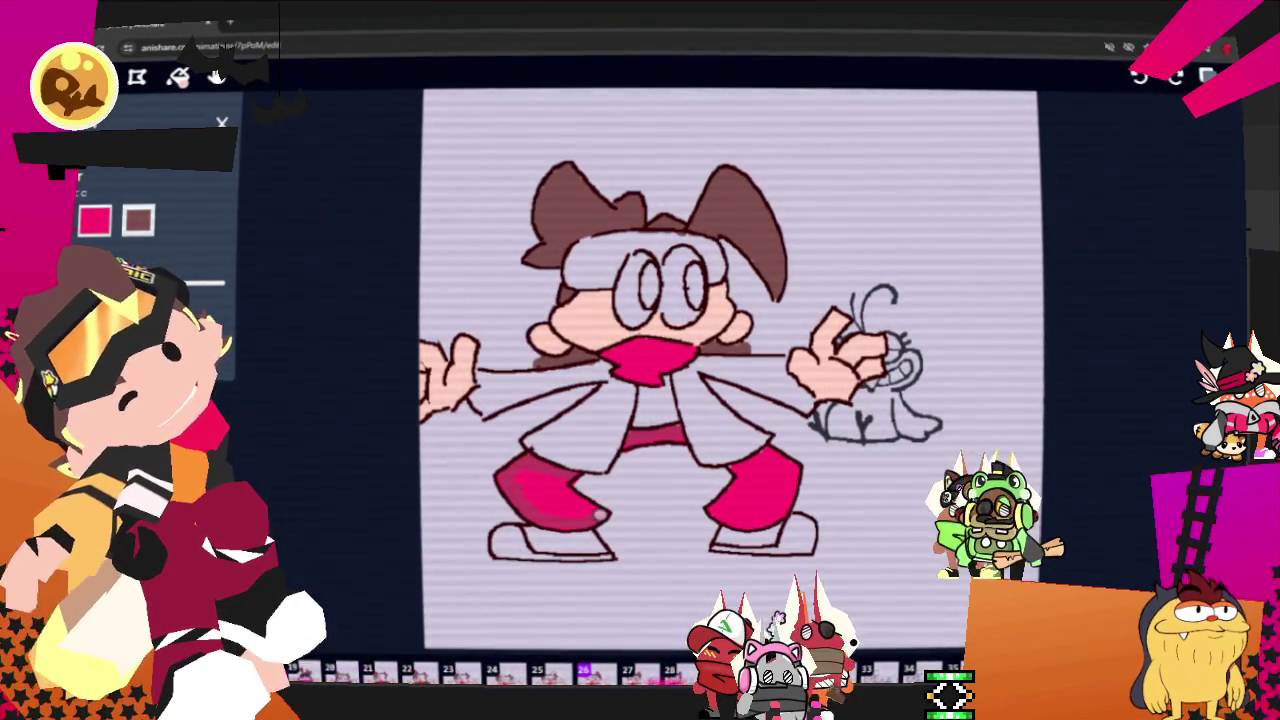
{"action": "left_click", "coordinate": [549, 519]}
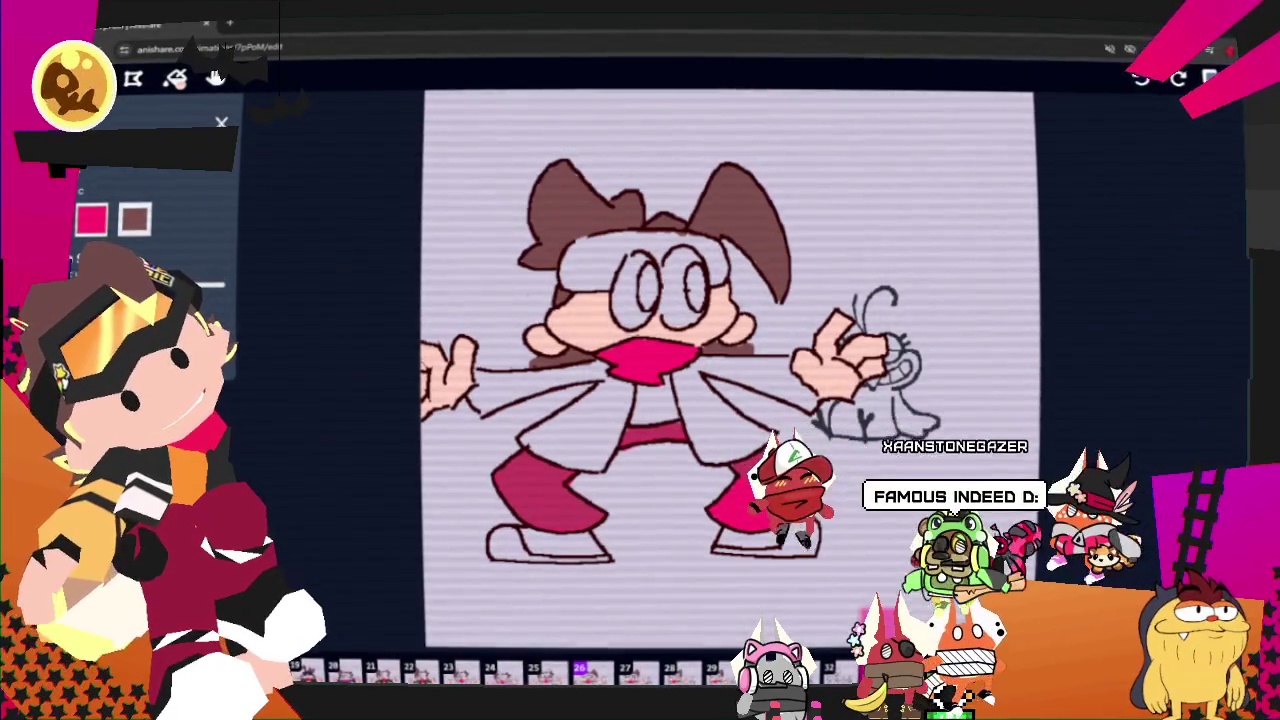
- Fill and shade both of the girl's pant legs in dark magenta and crimson
{"action": "left_click", "coordinate": [756, 521]}
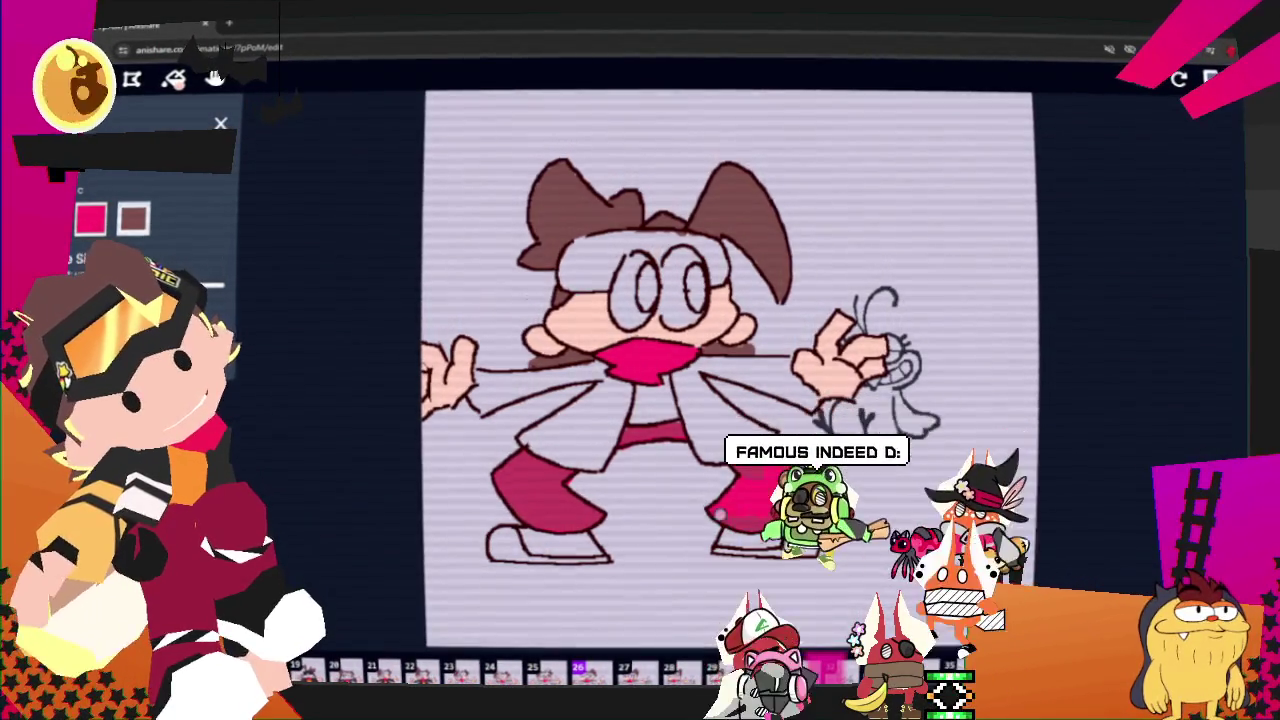
{"action": "left_click_drag", "start_coordinate": [742, 508], "coordinate": [785, 482]}
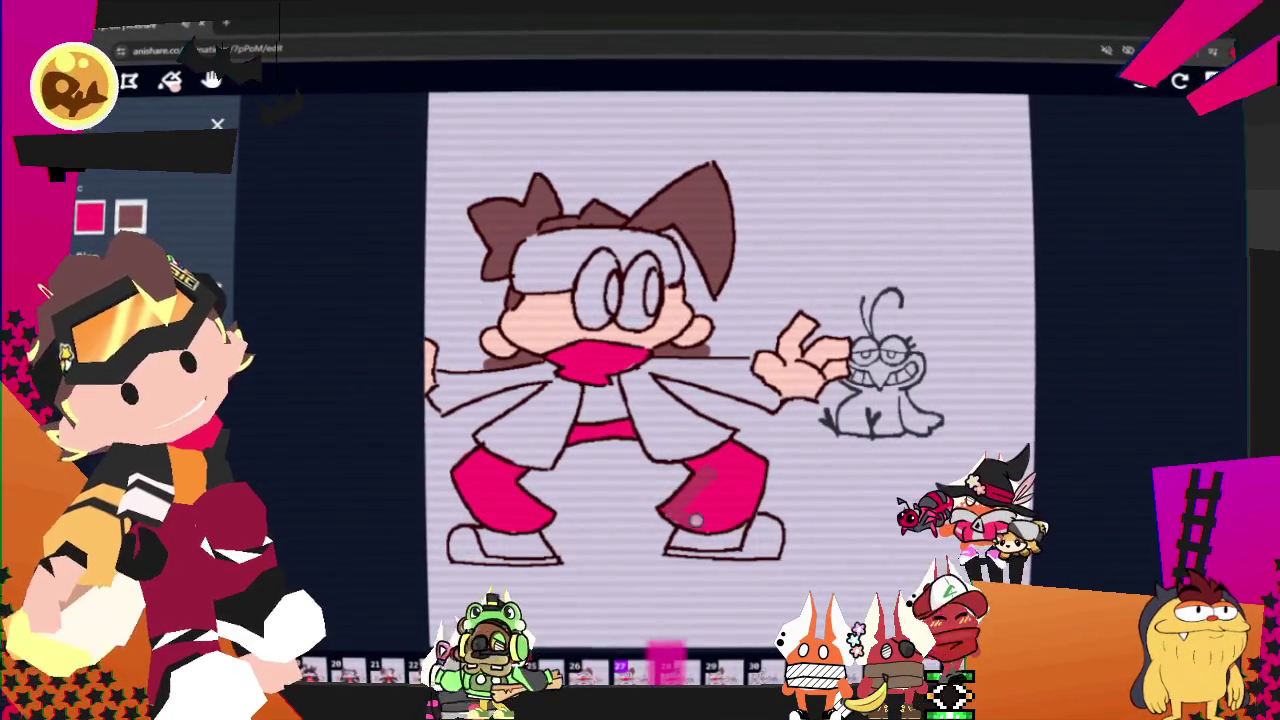
{"action": "left_click_drag", "start_coordinate": [707, 526], "coordinate": [727, 449]}
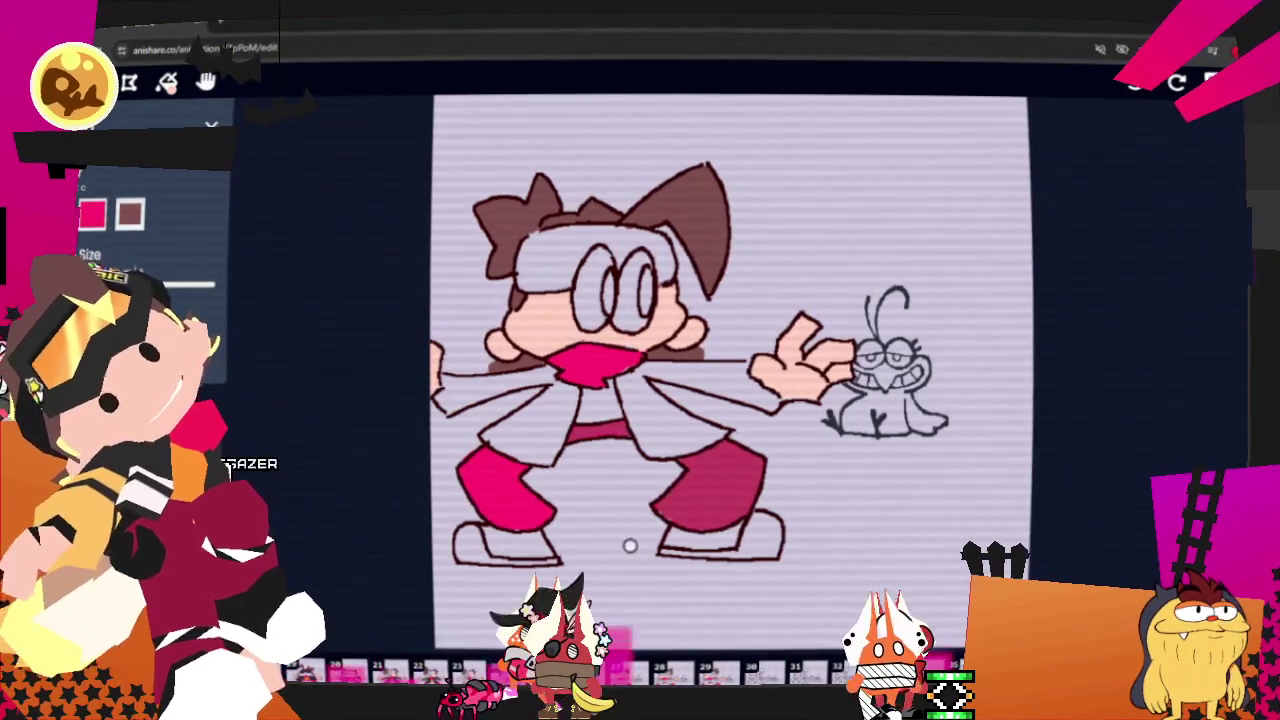
{"action": "left_click_drag", "start_coordinate": [542, 508], "coordinate": [511, 480]}
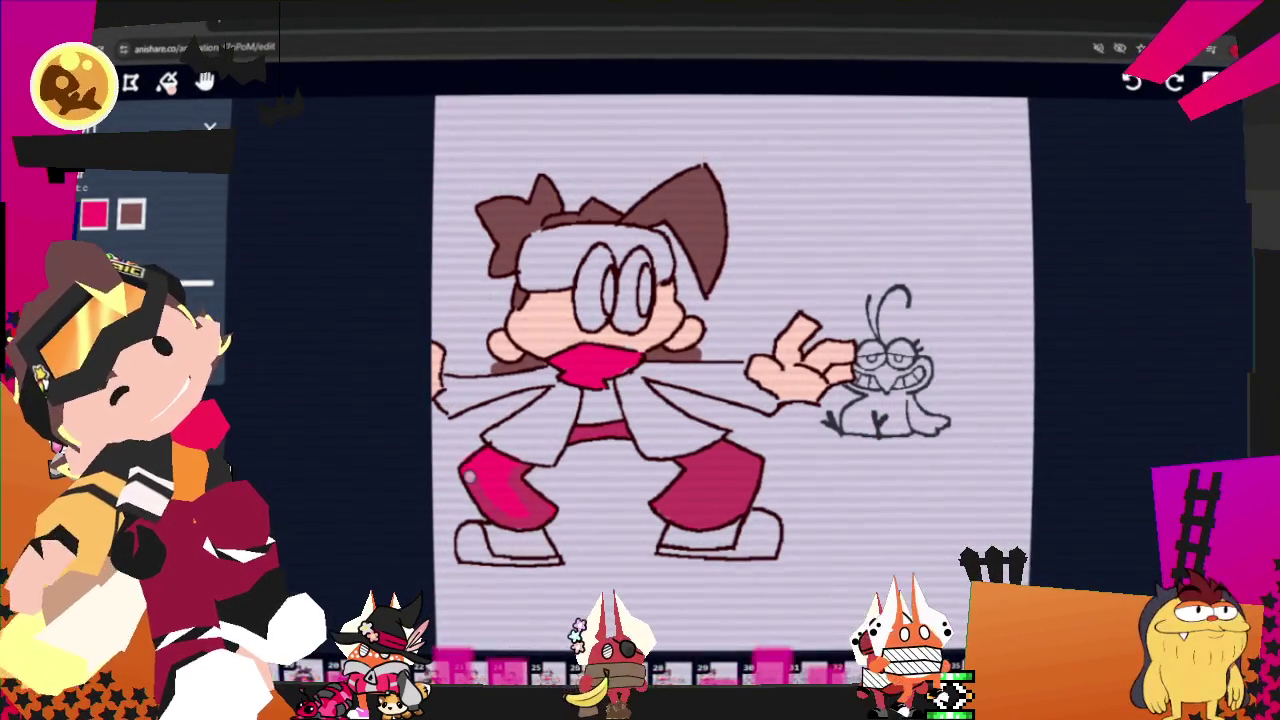
{"action": "left_click", "coordinate": [500, 487]}
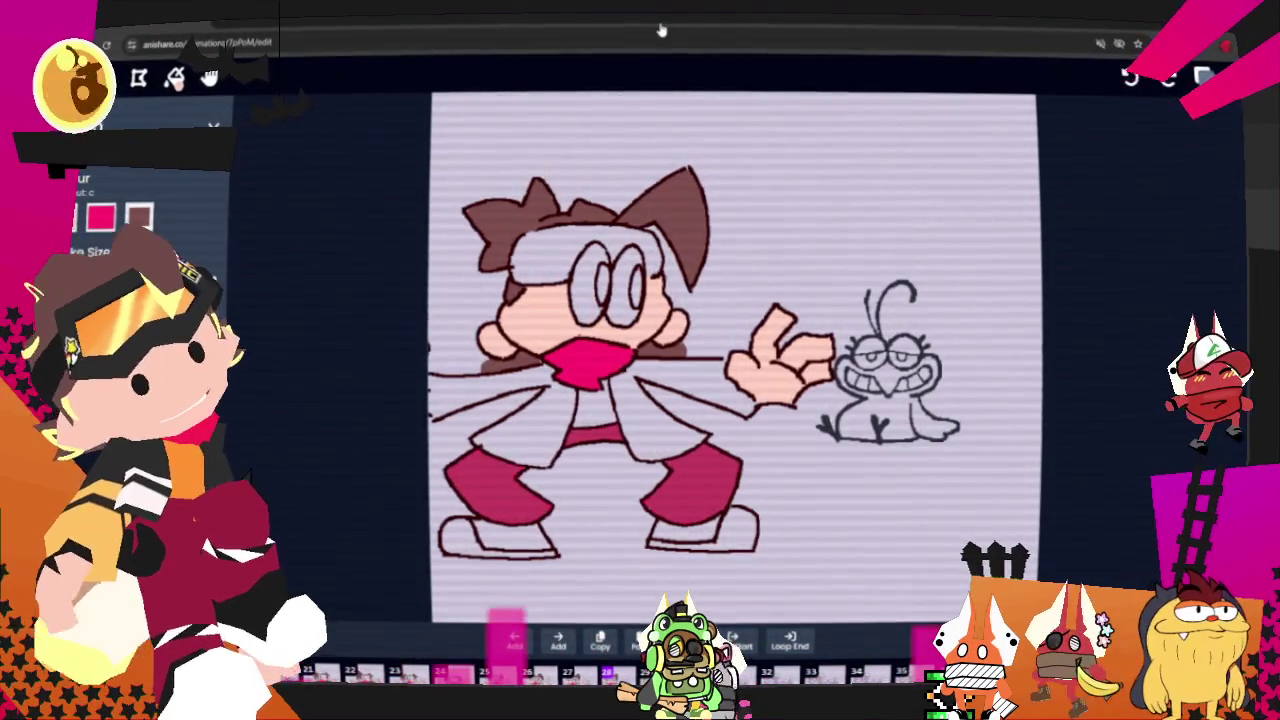
- Step back two frames and then forward one through the animation
{"action": "key", "text": "Left"}
{"action": "key", "text": "Left"}
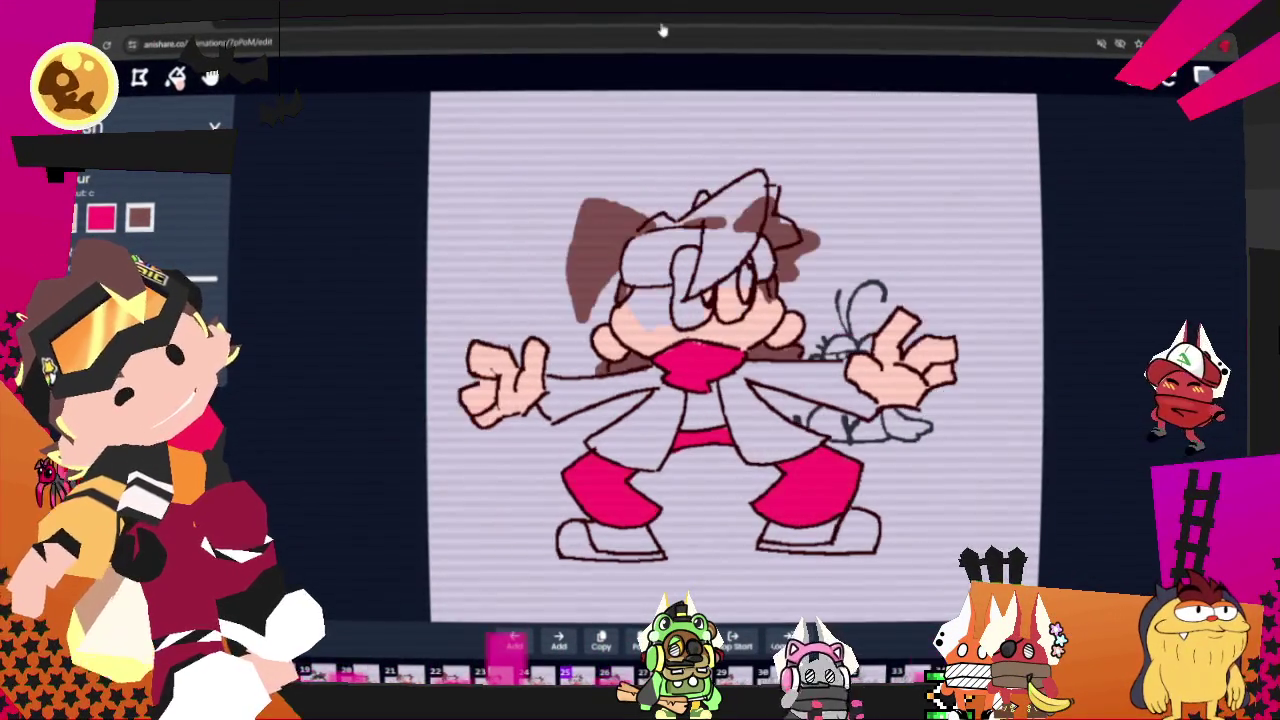
{"action": "key", "text": "Left"}
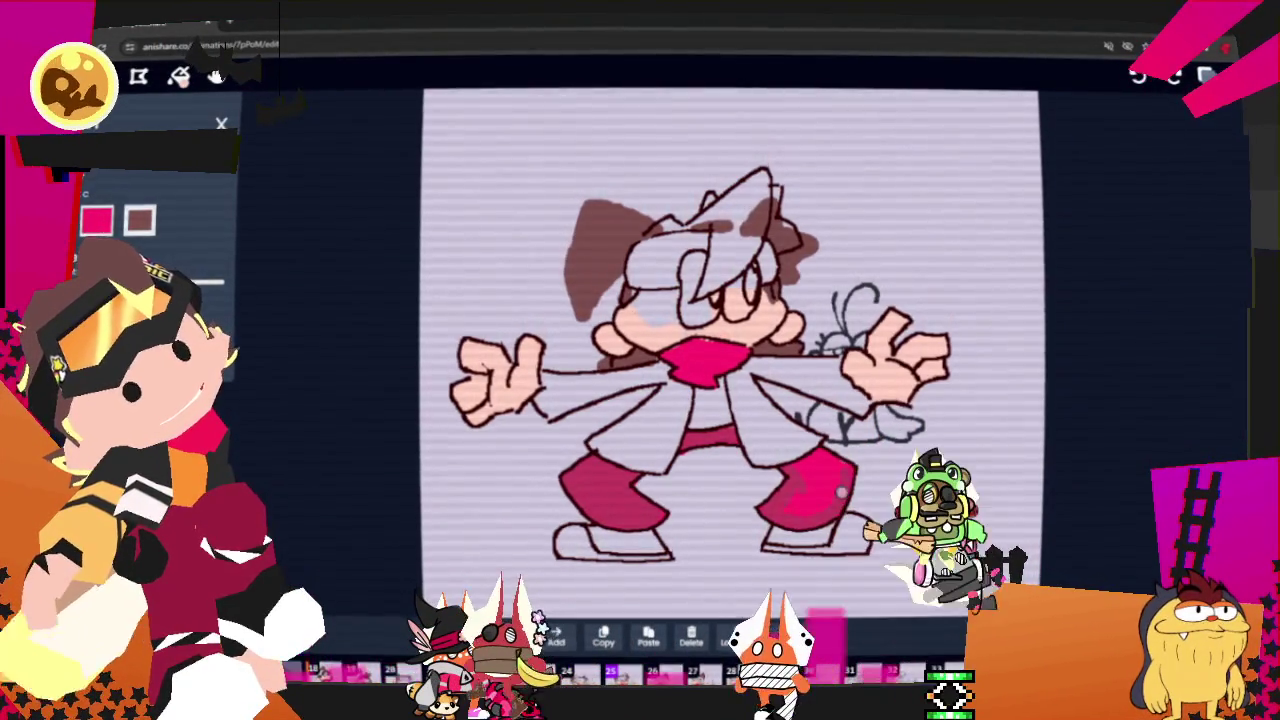
{"action": "key", "text": "Right"}
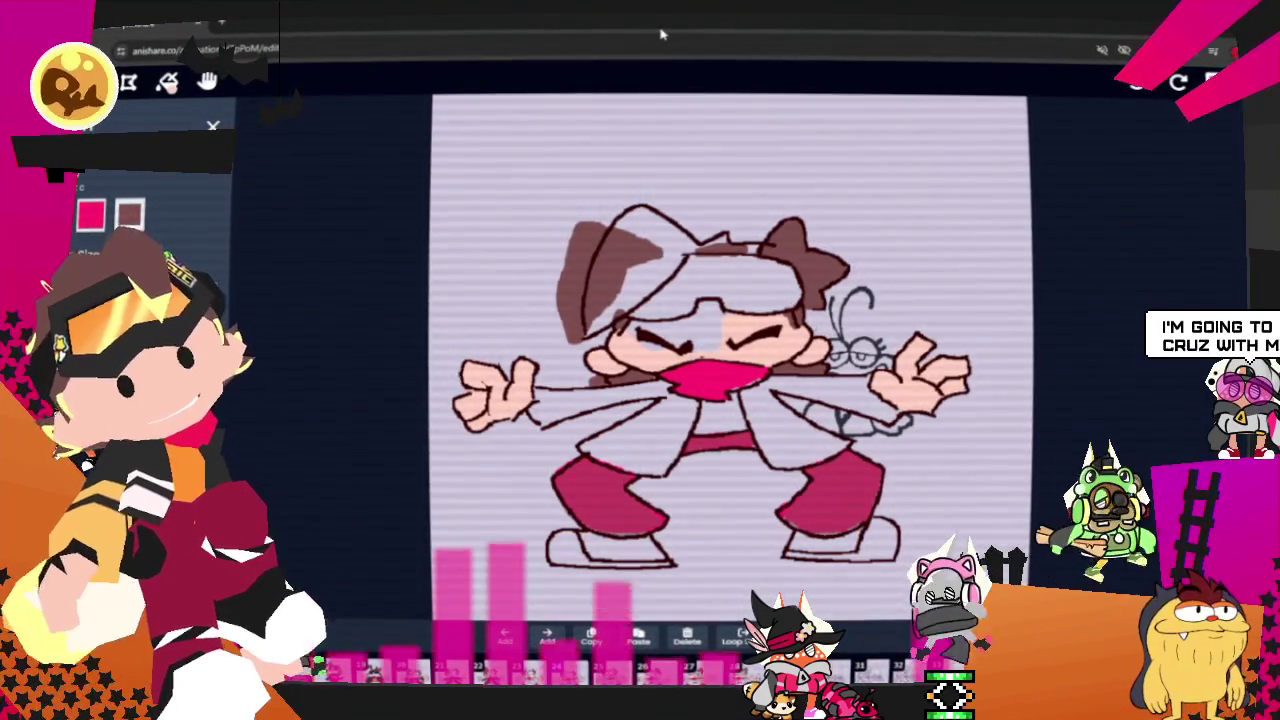
- Erase excess brown hair fill, undo the white hair stroke, and trim the next frame's hair top
{"action": "key", "text": "e"}
{"action": "mouse_move", "coordinate": [582, 235]}
{"action": "left_mouse_down"}
{"action": "mouse_move", "coordinate": [577, 318]}
{"action": "mouse_move", "coordinate": [551, 271]}
{"action": "left_mouse_up"}
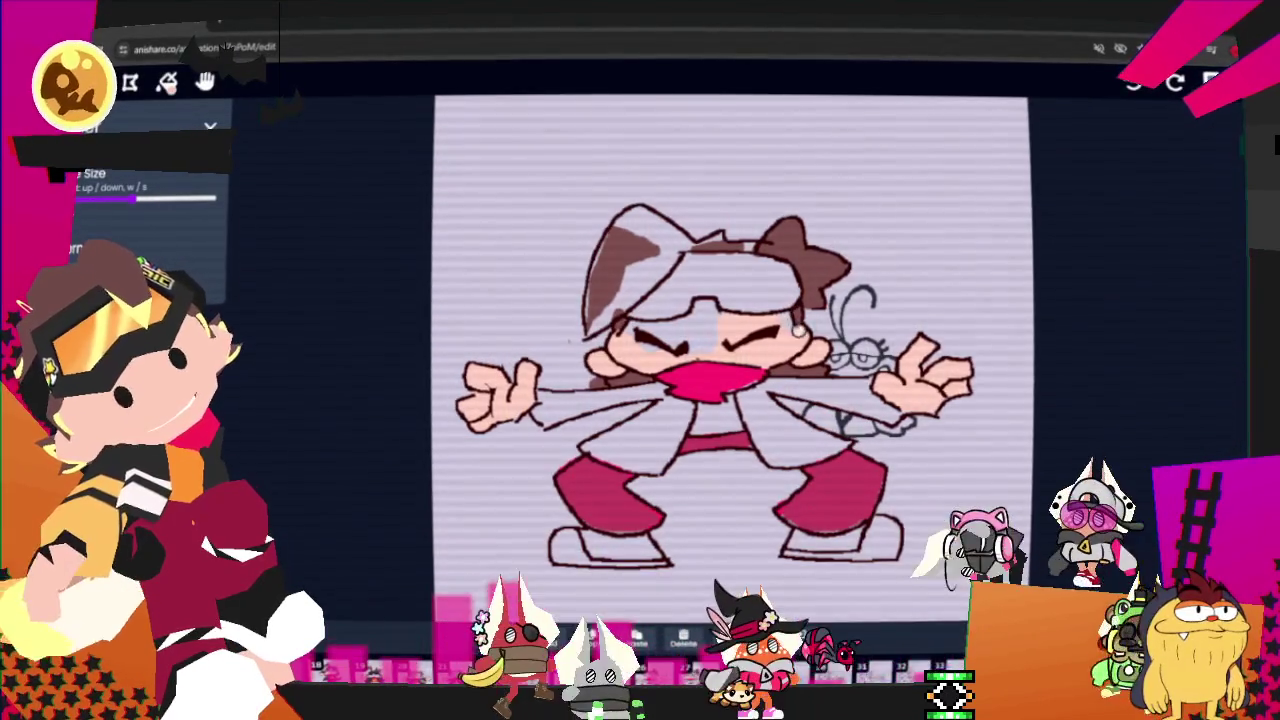
{"action": "key", "text": "b"}
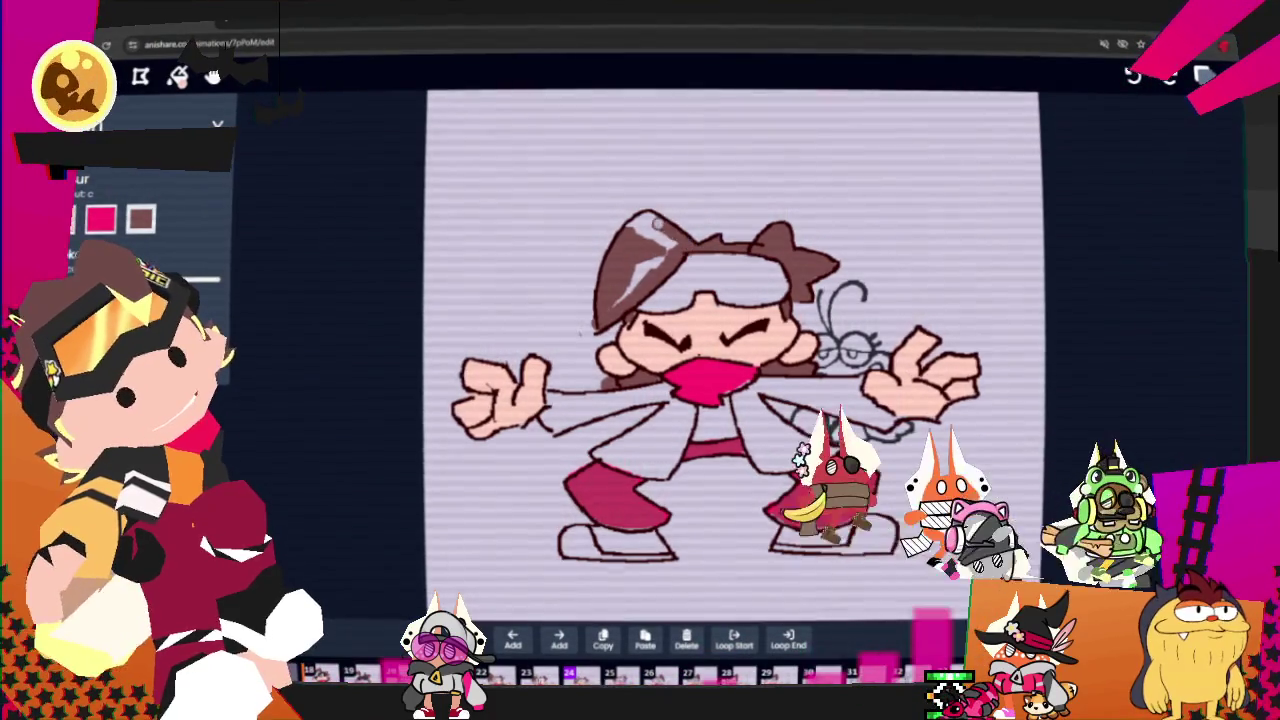
{"action": "key", "text": "ctrl+z"}
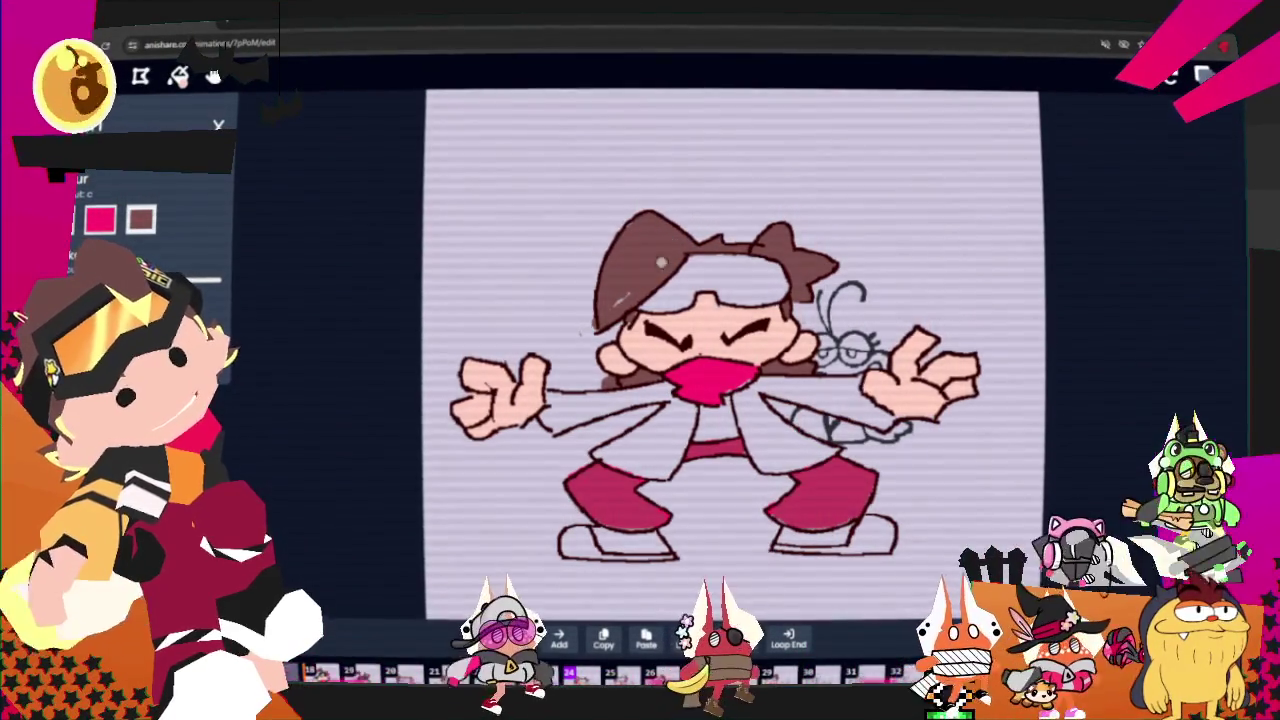
{"action": "key", "text": "w"}
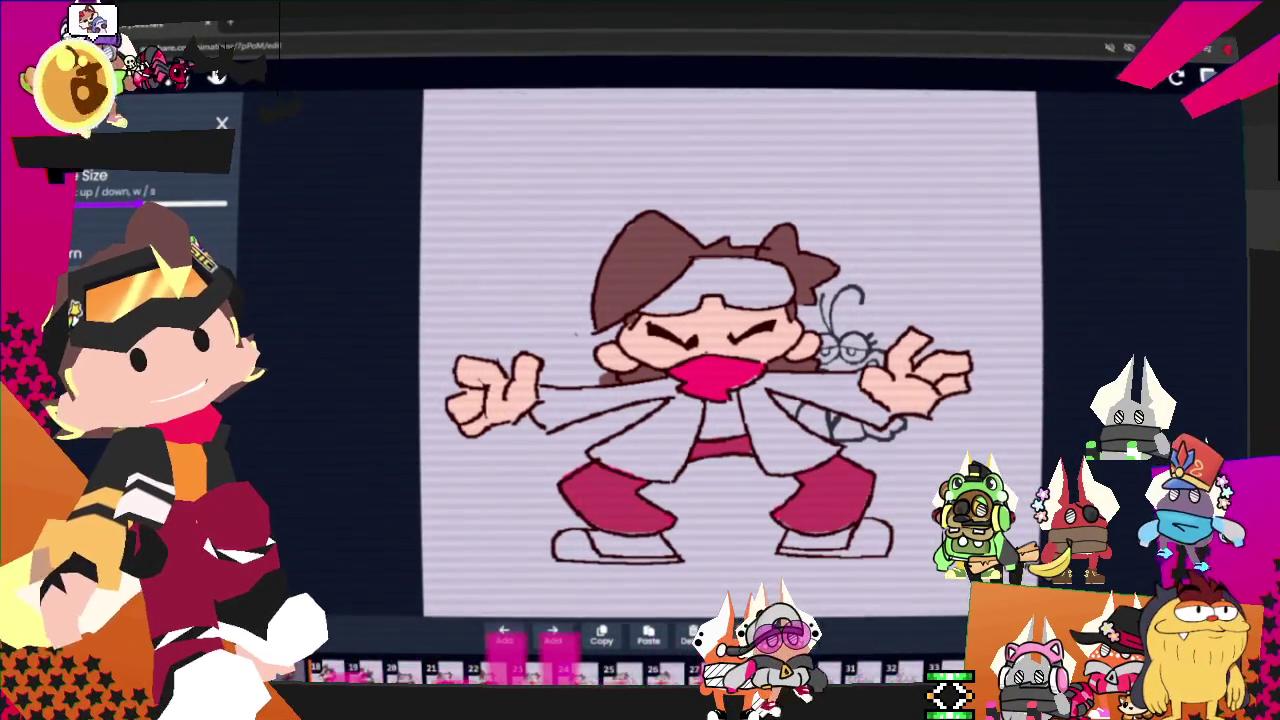
{"action": "key", "text": "d"}
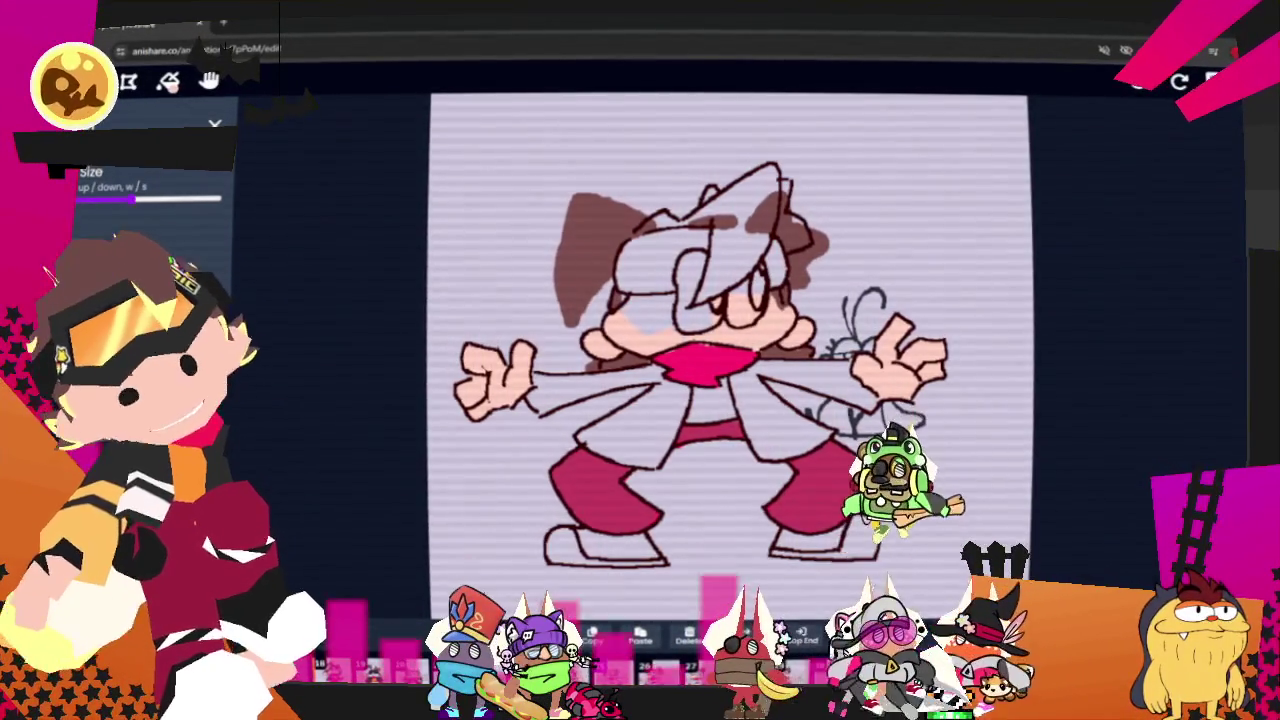
{"action": "left_click_drag", "start_coordinate": [645, 210], "coordinate": [609, 219]}
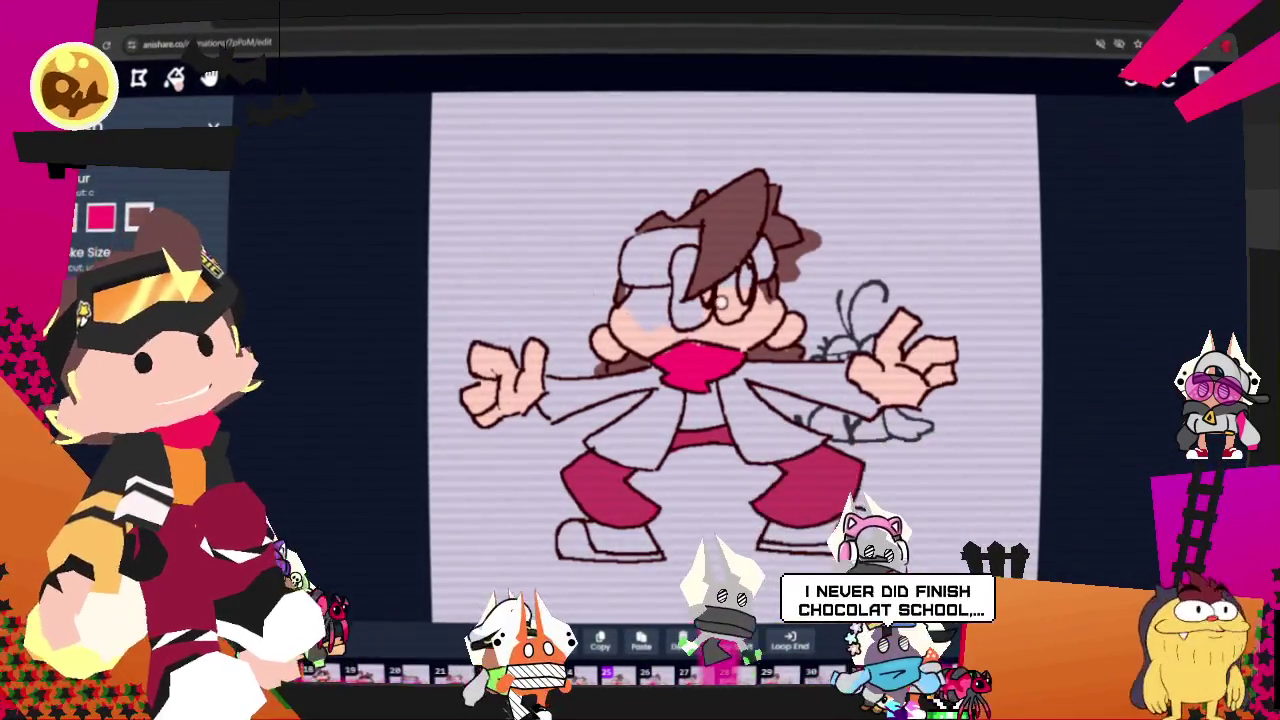
- Erase the spot under the right eye, then extend the brown hood fill on the next frame
{"action": "key", "text": "e"}
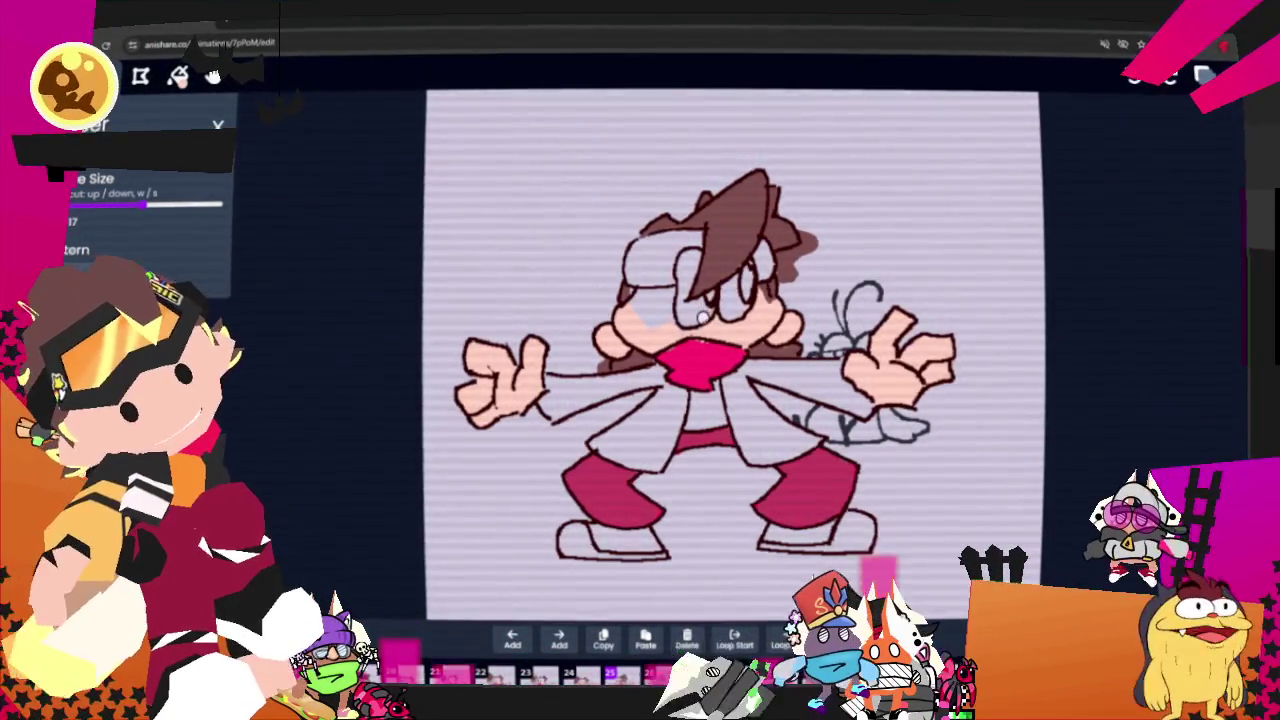
{"action": "left_click_drag", "start_coordinate": [735, 320], "coordinate": [738, 333]}
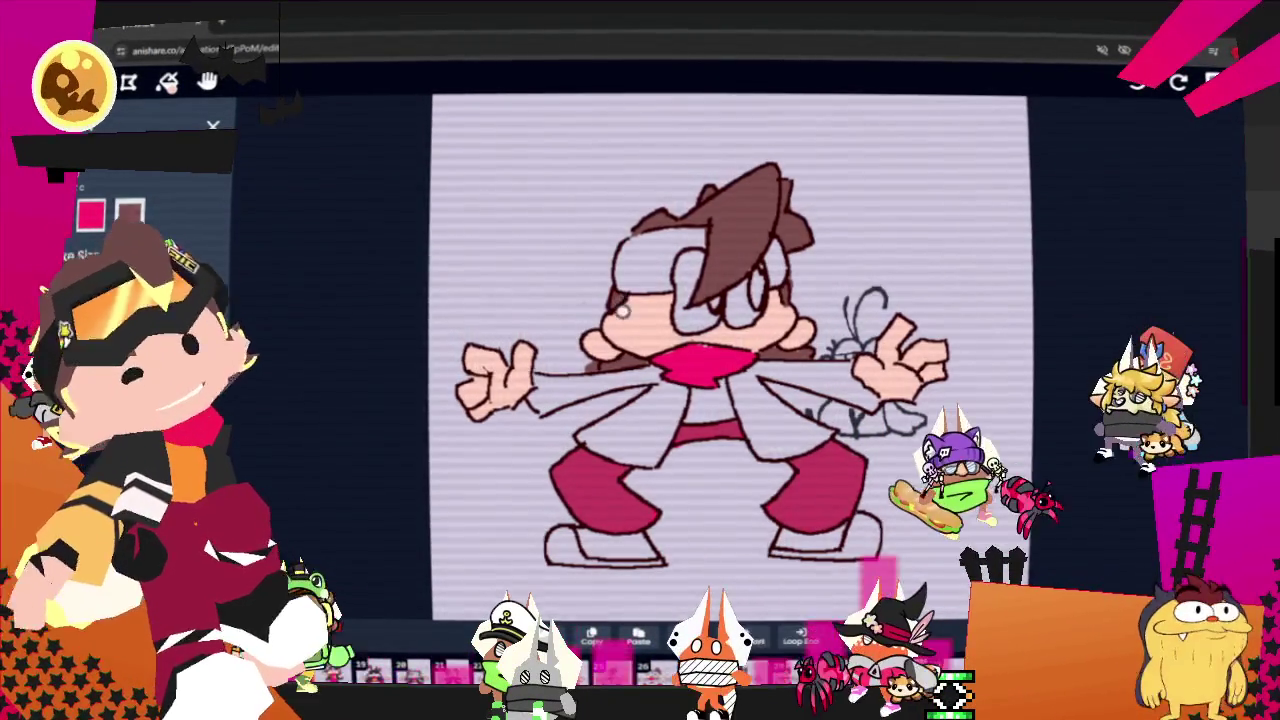
{"action": "key", "text": "space"}
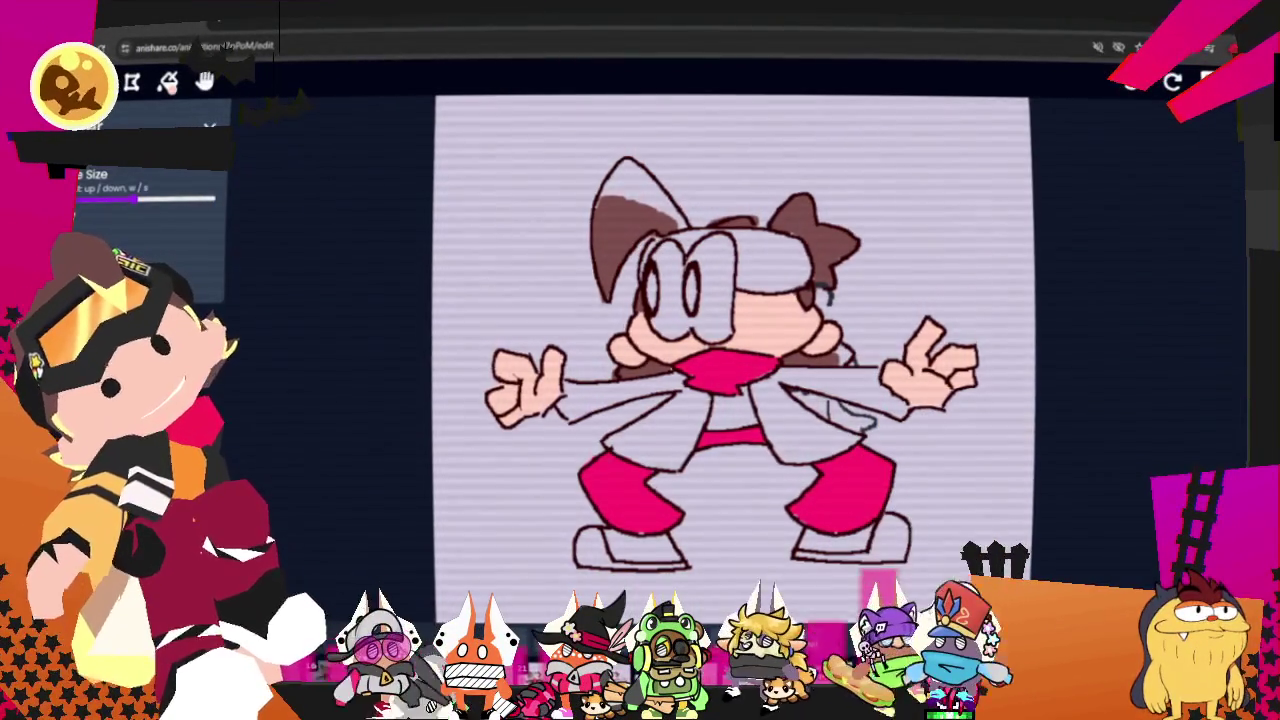
{"action": "left_click_drag", "start_coordinate": [608, 218], "coordinate": [618, 180]}
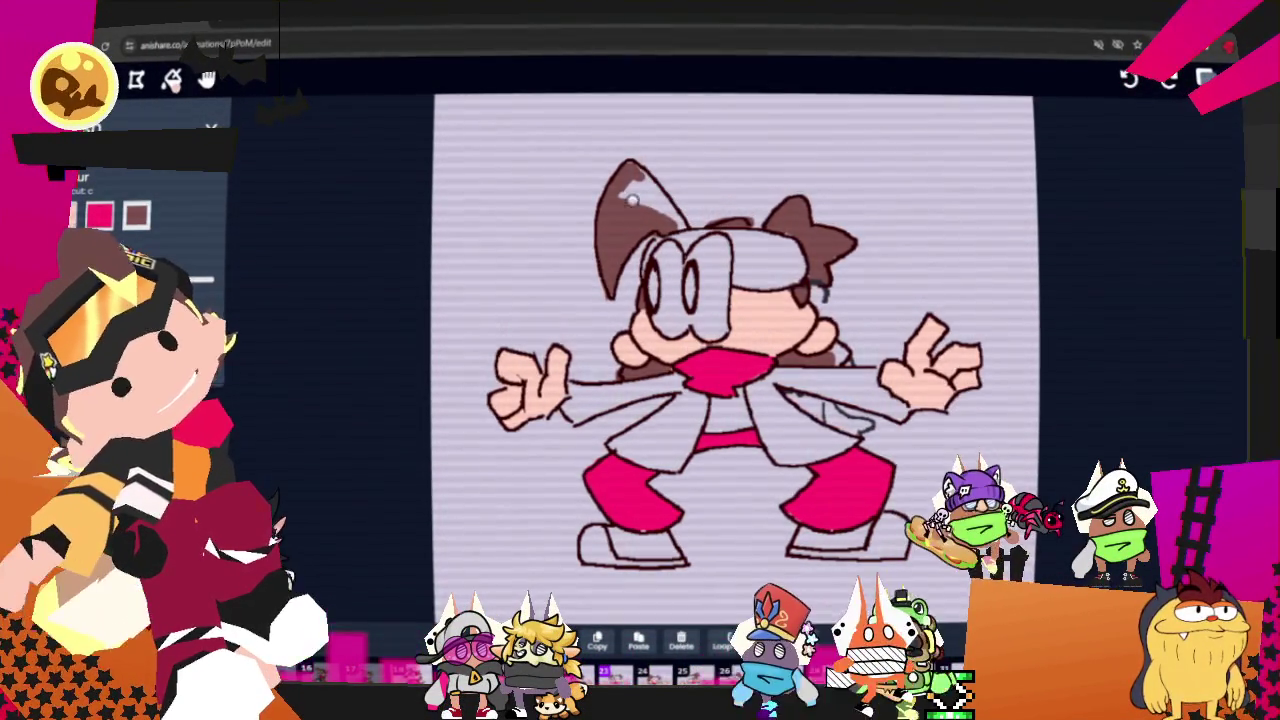
- Undo the erased streak on the ear tuft
{"action": "key", "text": "ctrl+z"}
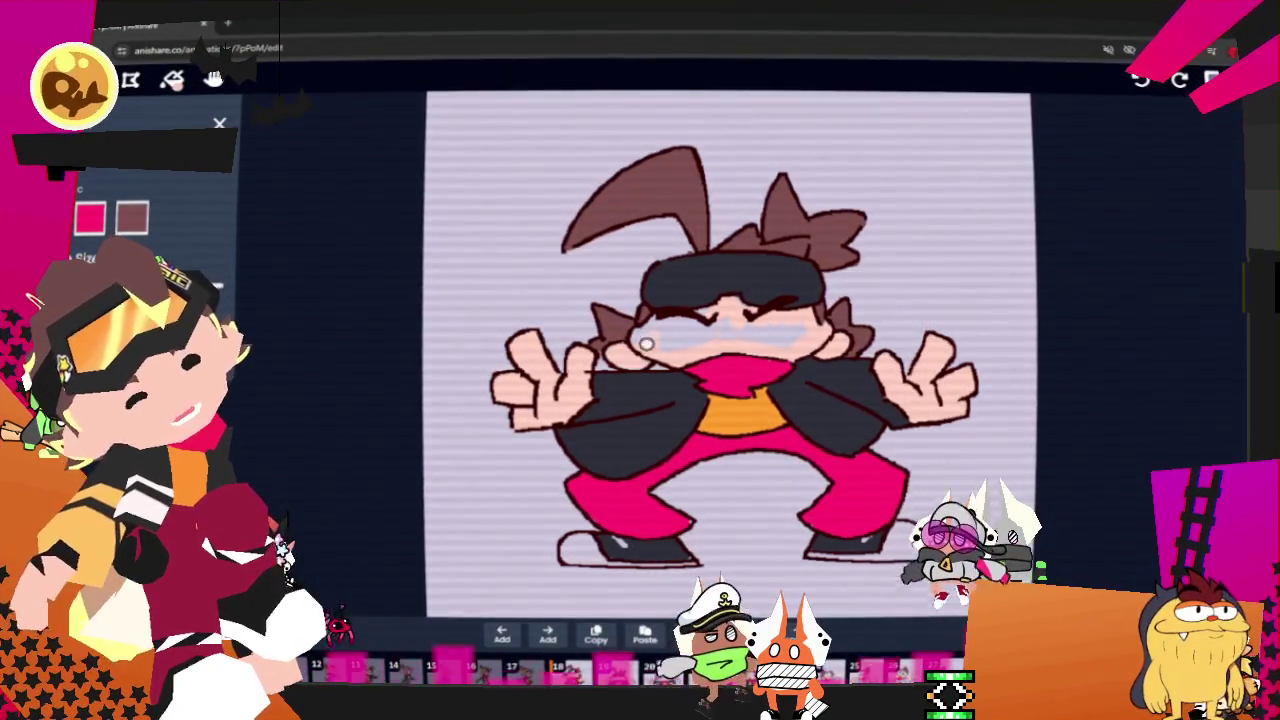
- Undo a bluish face-shading stroke and step forward two frames to the girl-and-frog frame
{"action": "left_click_drag", "start_coordinate": [690, 330], "coordinate": [755, 336]}
{"action": "key", "text": "ctrl+z"}
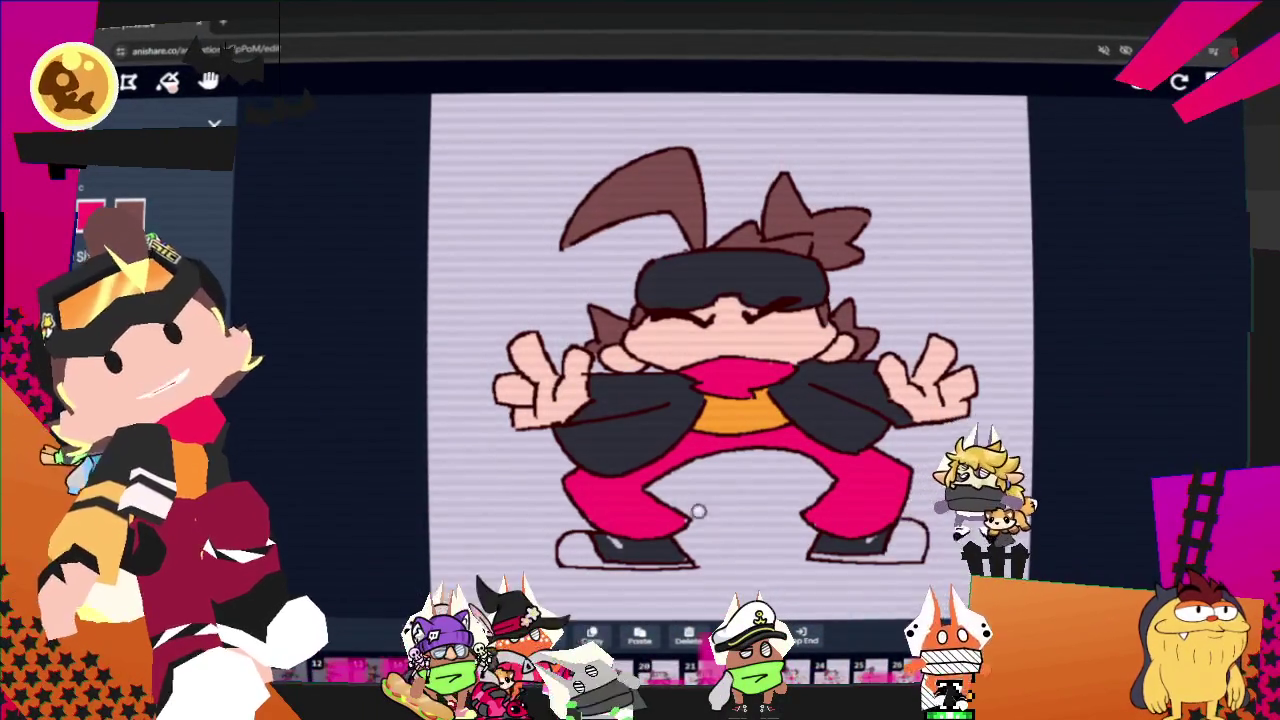
{"action": "key", "text": "Right"}
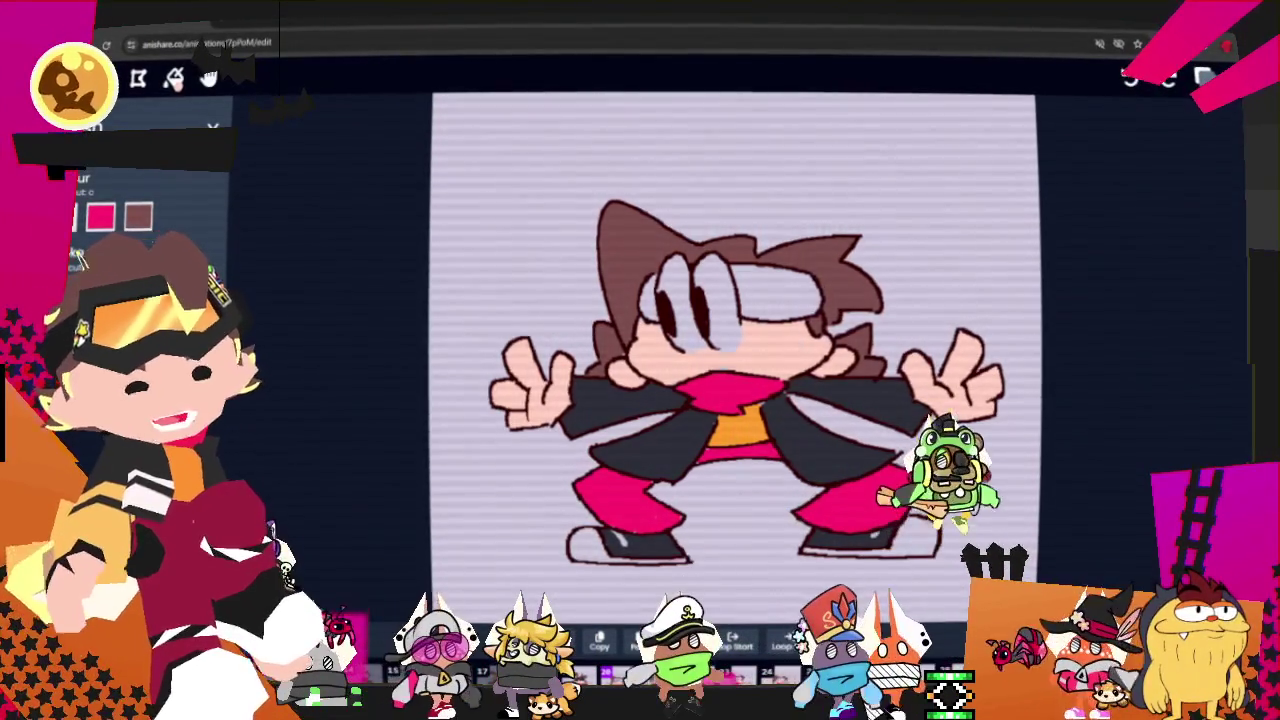
{"action": "key", "text": "Right"}
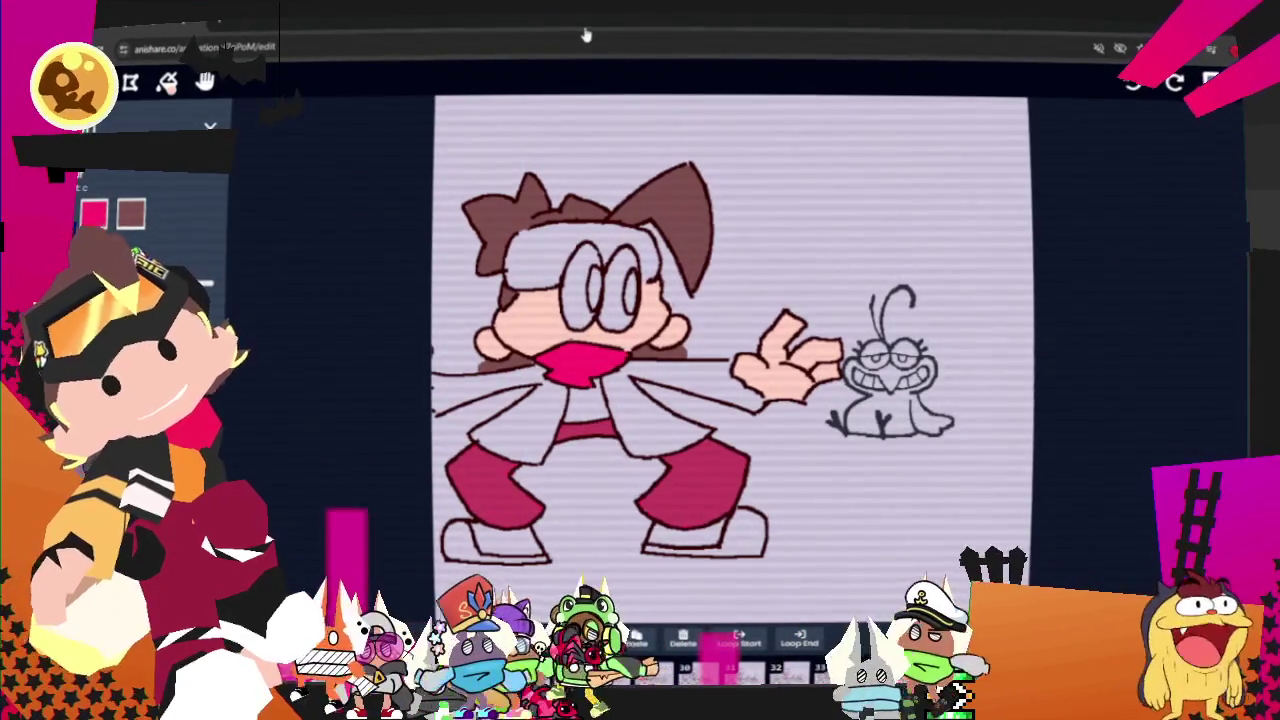
- Make Foreground the active layer and compare the frame's line art with its coloured version
{"action": "key", "text": "l"}
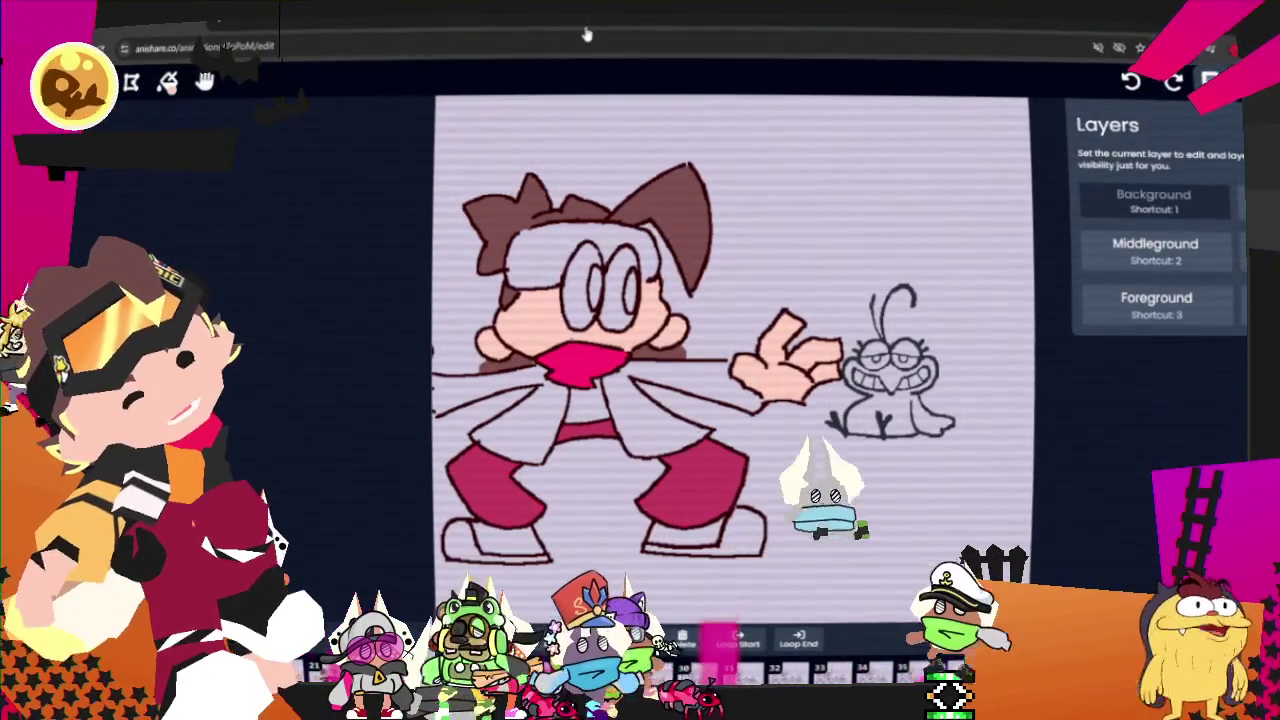
{"action": "key", "text": "3"}
{"action": "key", "text": "c"}
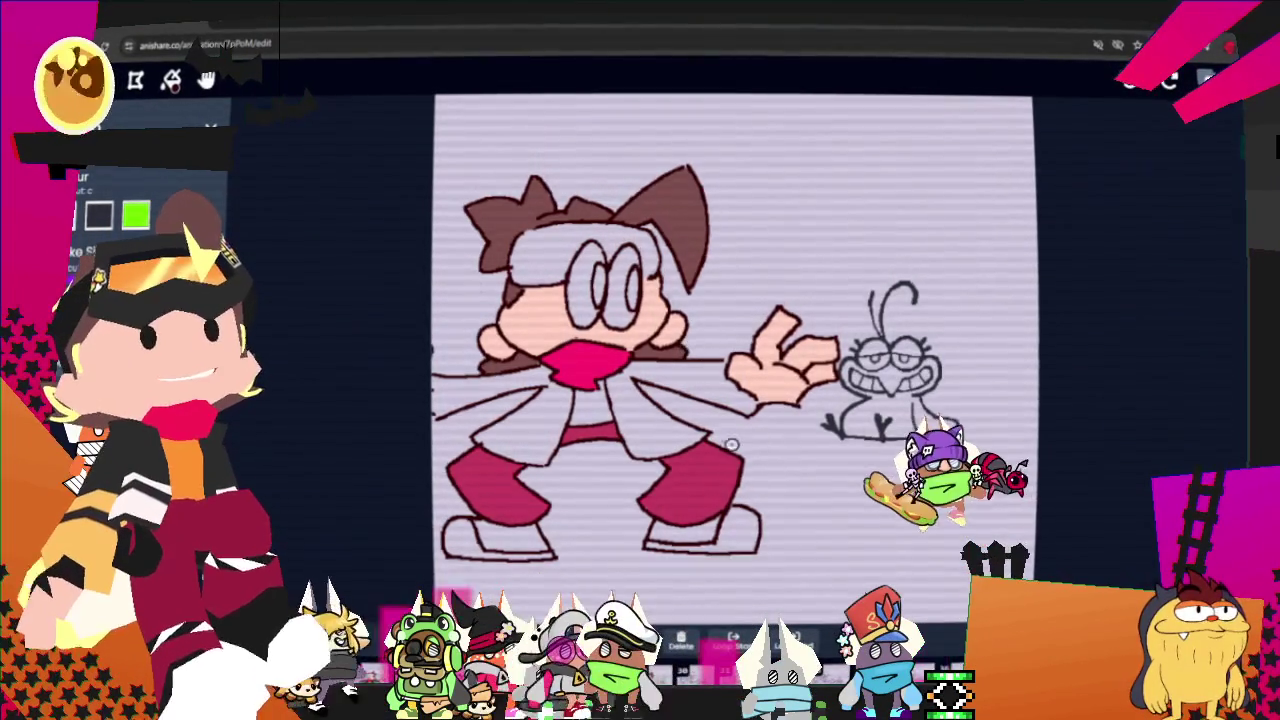
{"action": "key", "text": "Left"}
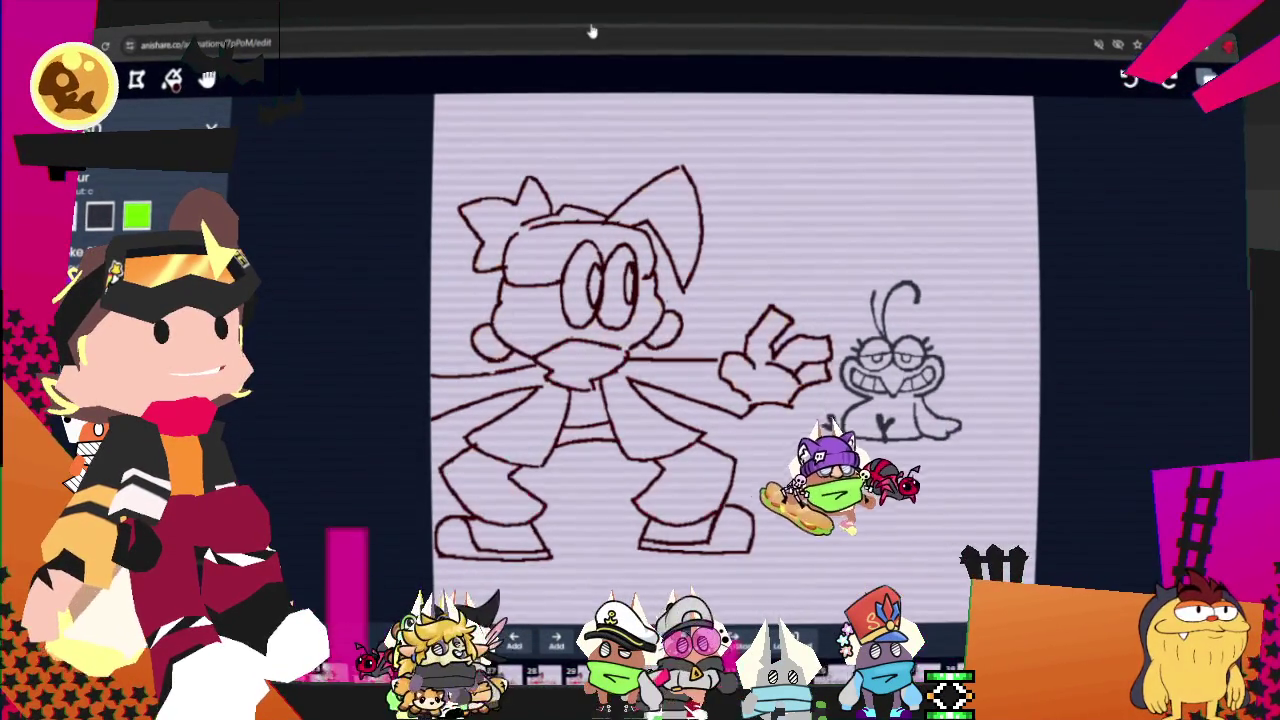
{"action": "key", "text": "Right"}
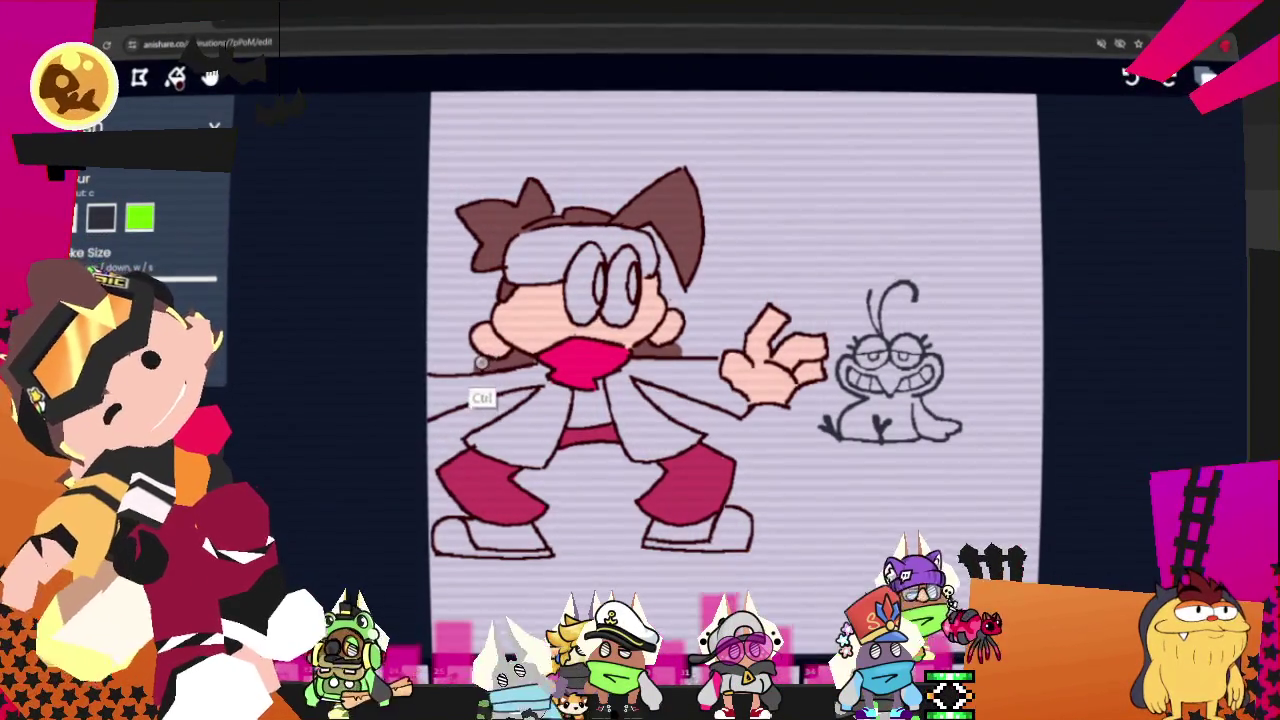
{"action": "key", "text": "Right"}
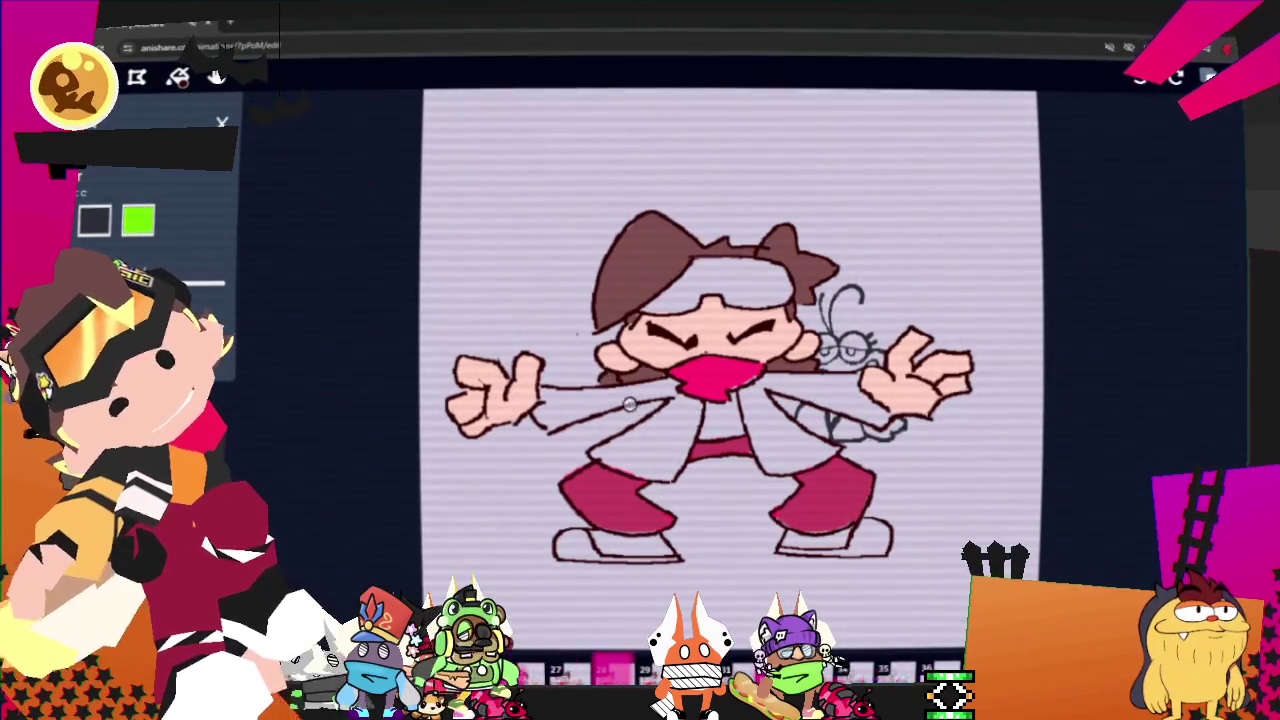
- Shrink the brush and make Middleground the active layer
{"action": "key", "text": "s"}
{"action": "key", "text": "s"}
{"action": "key", "text": "s"}
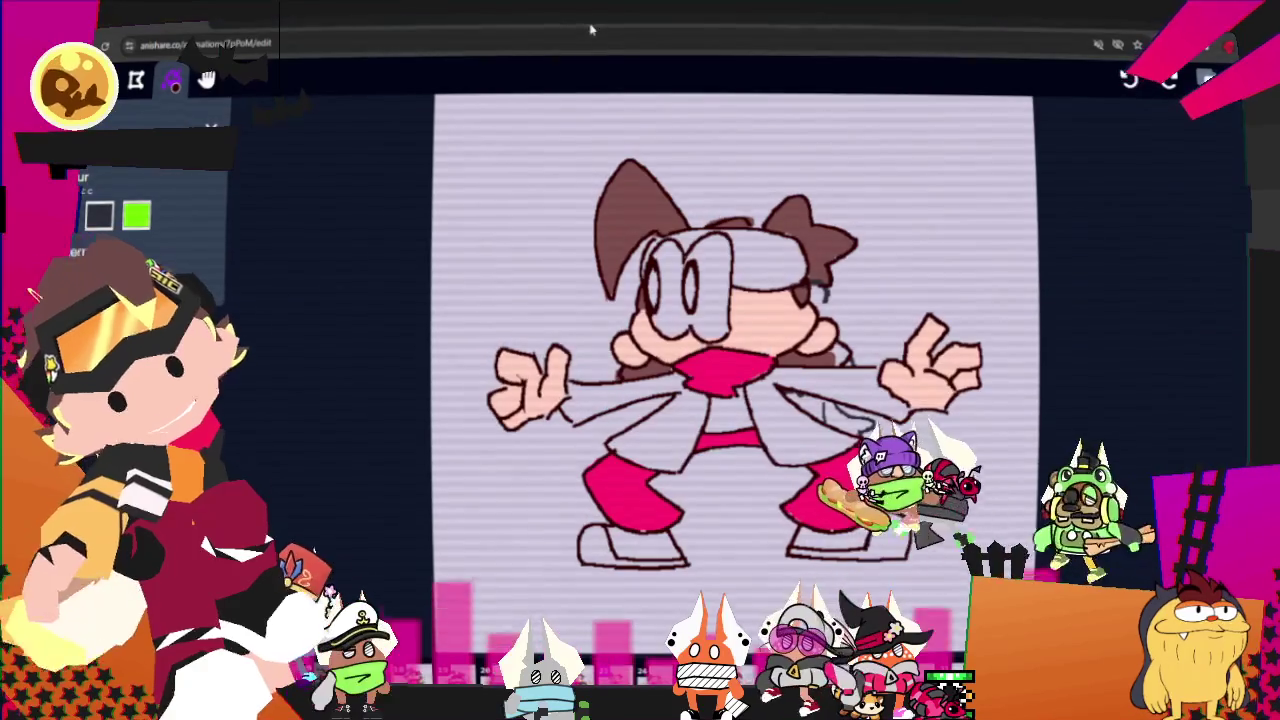
{"action": "left_click", "coordinate": [1207, 78]}
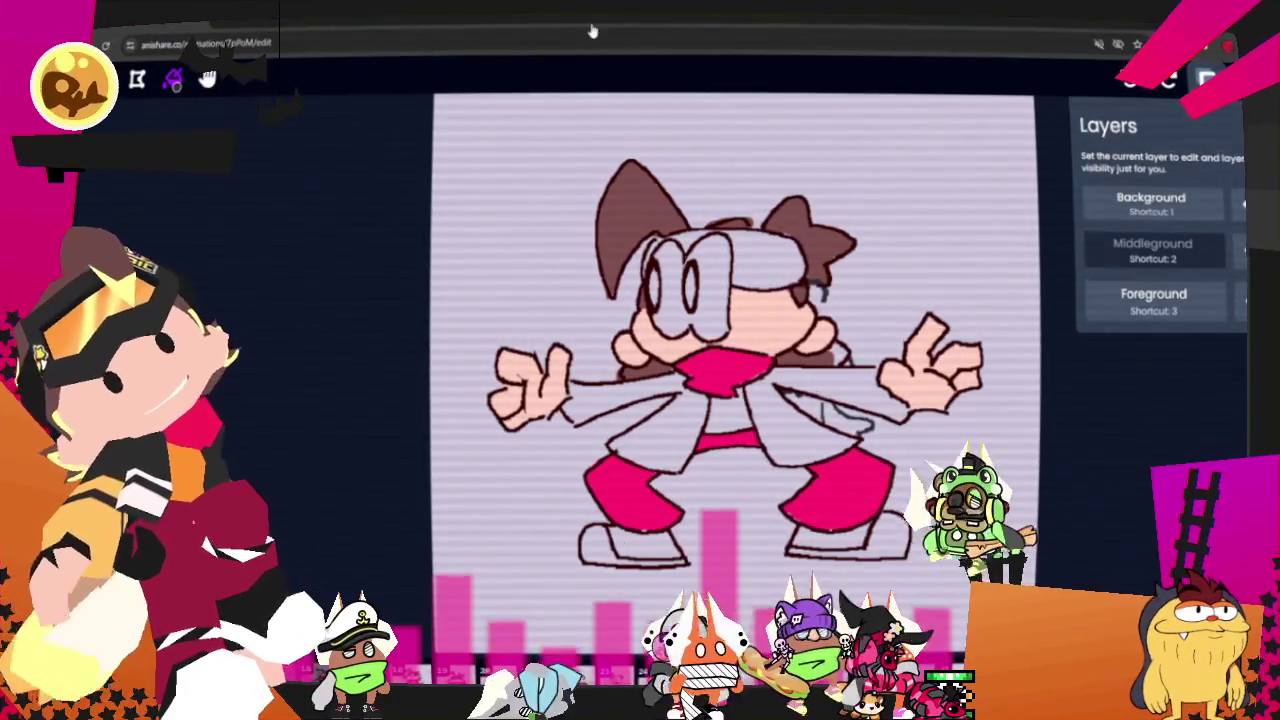
{"action": "key", "text": "Escape"}
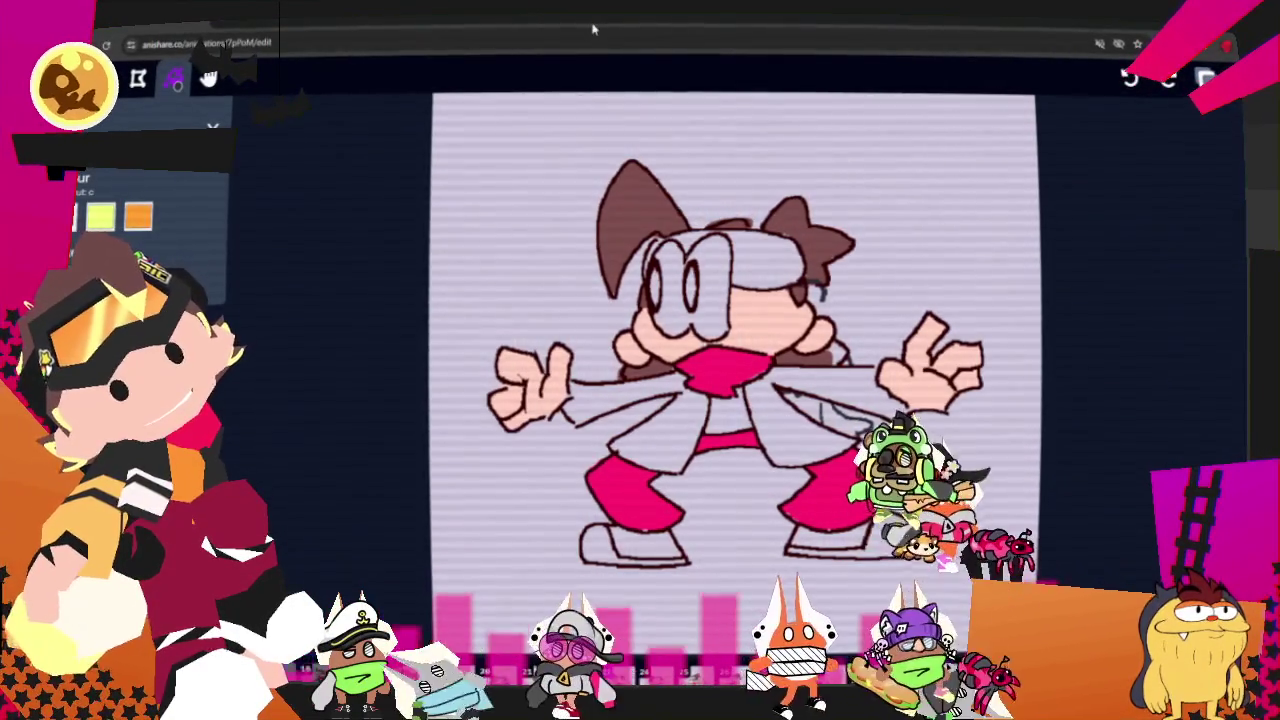
{"action": "key", "text": "l"}
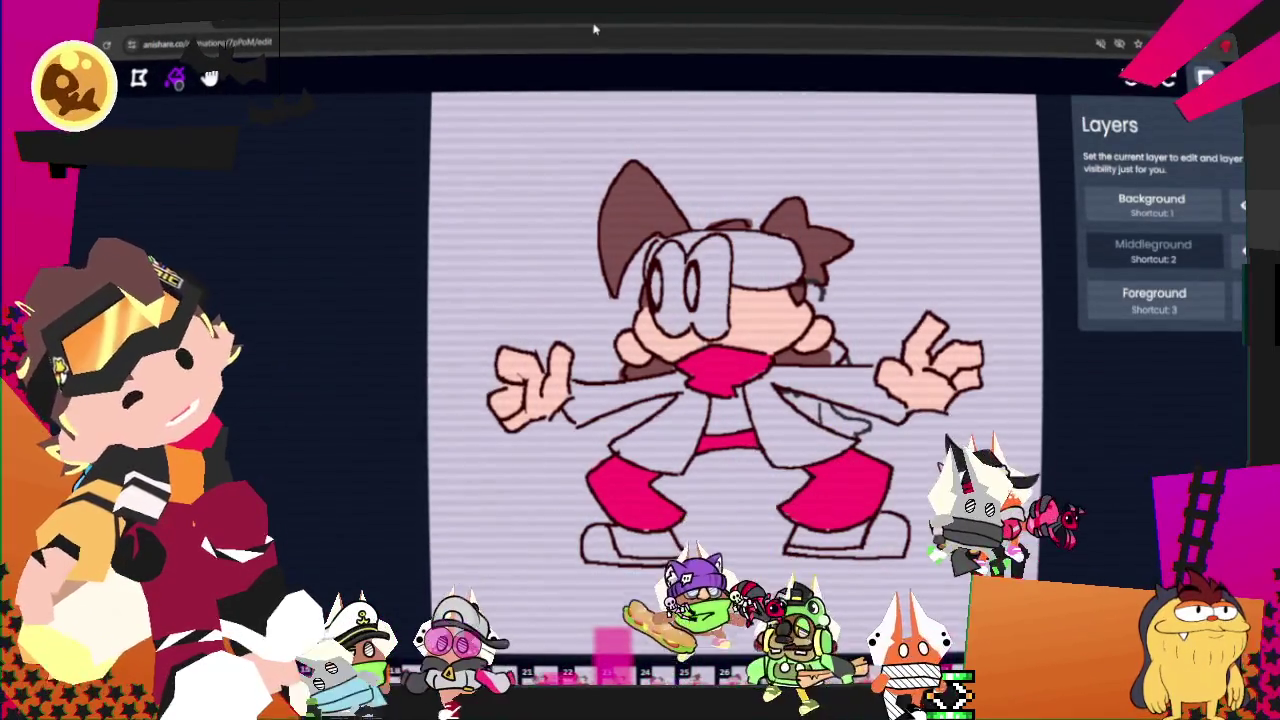
{"action": "key", "text": "2"}
{"action": "key", "text": "Escape"}
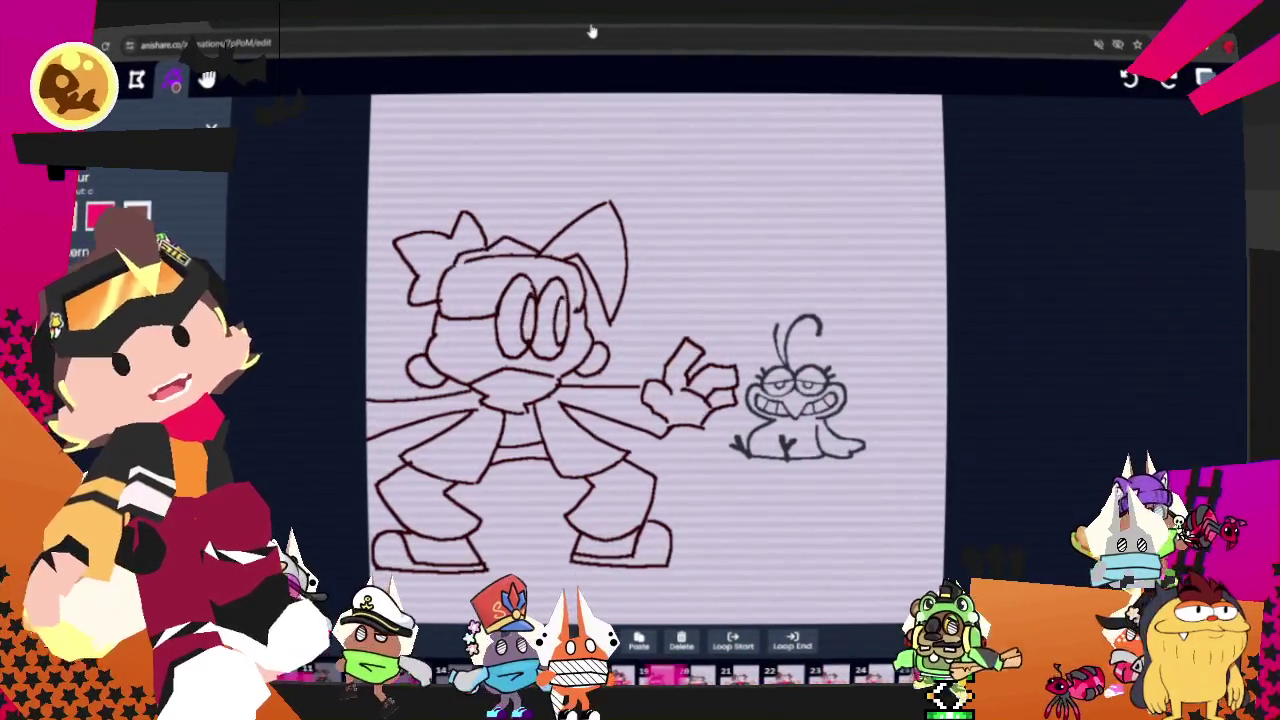
- Stop playback and erase the dark brown stroke on the hair's left edge
{"action": "key", "text": "space"}
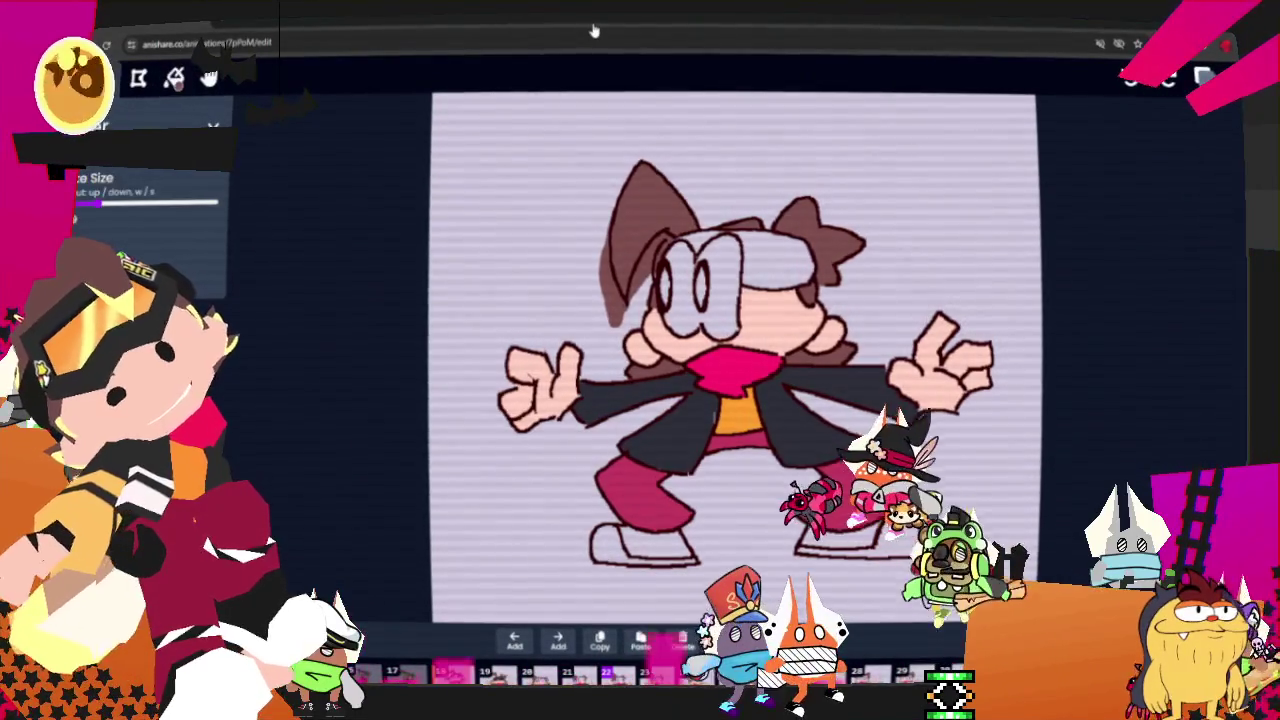
{"action": "left_click_drag", "start_coordinate": [608, 245], "coordinate": [615, 292]}
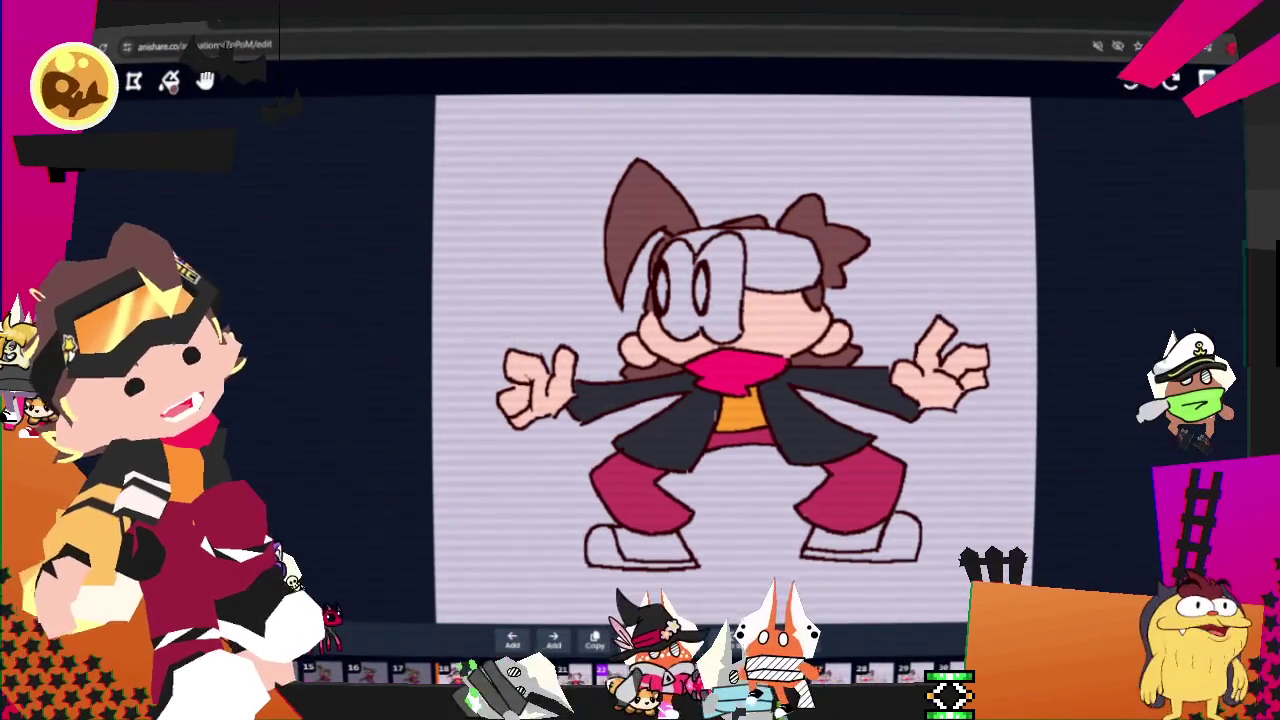
{"action": "key", "text": "l"}
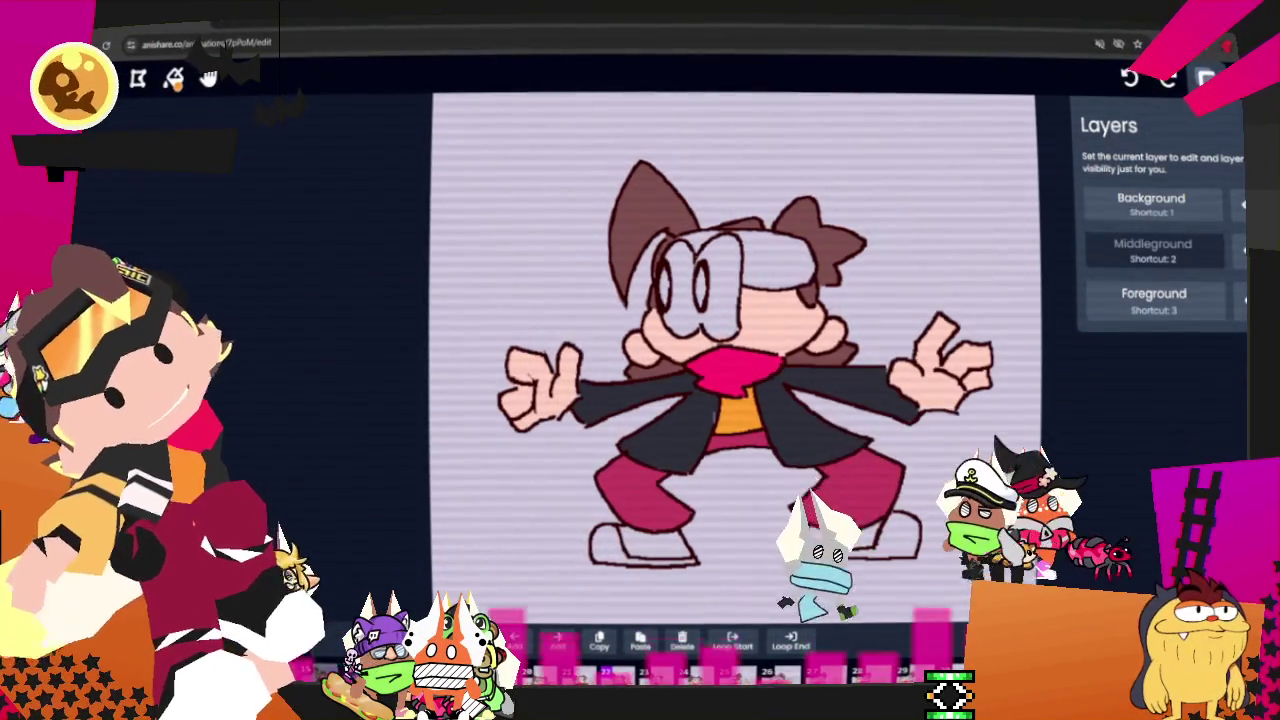
{"action": "key", "text": "Escape"}
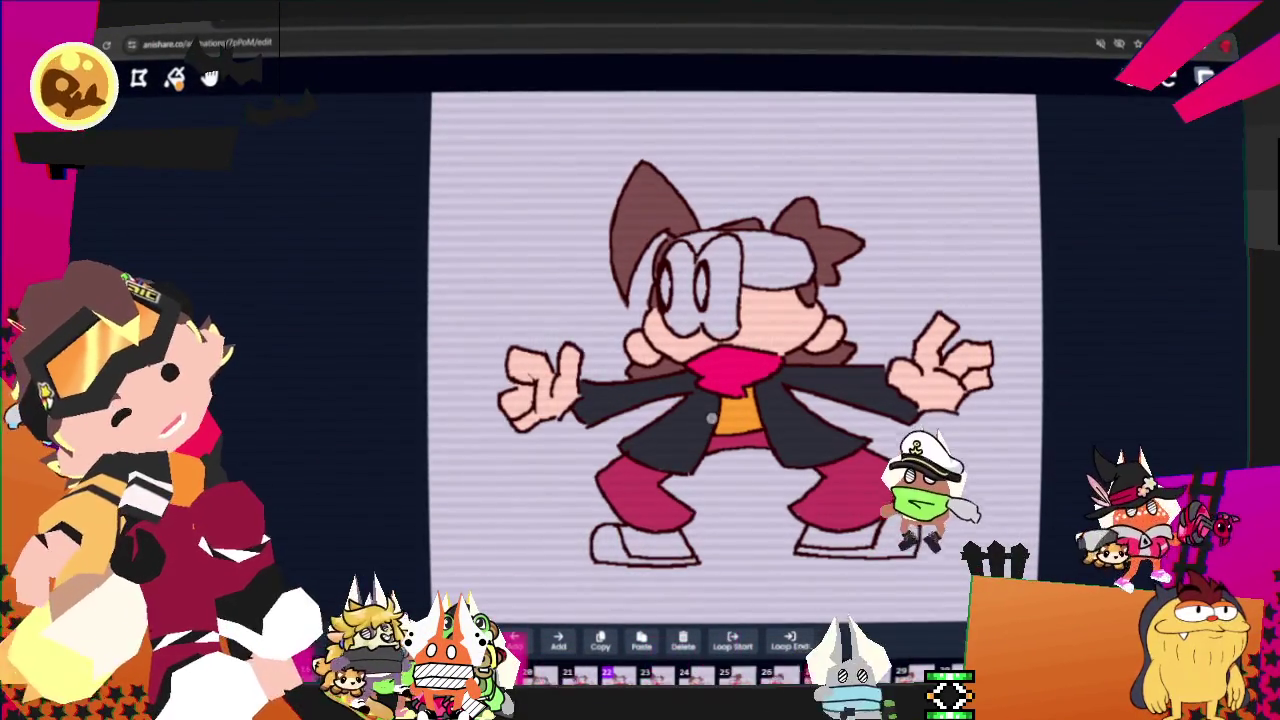
{"action": "left_click", "coordinate": [175, 78]}
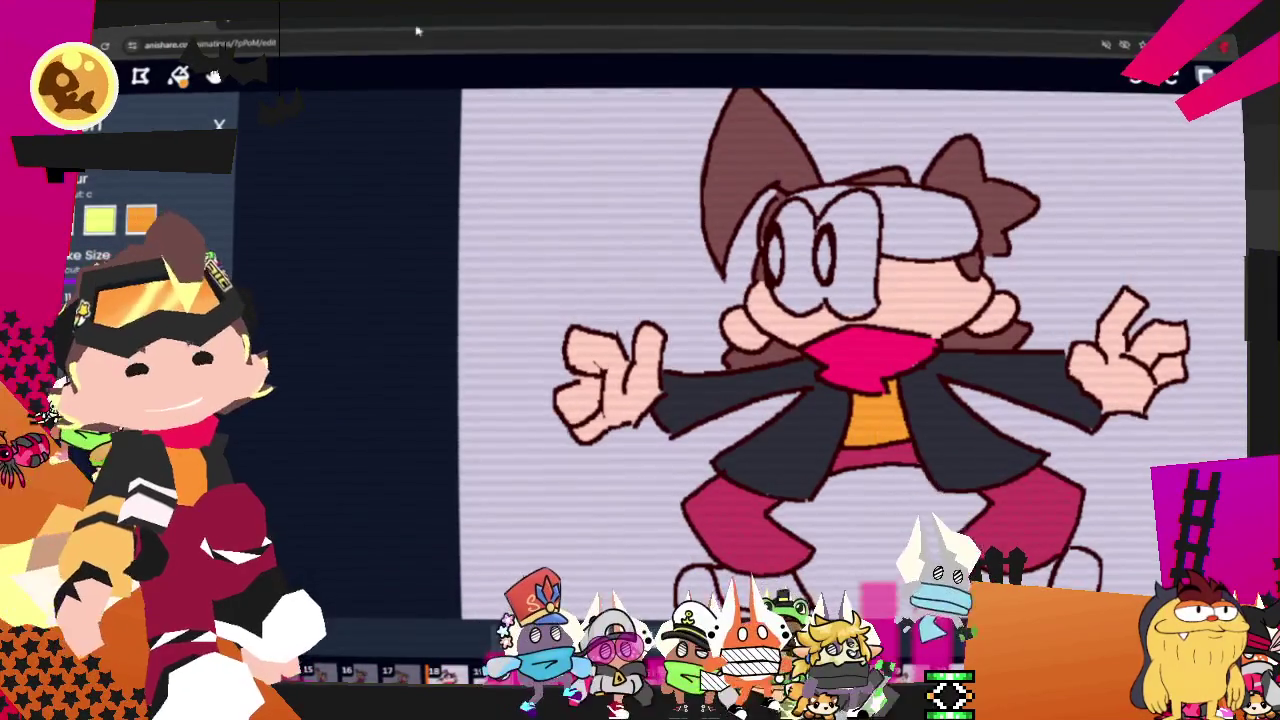
{"action": "left_click", "coordinate": [213, 76]}
{"action": "left_click_drag", "start_coordinate": [580, 174], "coordinate": [487, 311]}
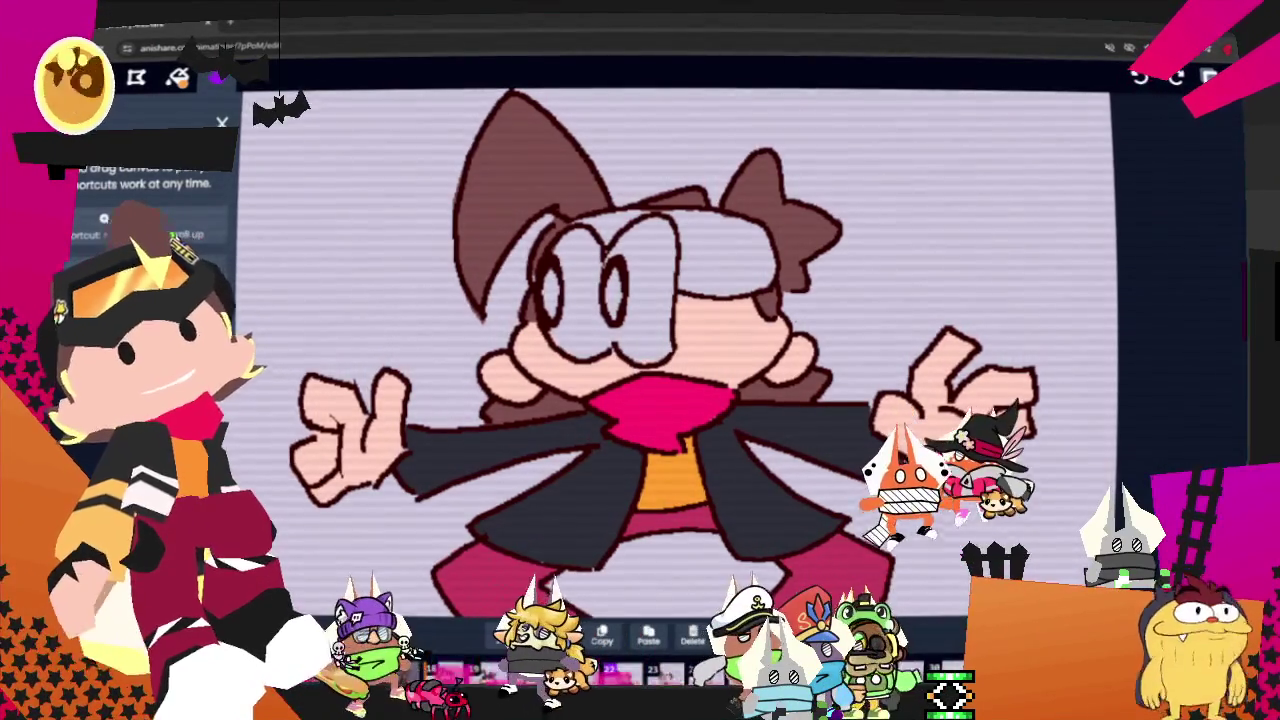
{"action": "scroll", "coordinate": [433, 251], "scroll_direction": "down", "scroll_amount": 3}
{"action": "scroll", "coordinate": [433, 251], "scroll_direction": "down", "scroll_amount": 1}
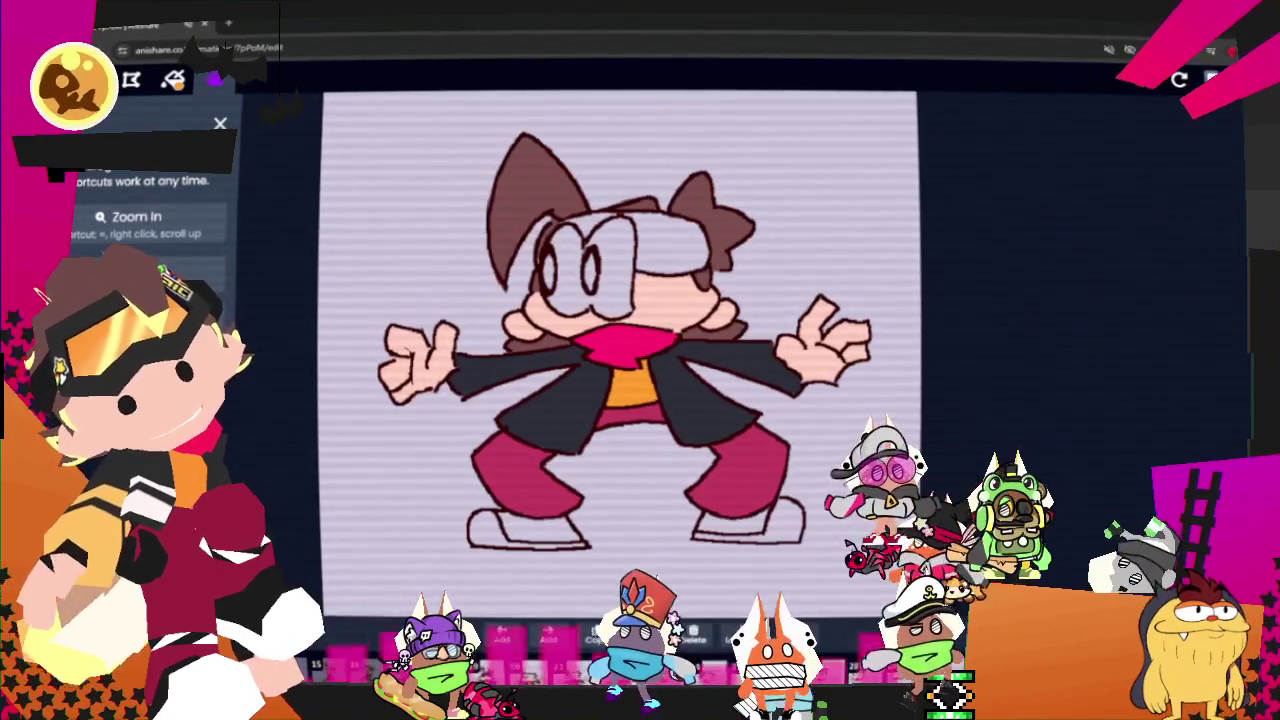
- On the closed-eyes frame, paint brighter pink along the right pant leg's bottom on the Background layer
{"action": "key", "text": "Right"}
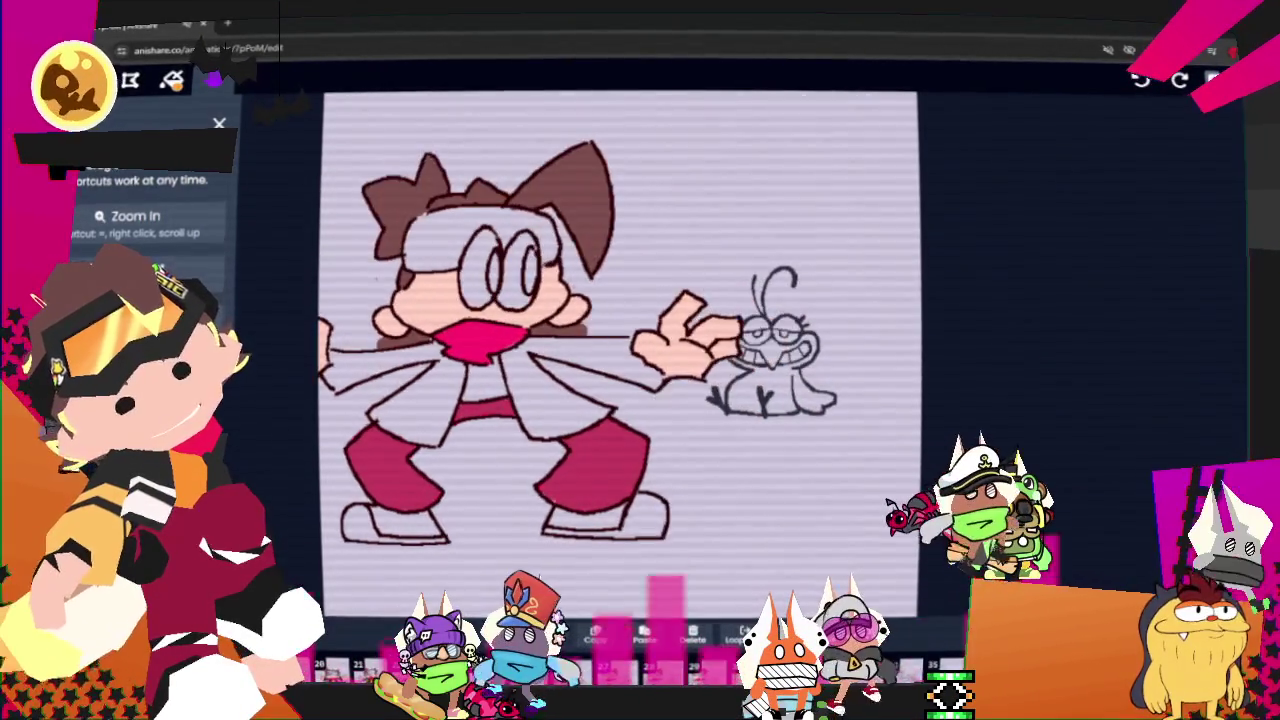
{"action": "key", "text": "Right"}
{"action": "key", "text": "Right"}
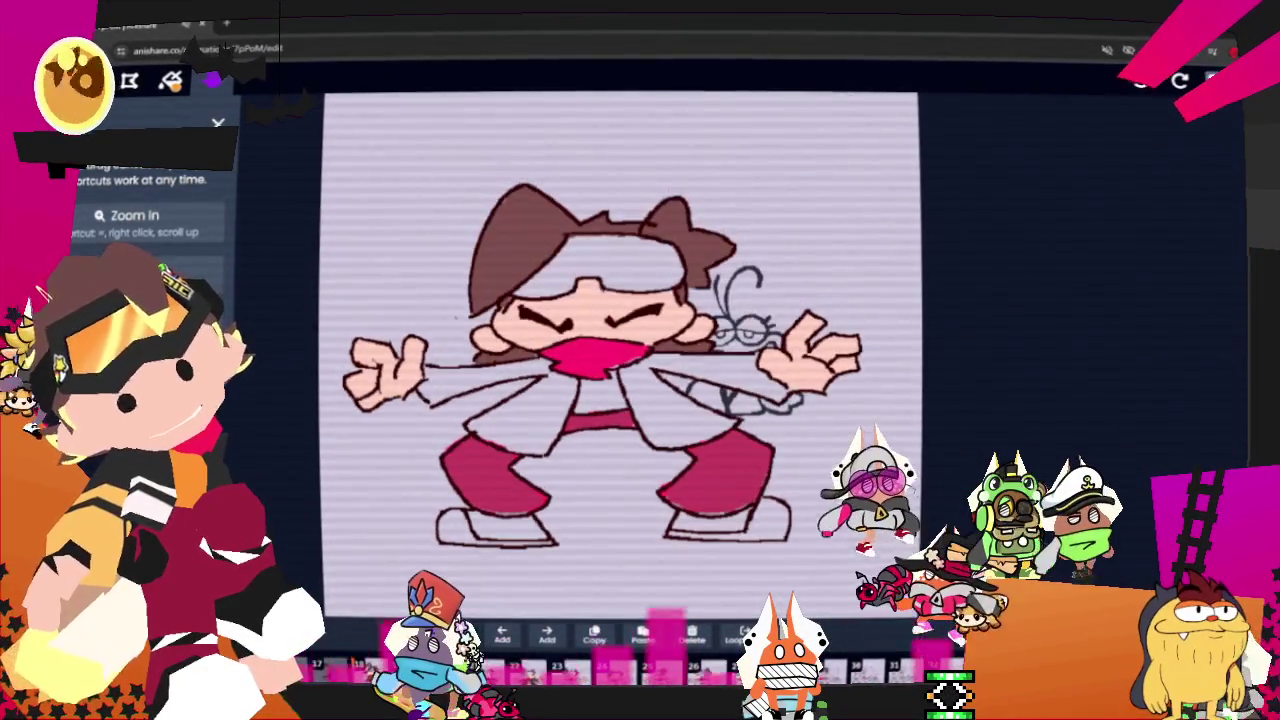
{"action": "left_click", "coordinate": [210, 80]}
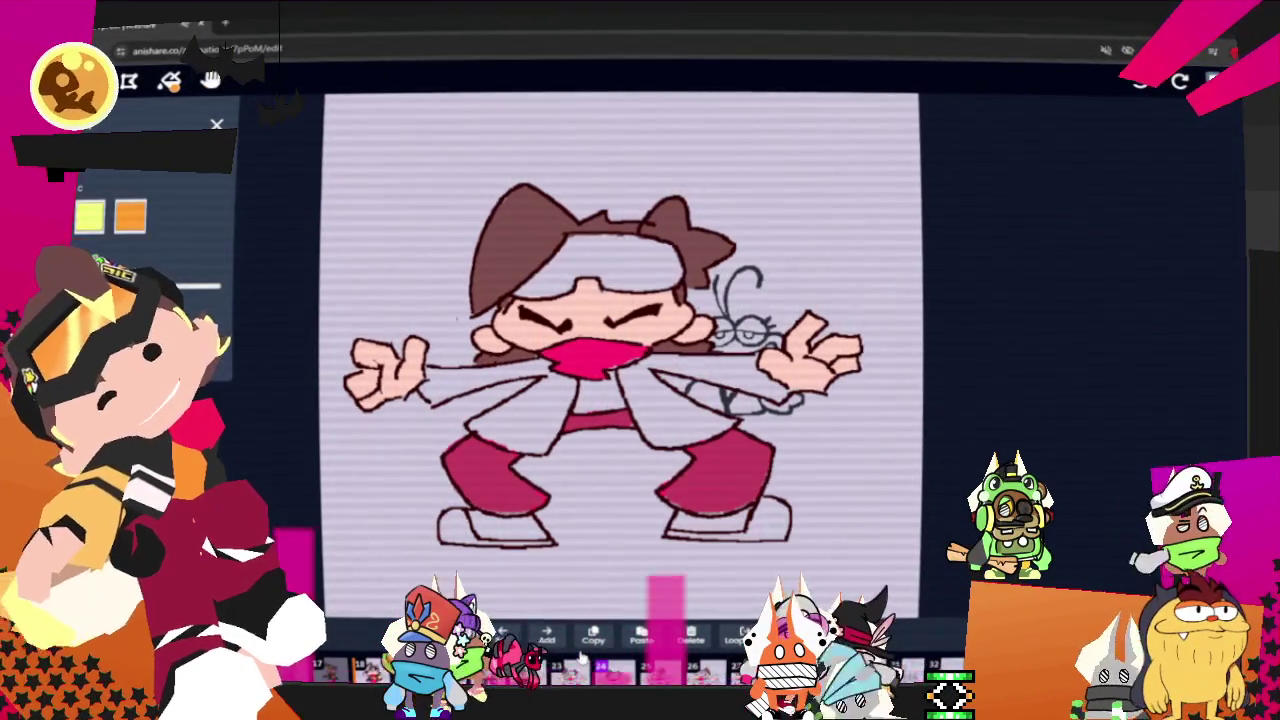
{"action": "left_click", "coordinate": [1212, 80]}
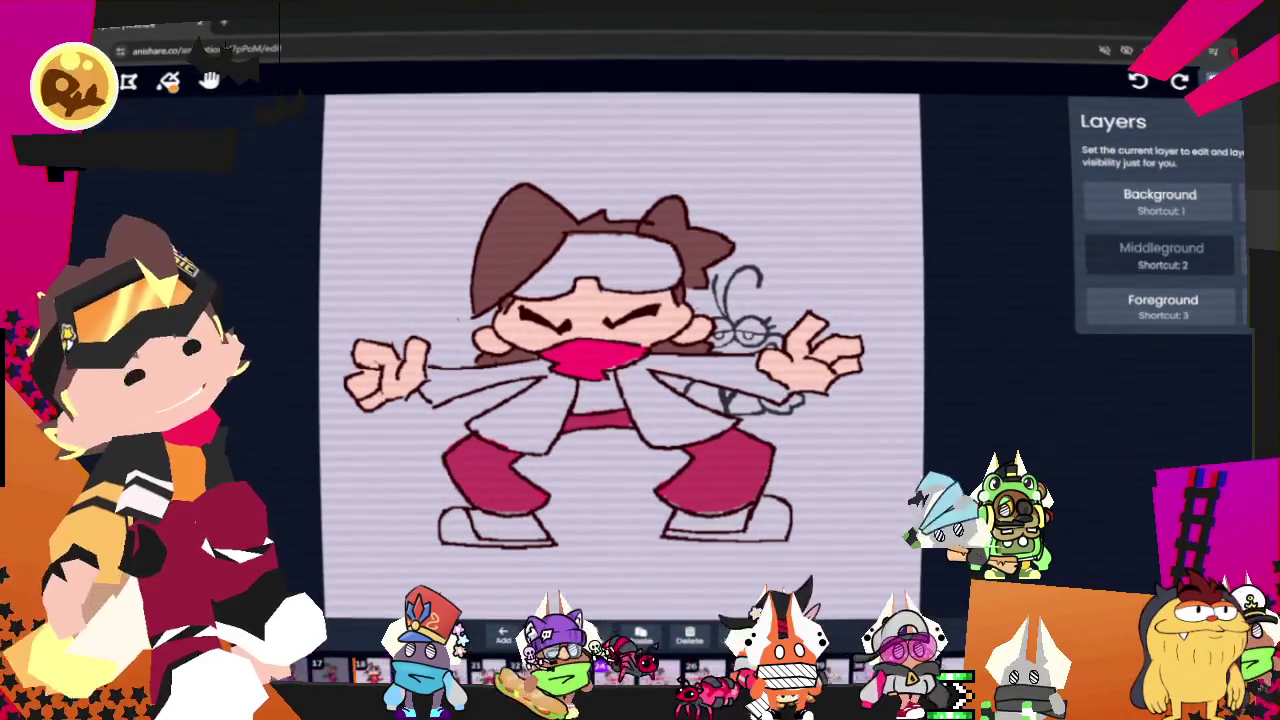
{"action": "key", "text": "1"}
{"action": "key", "text": "b"}
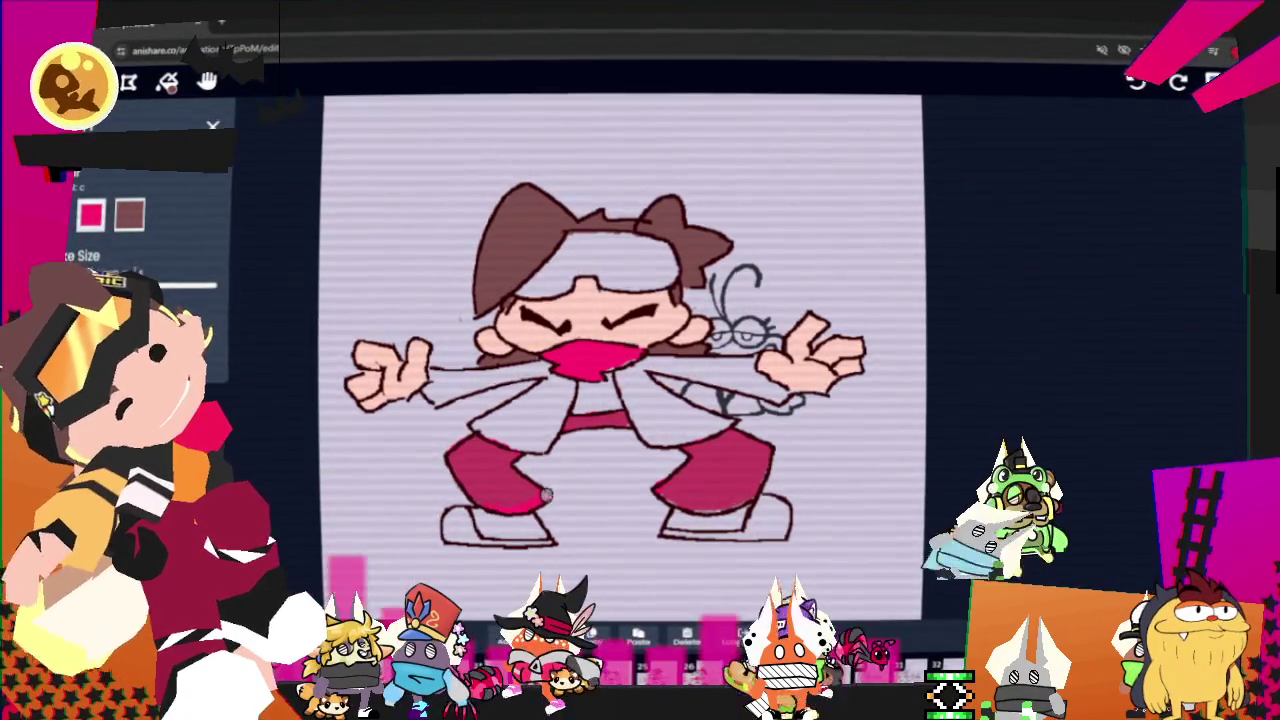
{"action": "left_click_drag", "start_coordinate": [662, 493], "coordinate": [745, 503]}
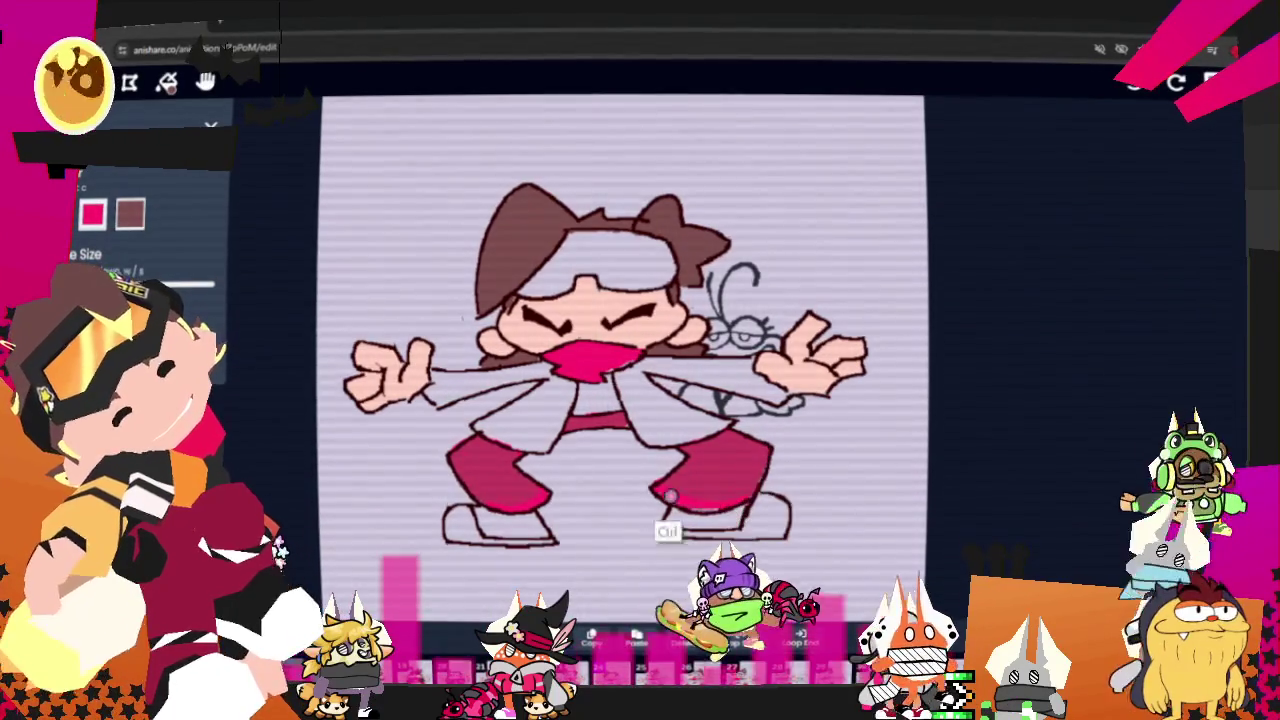
{"action": "left_click_drag", "start_coordinate": [677, 497], "coordinate": [752, 500]}
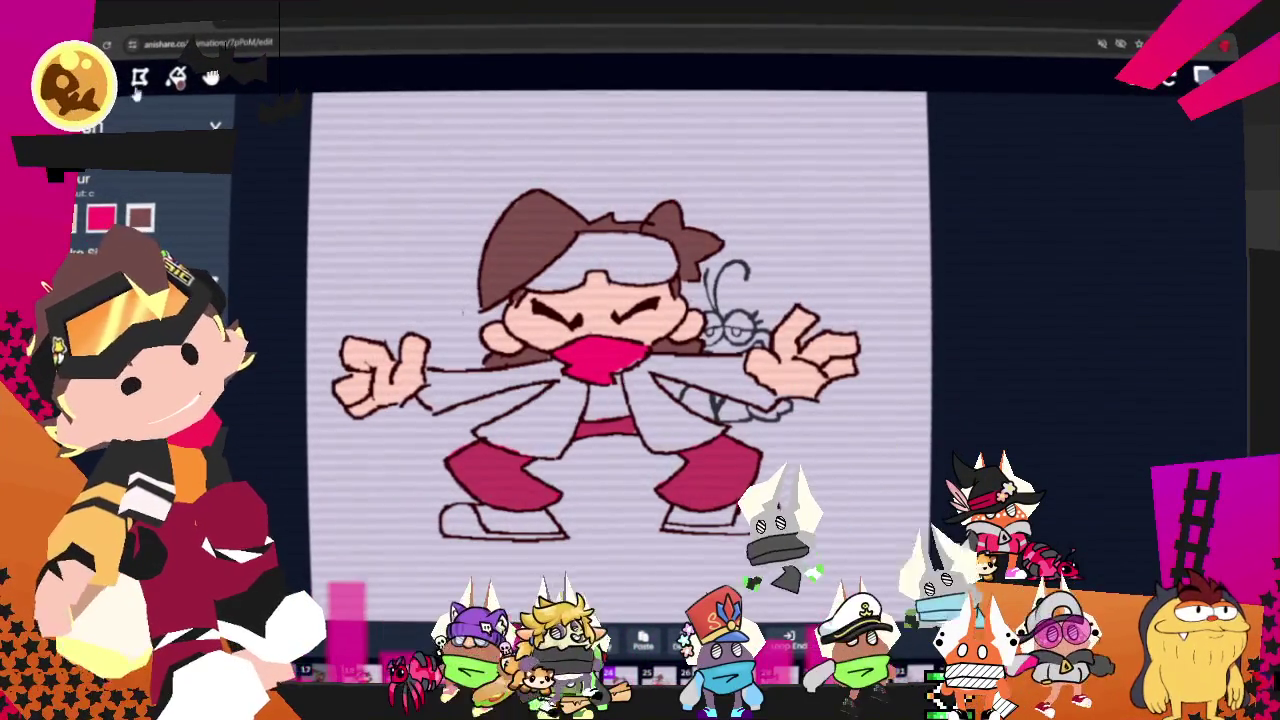
- Make Middleground the active layer and sketch a small dark pen in the squat frame's jacket pocket
{"action": "left_click", "coordinate": [1203, 76]}
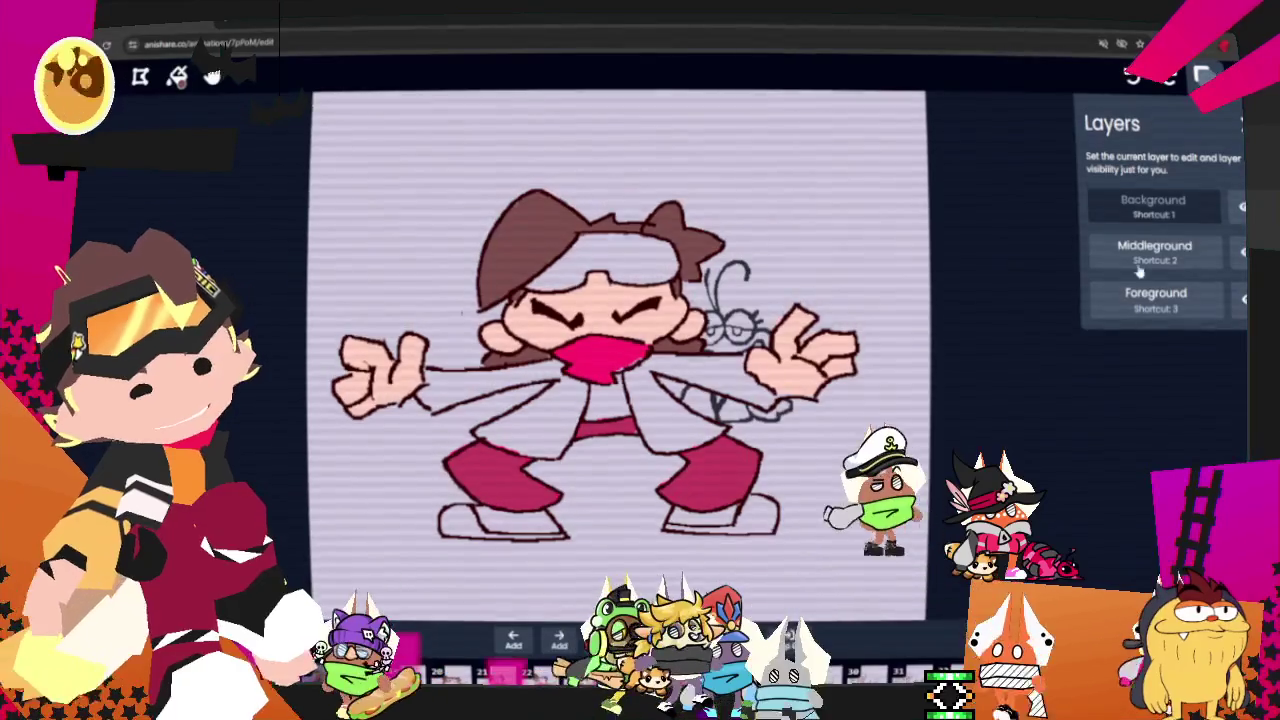
{"action": "left_click", "coordinate": [1135, 260]}
{"action": "left_click", "coordinate": [1203, 76]}
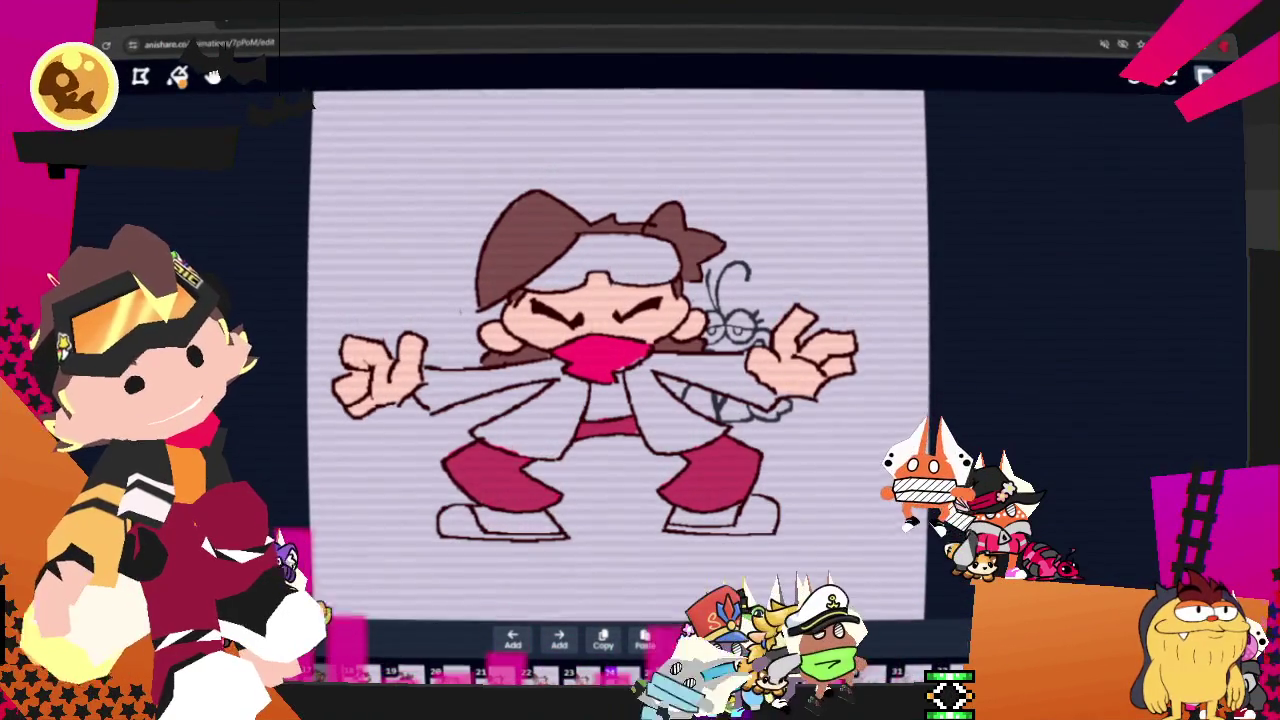
{"action": "left_click", "coordinate": [178, 76]}
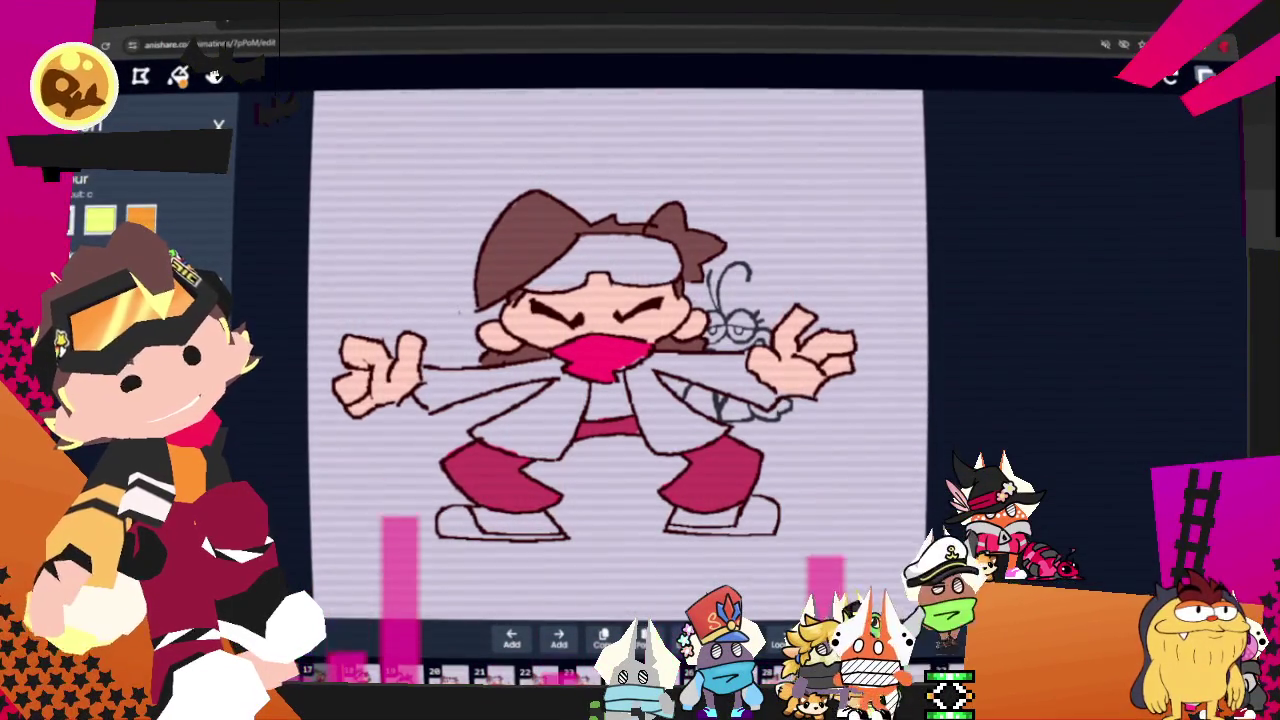
{"action": "key", "text": "space"}
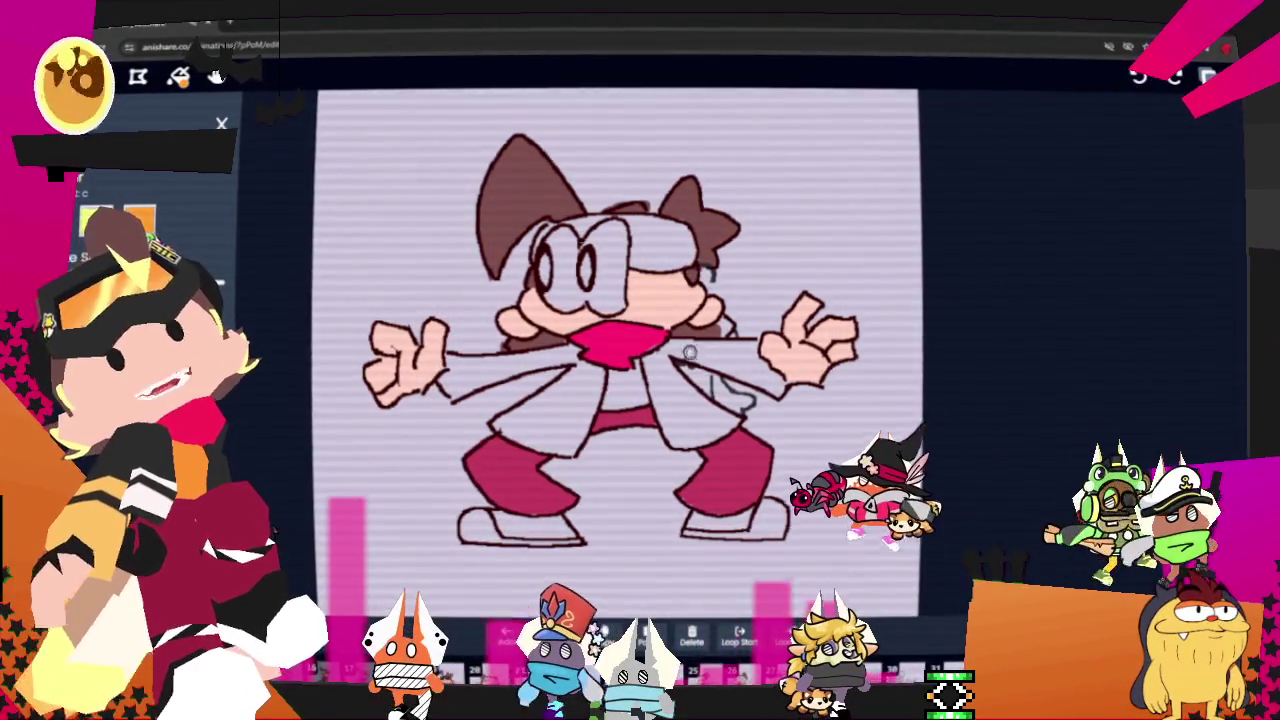
{"action": "left_click_drag", "start_coordinate": [663, 370], "coordinate": [676, 418]}
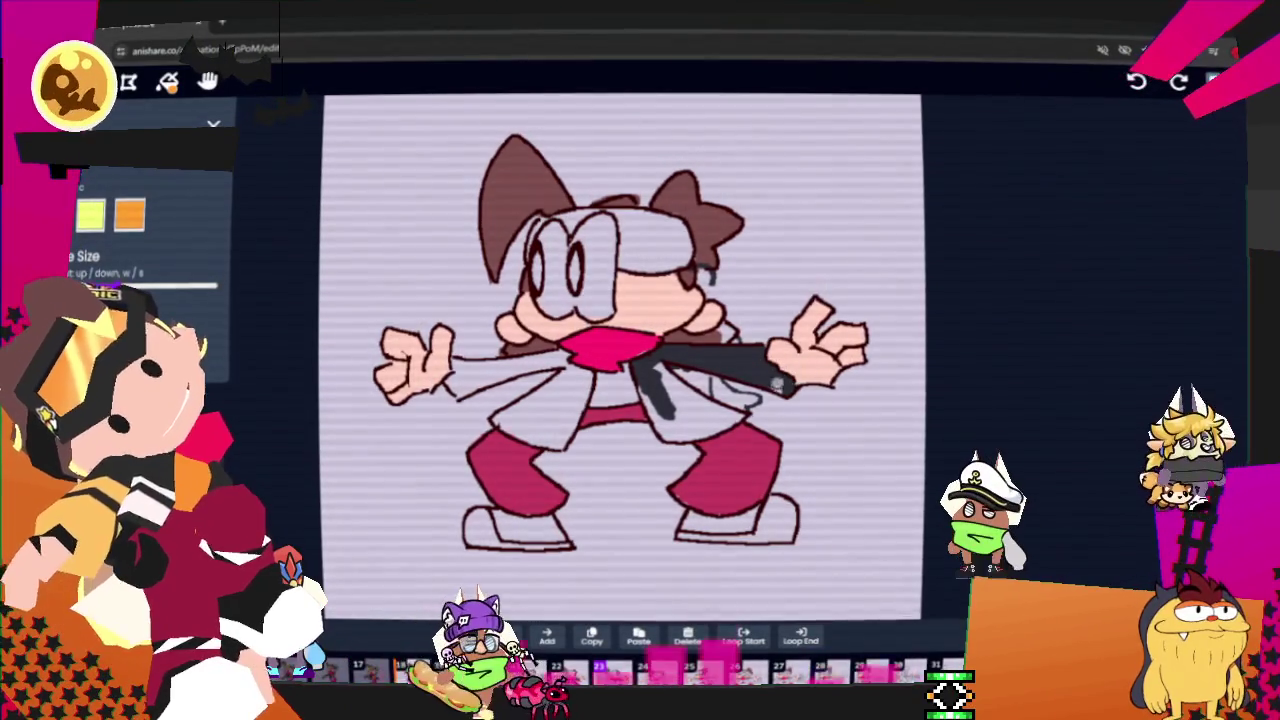
- Paint dark grey over the gun by her hand, then draw a thick lapel line on the next frame
{"action": "mouse_move", "coordinate": [735, 390]}
{"action": "left_mouse_down"}
{"action": "mouse_move", "coordinate": [712, 405]}
{"action": "mouse_move", "coordinate": [744, 423]}
{"action": "left_mouse_up"}
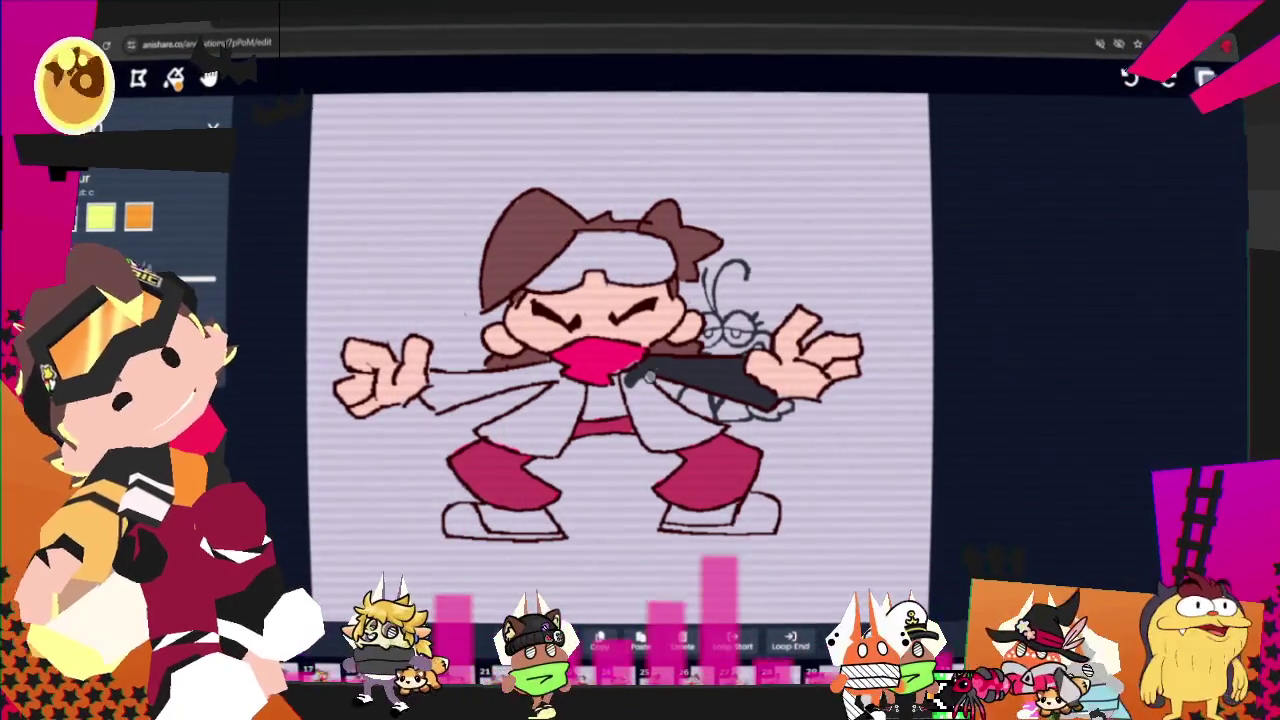
{"action": "key", "text": "Right"}
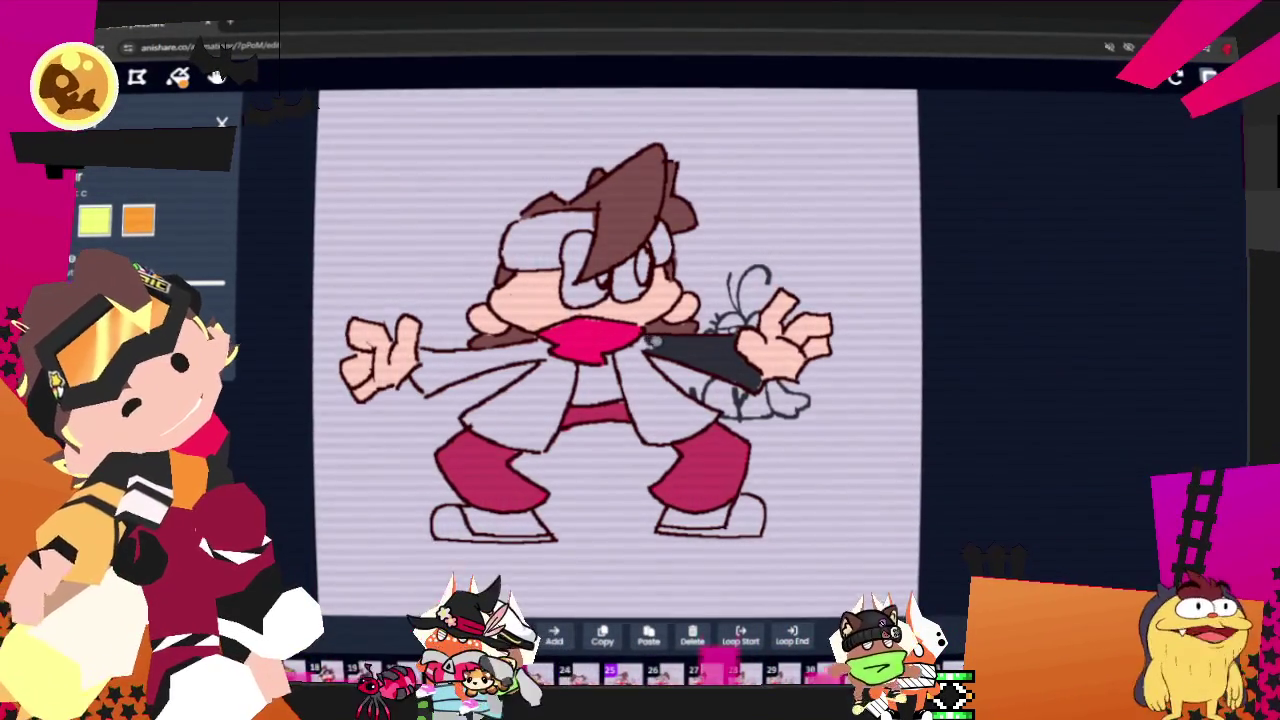
{"action": "left_click_drag", "start_coordinate": [614, 350], "coordinate": [645, 420]}
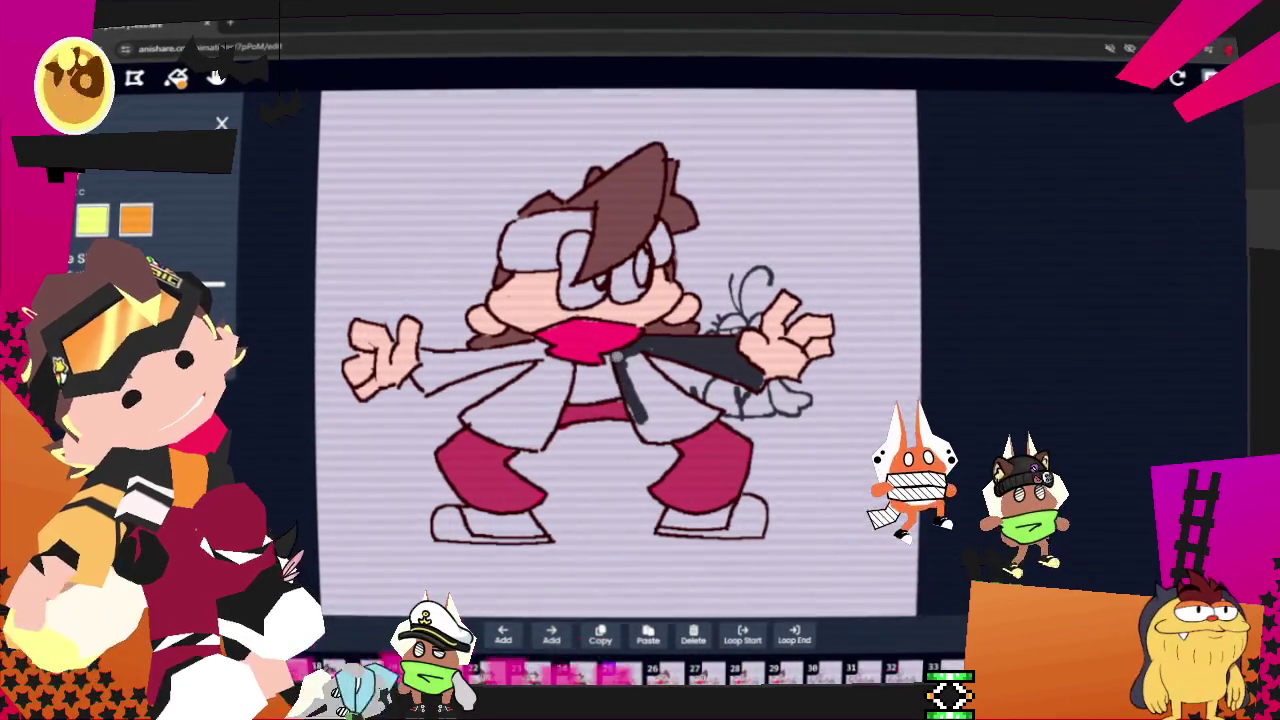
{"action": "left_click_drag", "start_coordinate": [616, 356], "coordinate": [645, 430]}
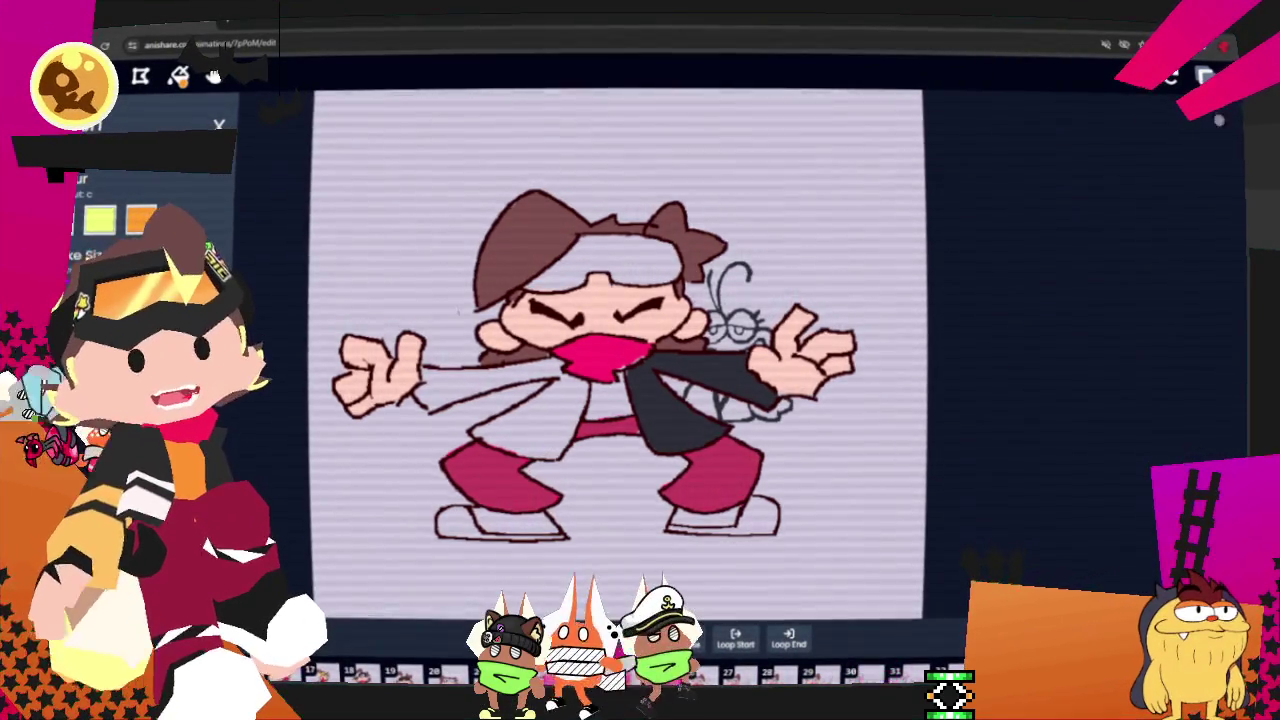
- Select Middleground (key 2) as the drawing layer, check the colour swatches, then reselect it
{"action": "left_click", "coordinate": [1205, 77]}
{"action": "key", "text": "2"}
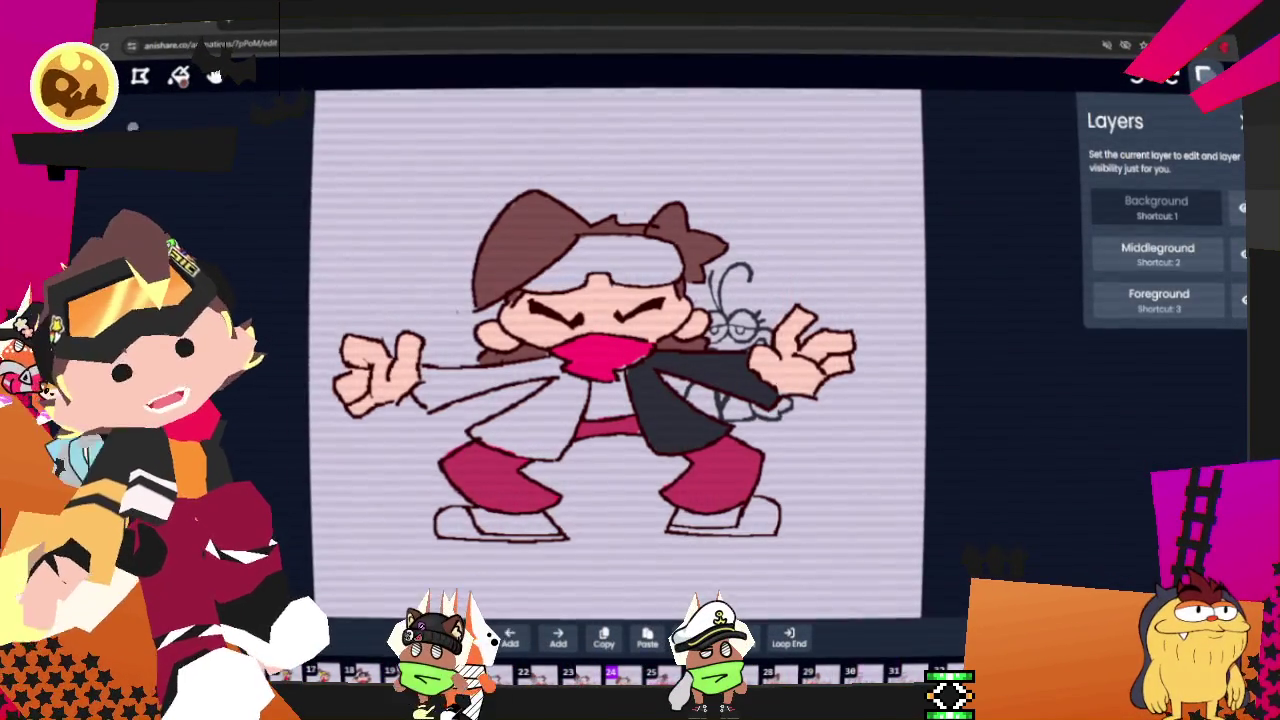
{"action": "left_click", "coordinate": [1205, 77]}
{"action": "left_click", "coordinate": [179, 77]}
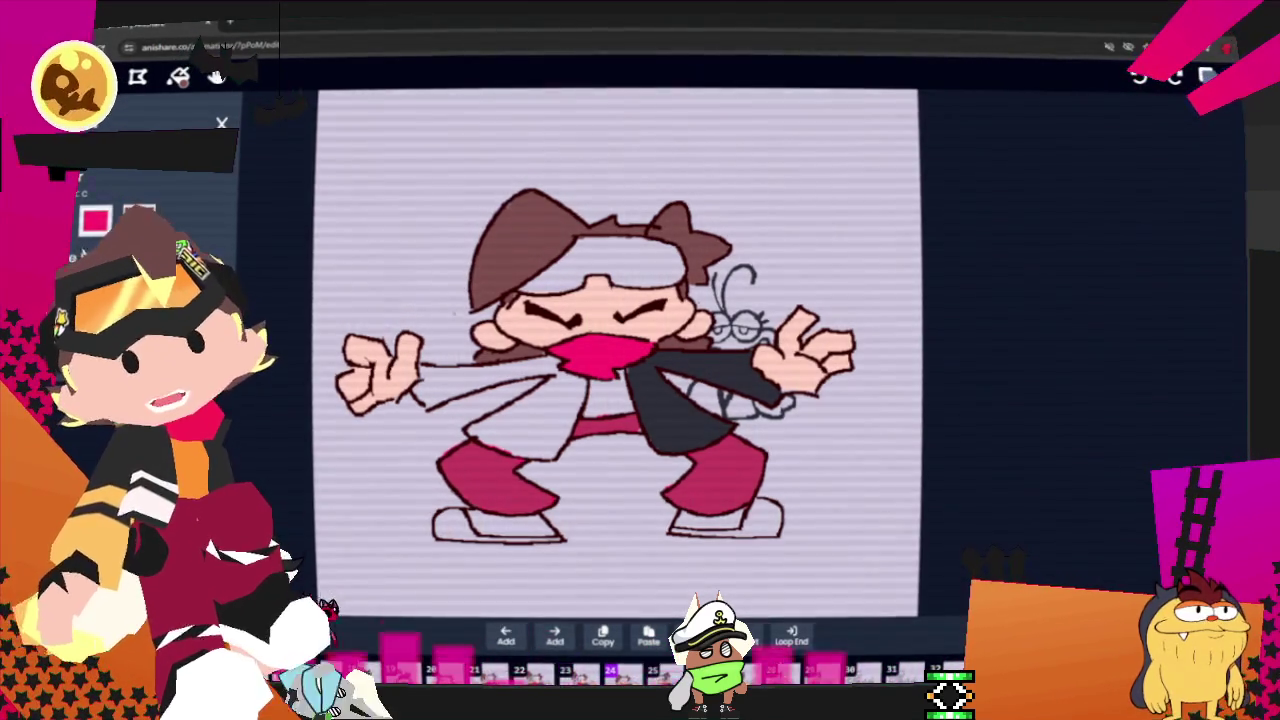
{"action": "key", "text": "l"}
{"action": "key", "text": "2"}
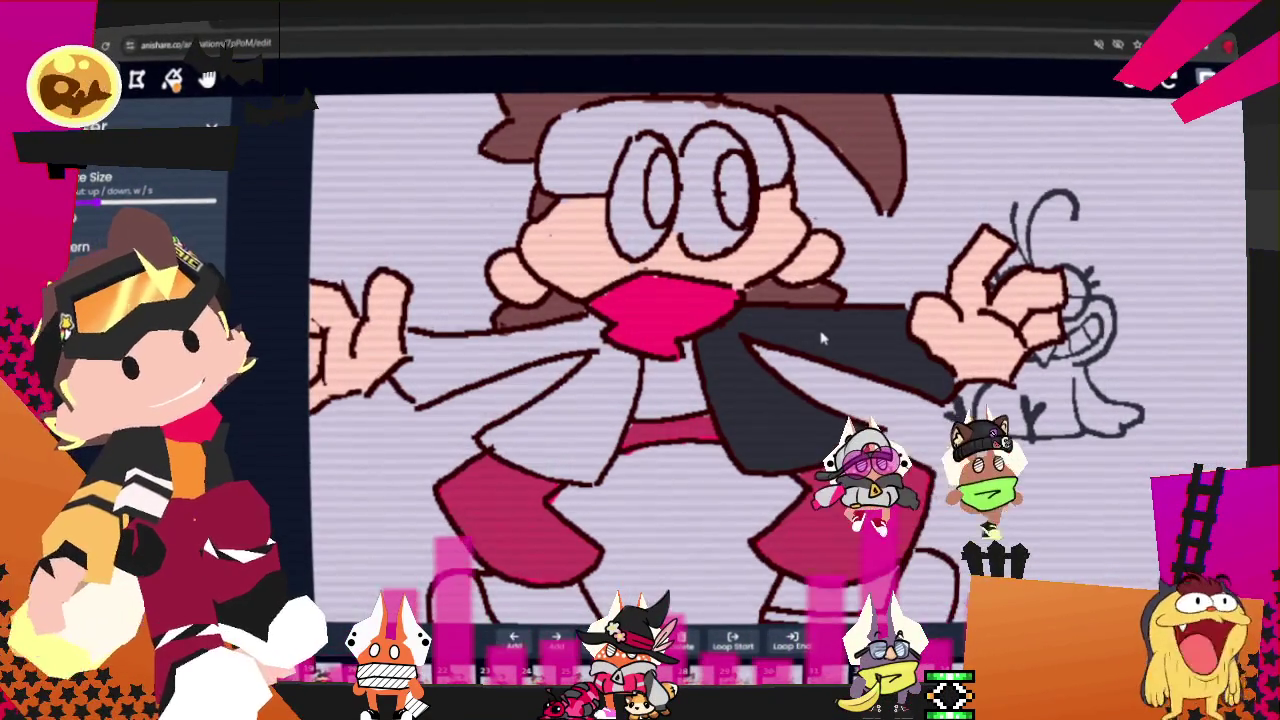
- Step through the frames with the arrow keys to reach the dark-coat walking frame
{"action": "key", "text": "Right"}
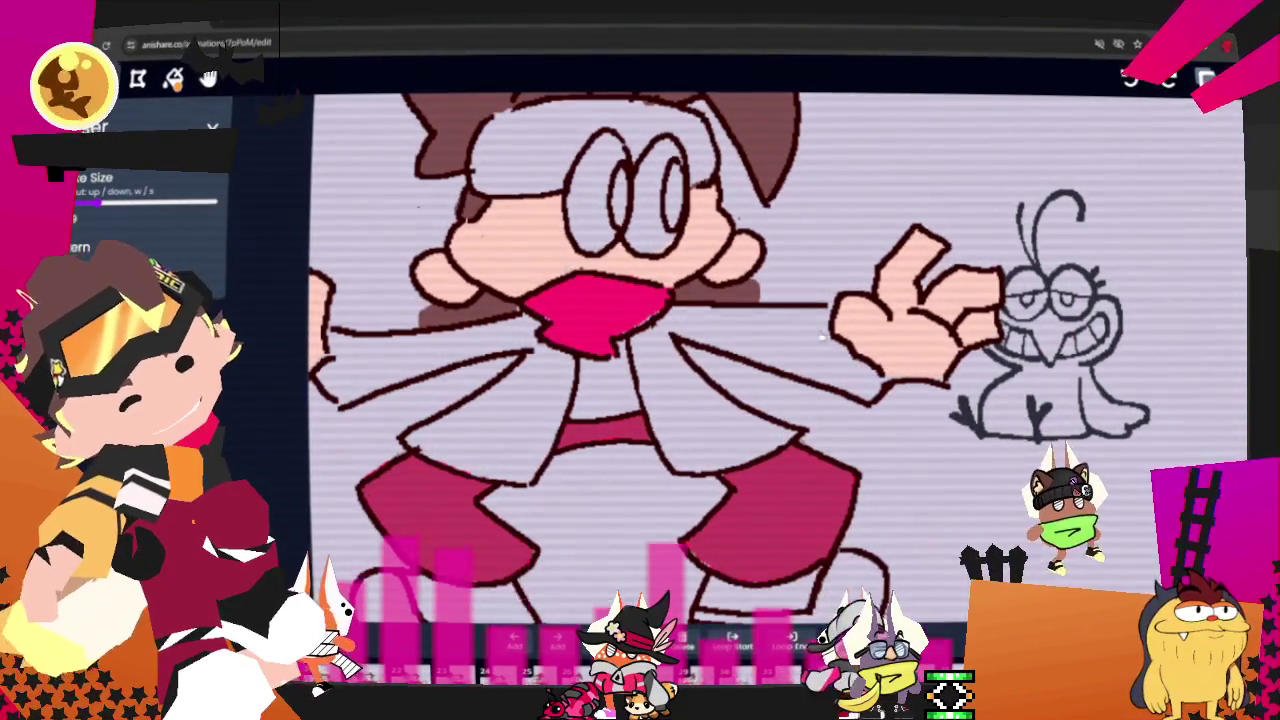
{"action": "key", "text": "Left"}
{"action": "key", "text": "Right"}
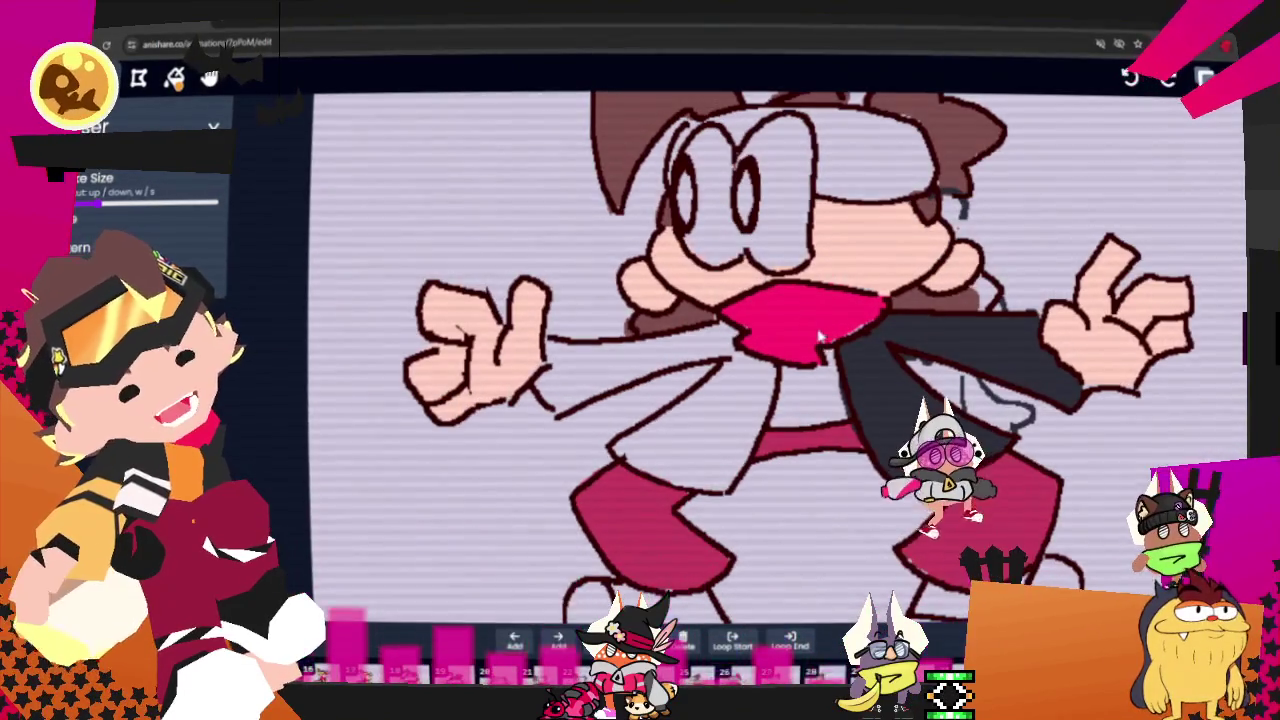
{"action": "key", "text": "Right"}
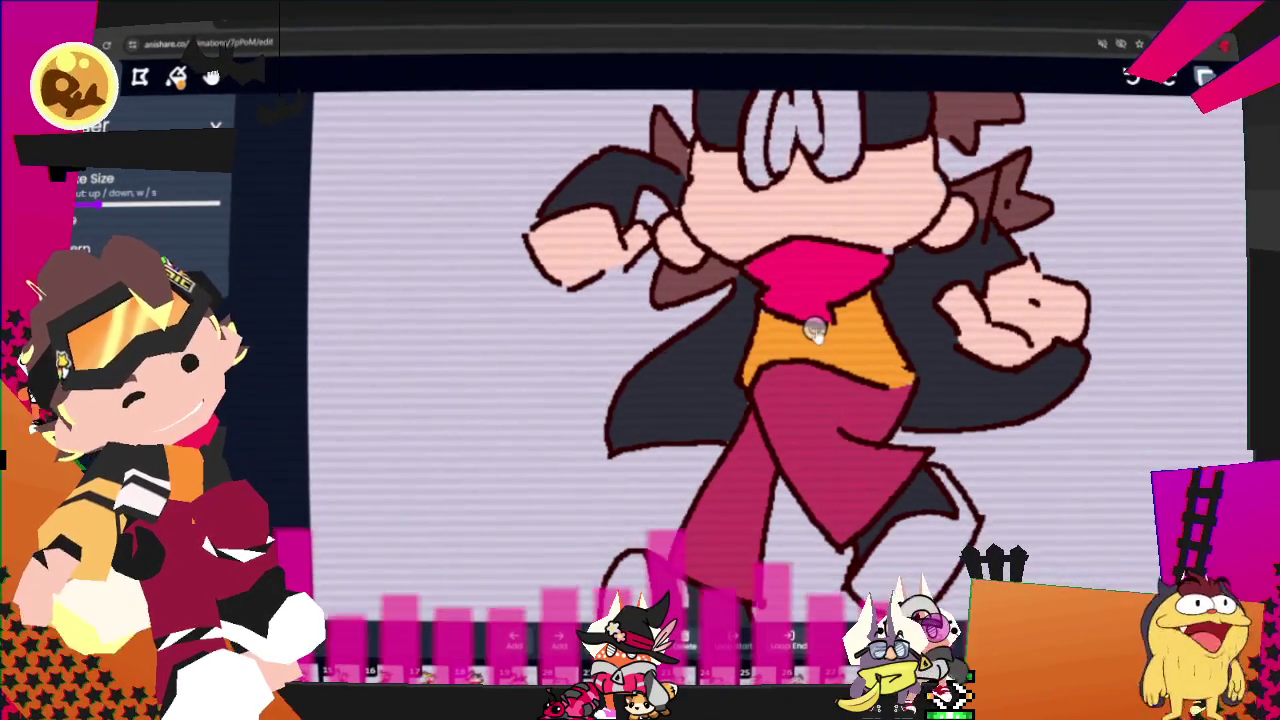
{"action": "key", "text": "Right"}
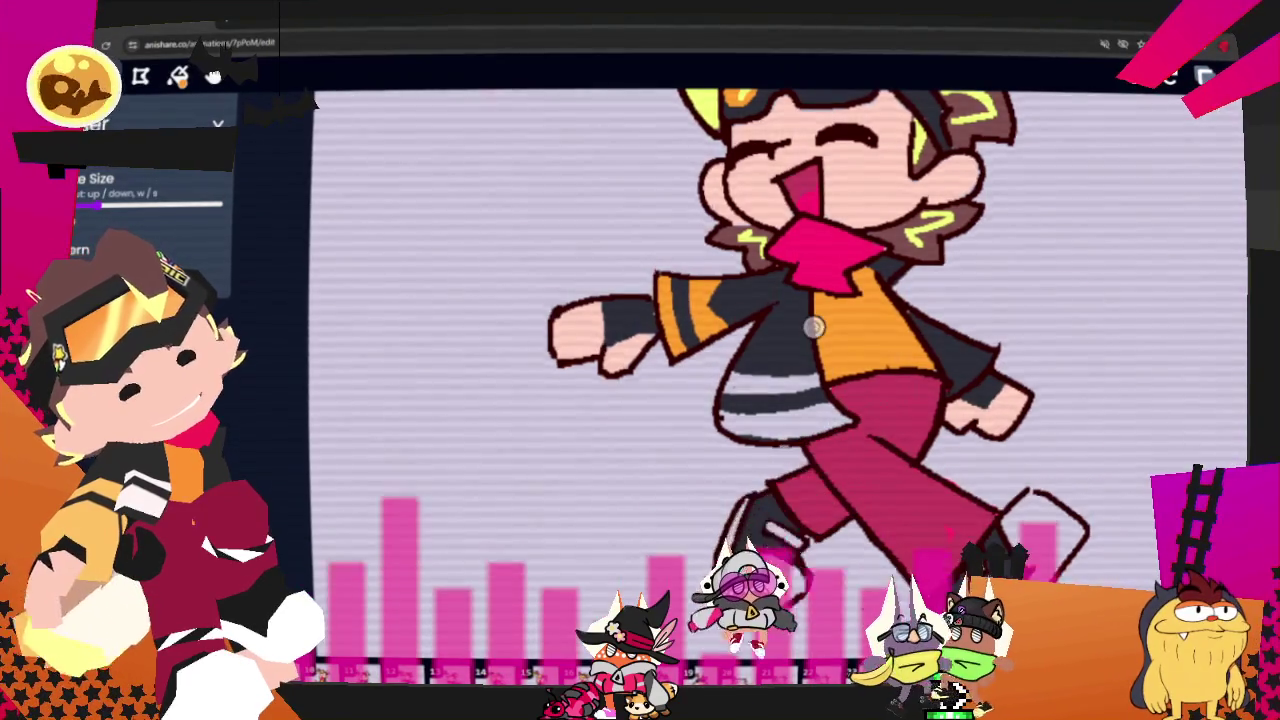
{"action": "key", "text": "Right"}
- Brush a grey stripe along the coat edge, keeping it after undo/redo, and advance to frame 19
{"action": "left_click_drag", "start_coordinate": [1085, 345], "coordinate": [923, 418]}
{"action": "key", "text": "ctrl+z"}
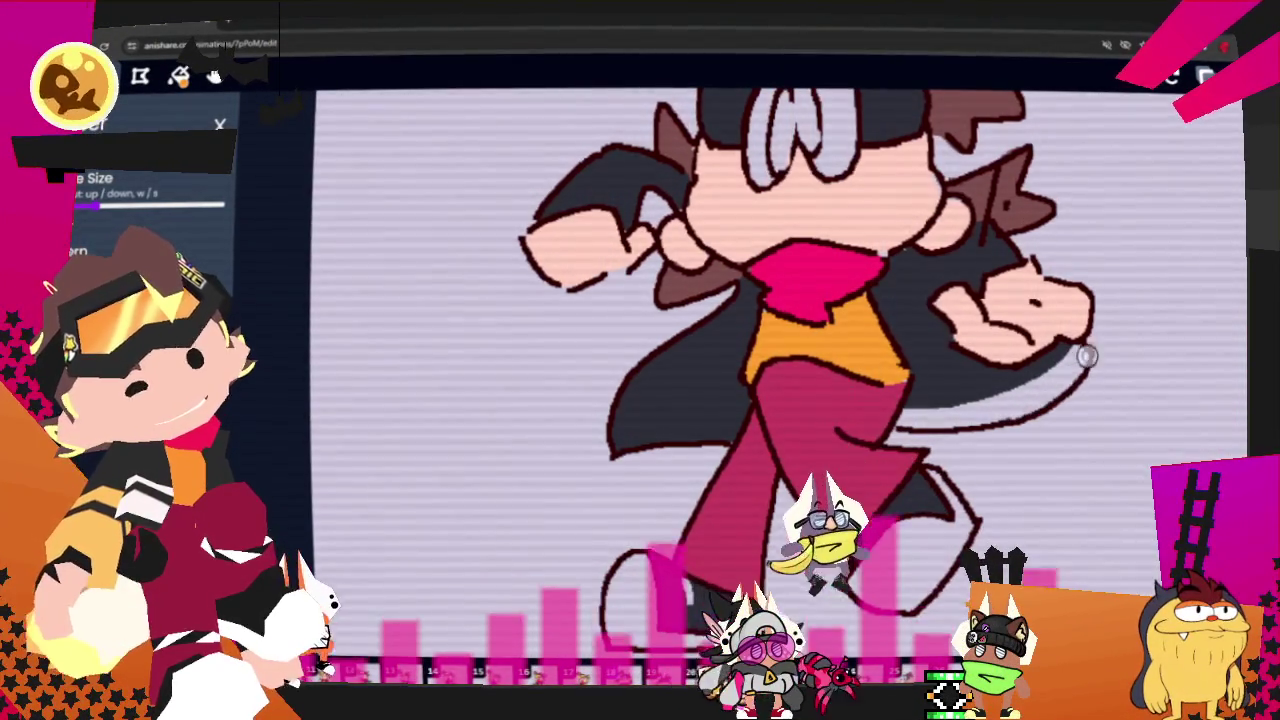
{"action": "mouse_move", "coordinate": [735, 420]}
{"action": "left_mouse_down"}
{"action": "mouse_move", "coordinate": [647, 431]}
{"action": "mouse_move", "coordinate": [725, 430]}
{"action": "left_mouse_up"}
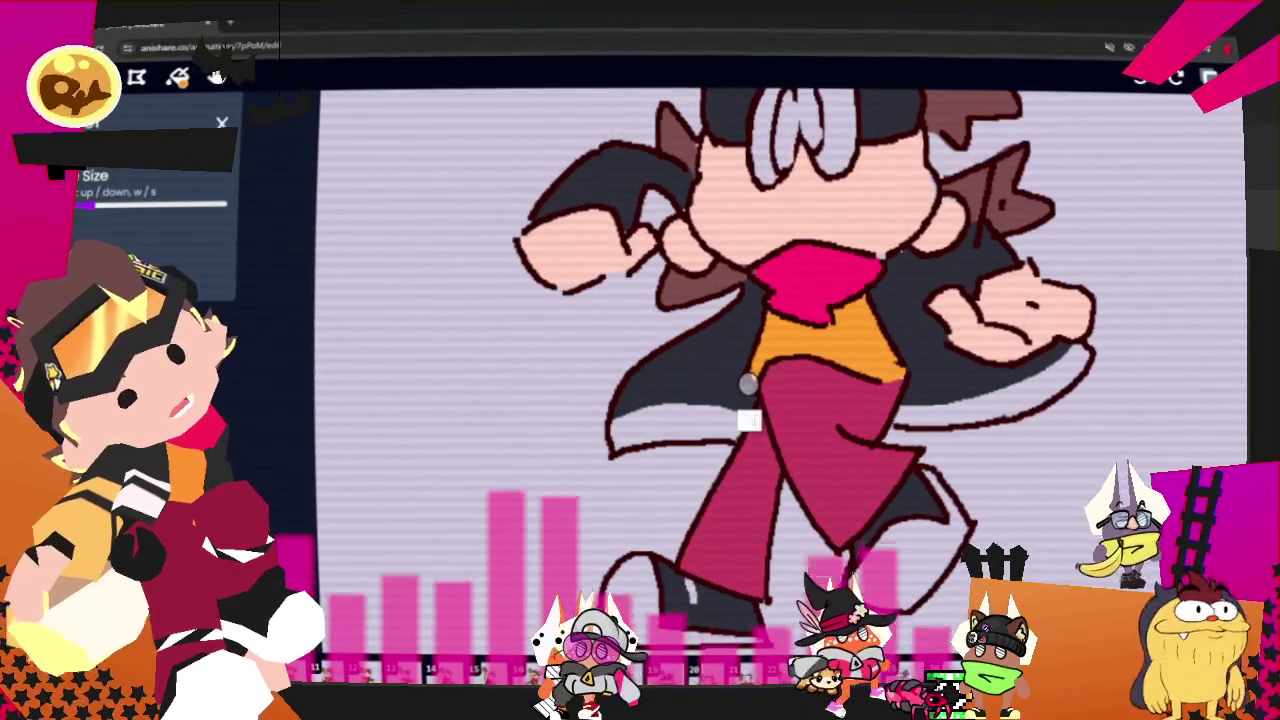
{"action": "key", "text": "ctrl+z"}
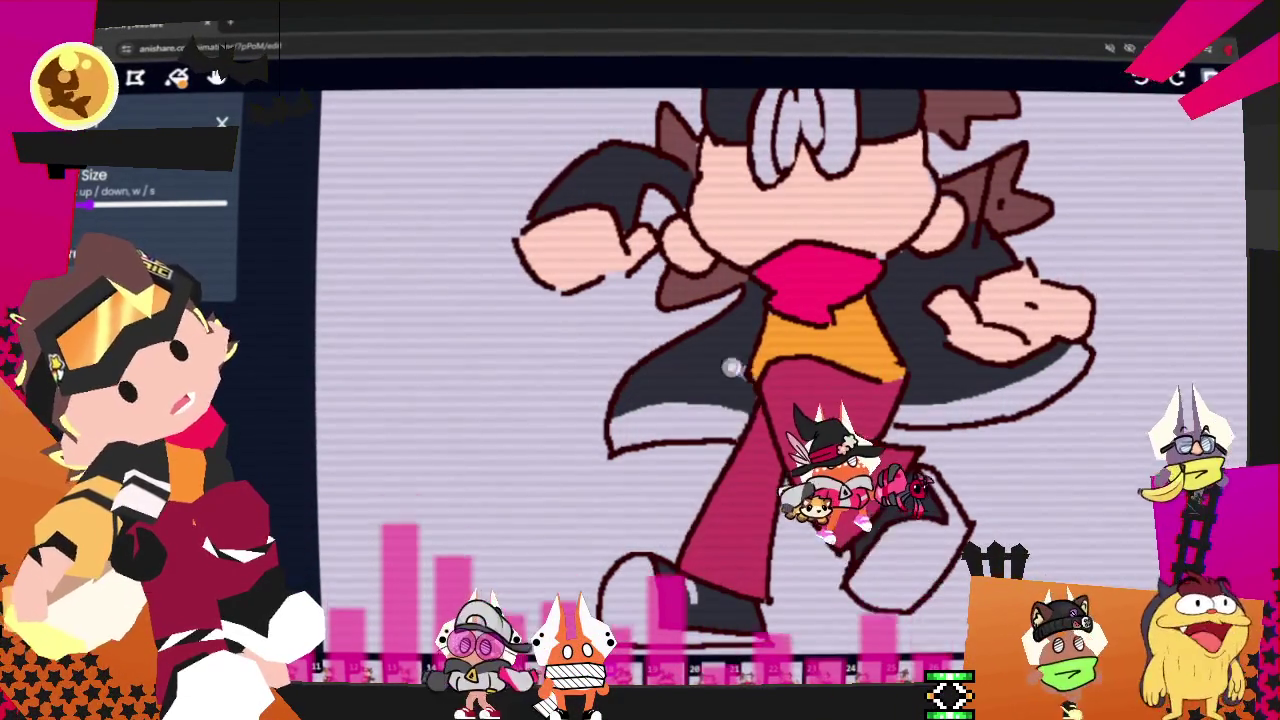
{"action": "key", "text": "ctrl+shift+z"}
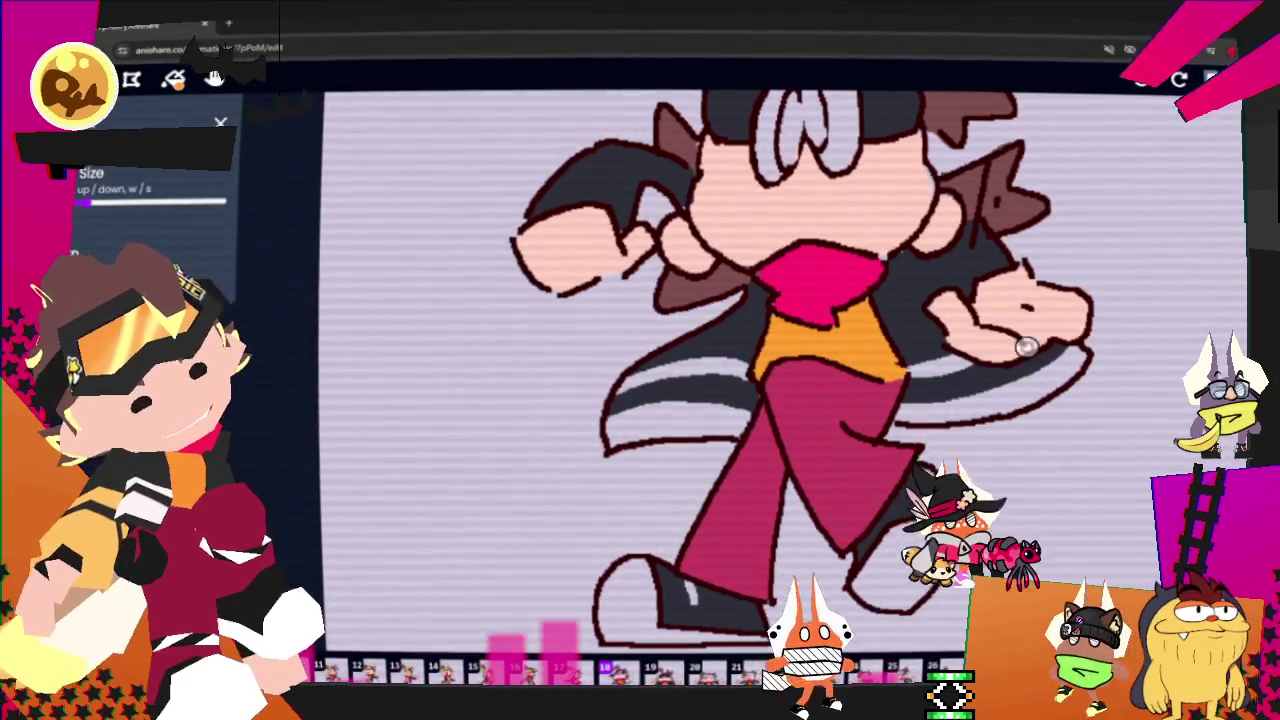
{"action": "key", "text": "Right"}
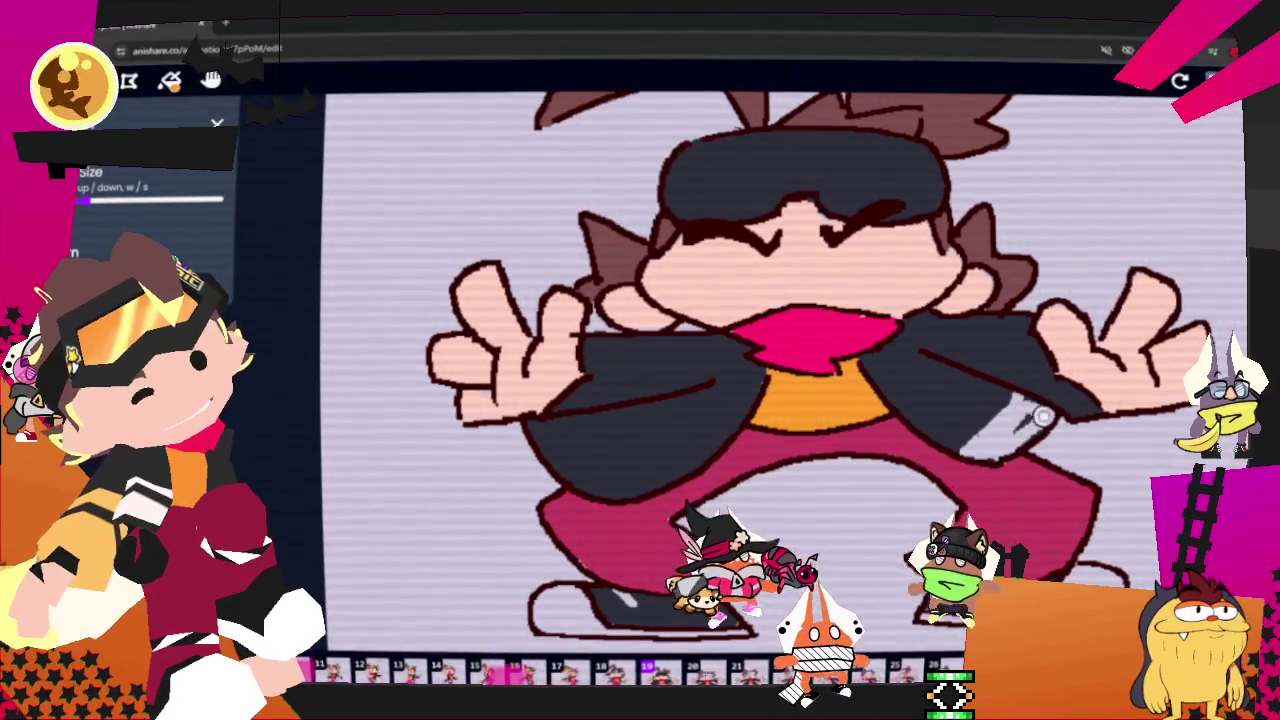
- Paint light grey stripes on the coat's right and left sides, then step to the open-eyed frame
{"action": "left_click_drag", "start_coordinate": [978, 453], "coordinate": [1031, 405]}
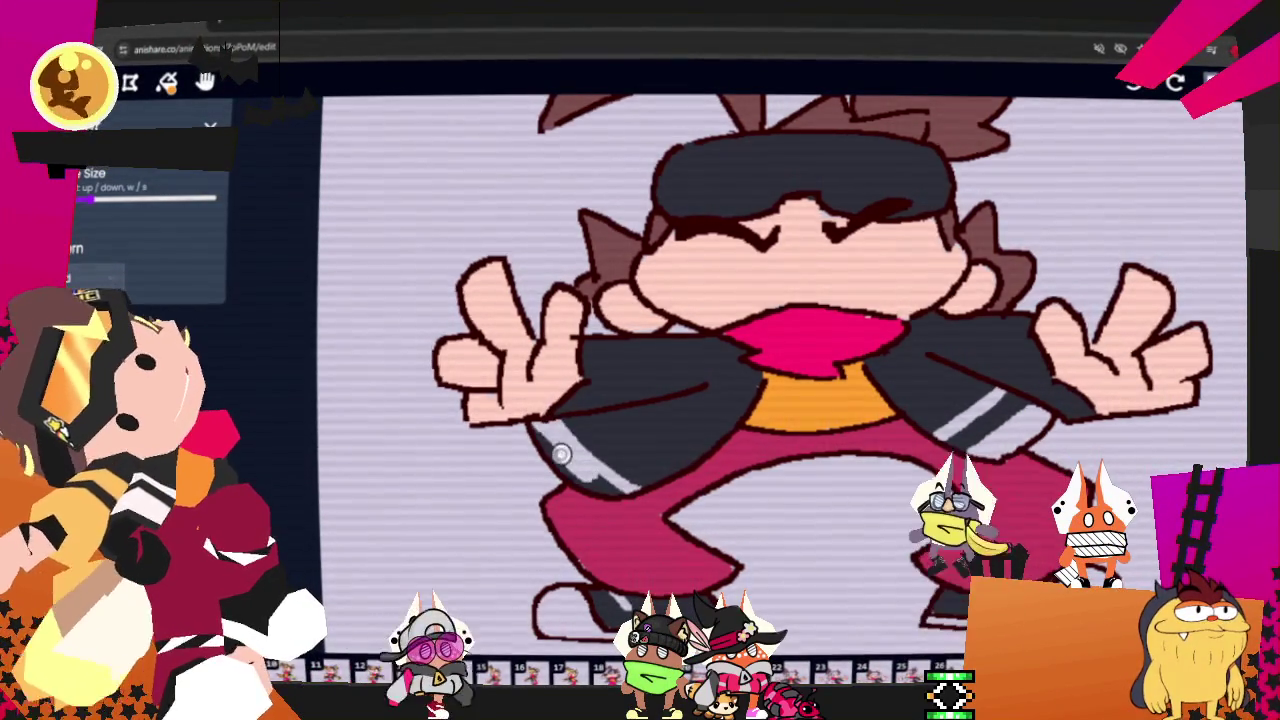
{"action": "left_click_drag", "start_coordinate": [588, 412], "coordinate": [666, 471]}
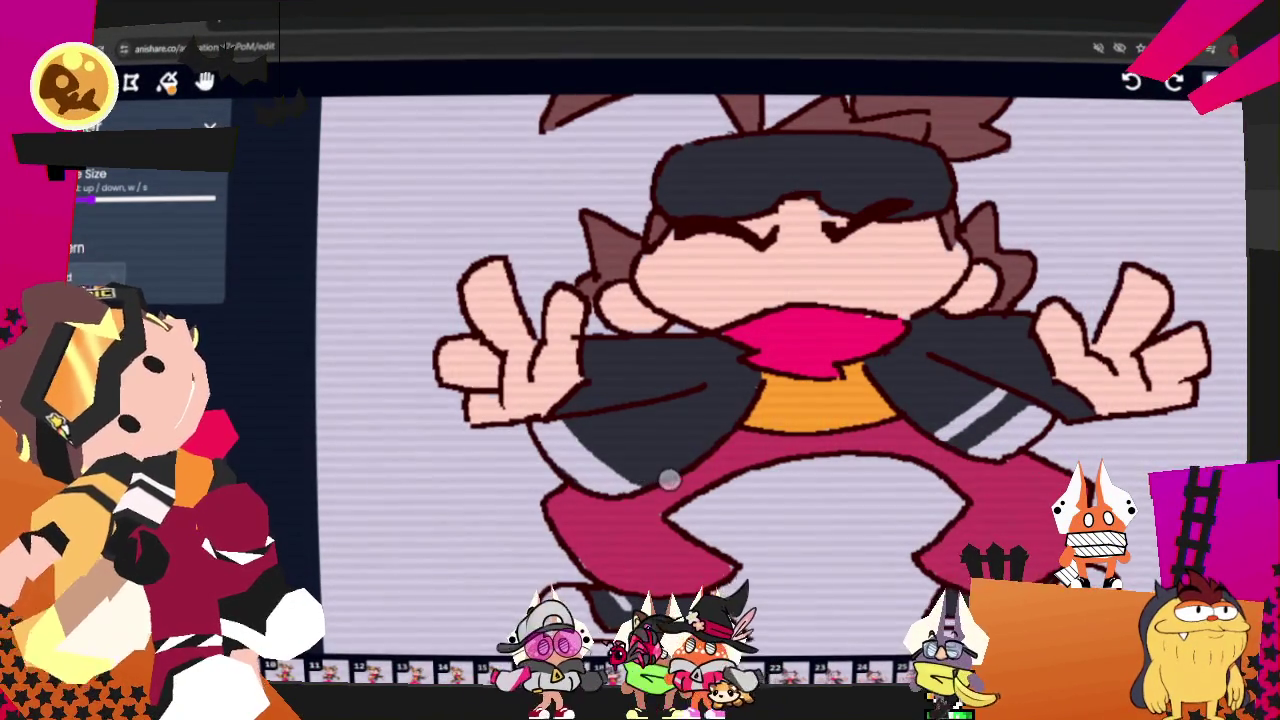
{"action": "left_click_drag", "start_coordinate": [545, 425], "coordinate": [670, 478]}
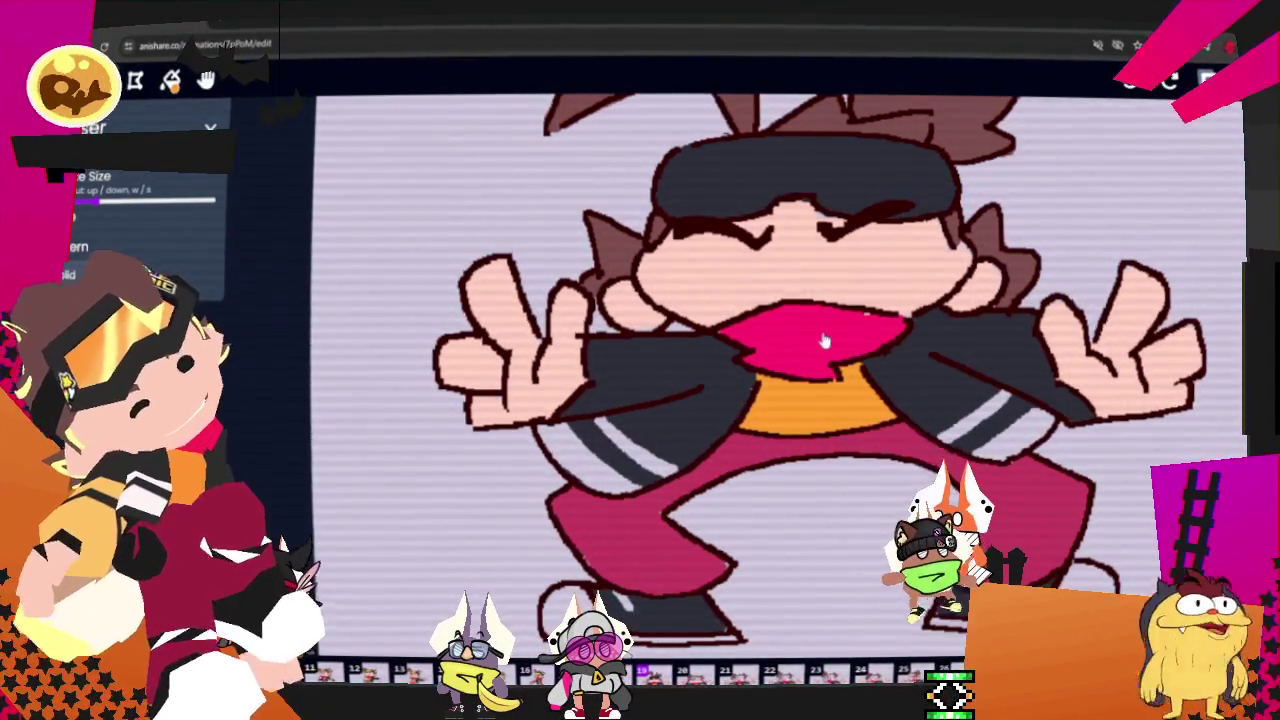
{"action": "key", "text": "Left"}
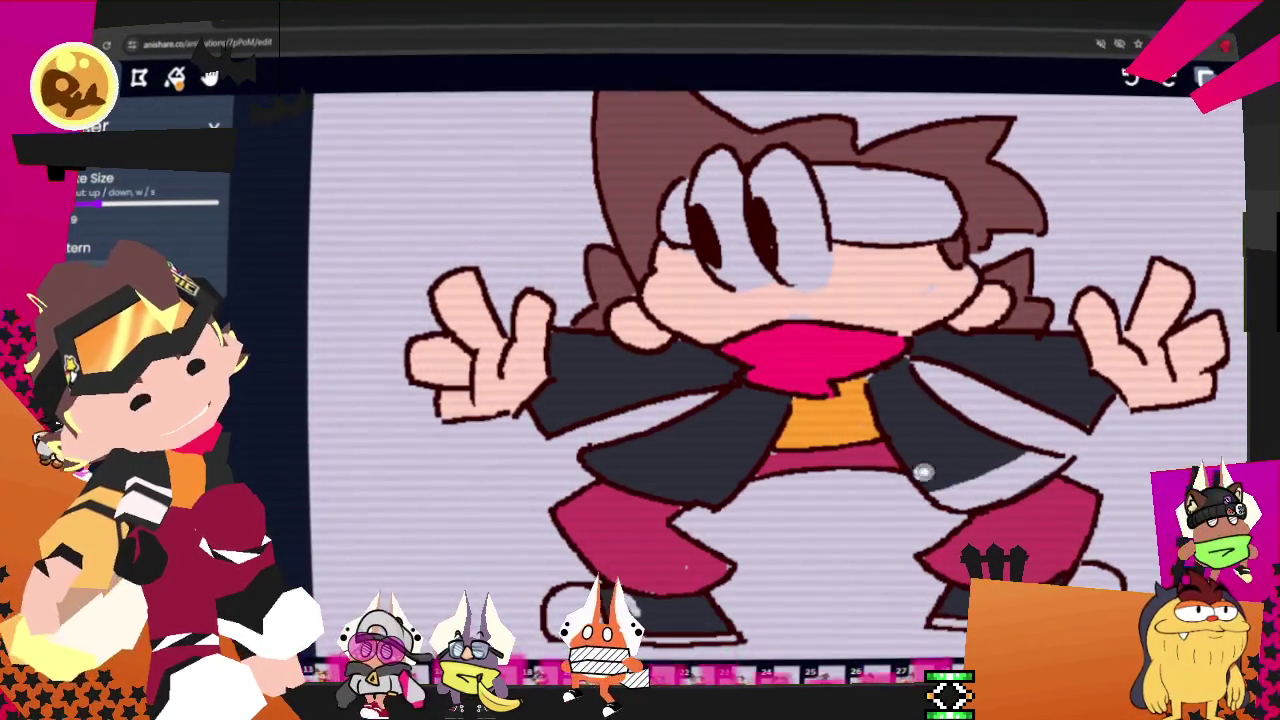
- Add grey stripes along the jacket's lower edge in the open-eyed frame, then the angry-faced frame
{"action": "left_click_drag", "start_coordinate": [1062, 456], "coordinate": [909, 474]}
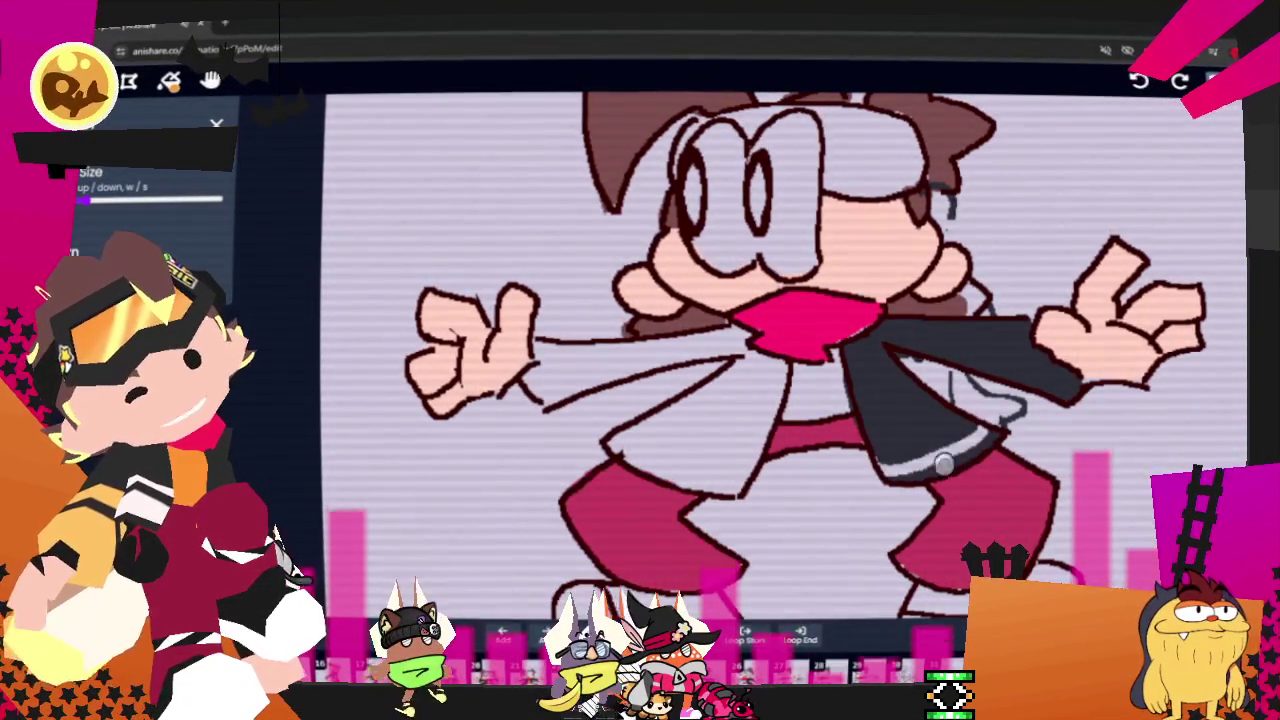
{"action": "left_click_drag", "start_coordinate": [985, 430], "coordinate": [881, 478]}
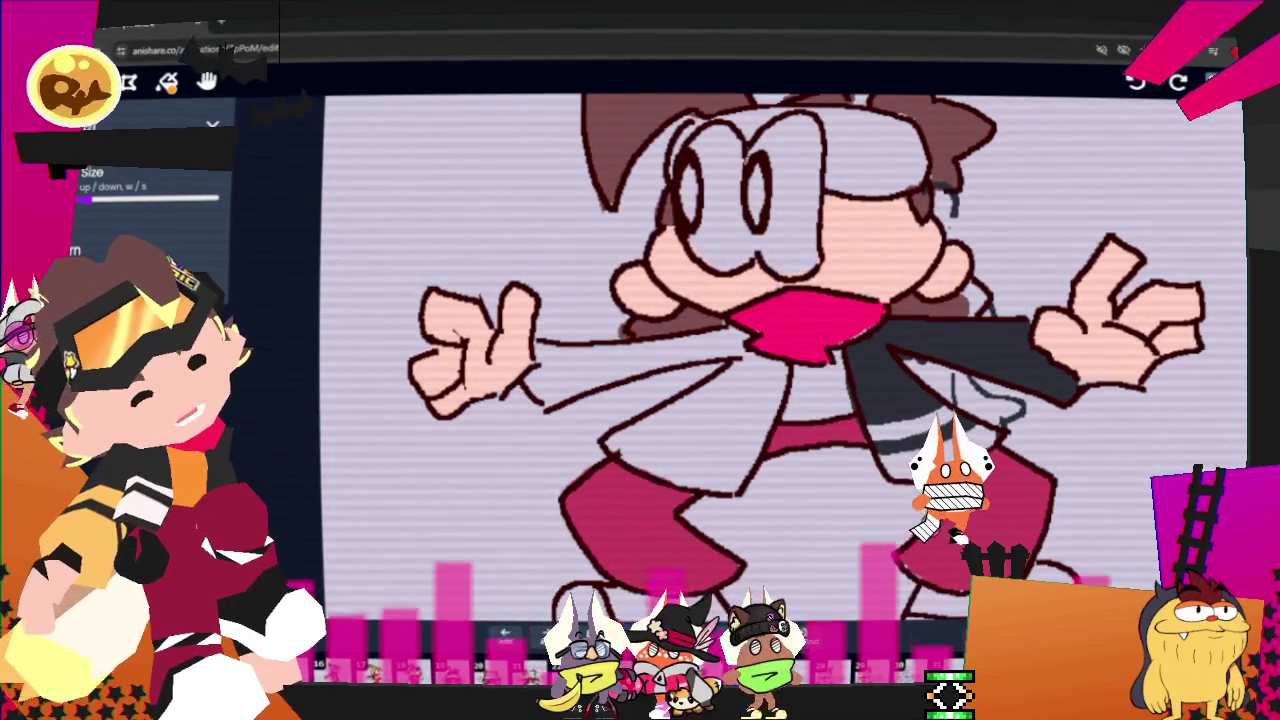
{"action": "key", "text": "Right"}
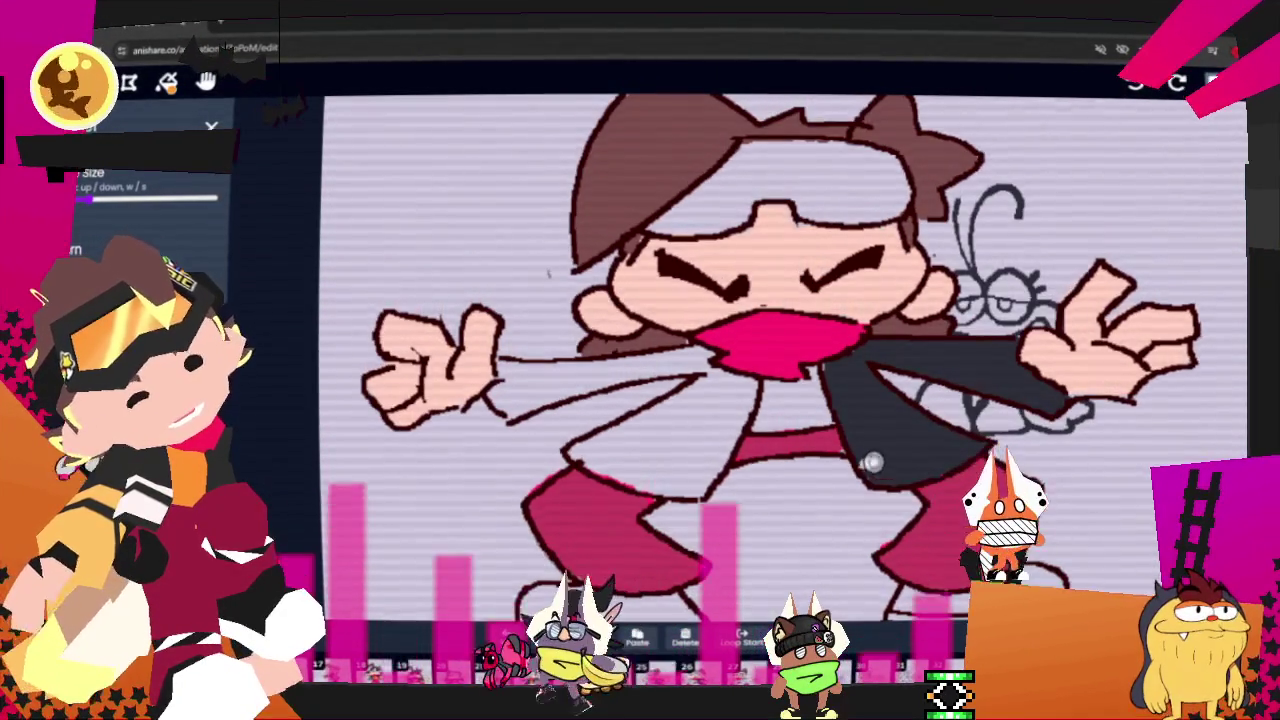
{"action": "left_click_drag", "start_coordinate": [874, 466], "coordinate": [967, 447]}
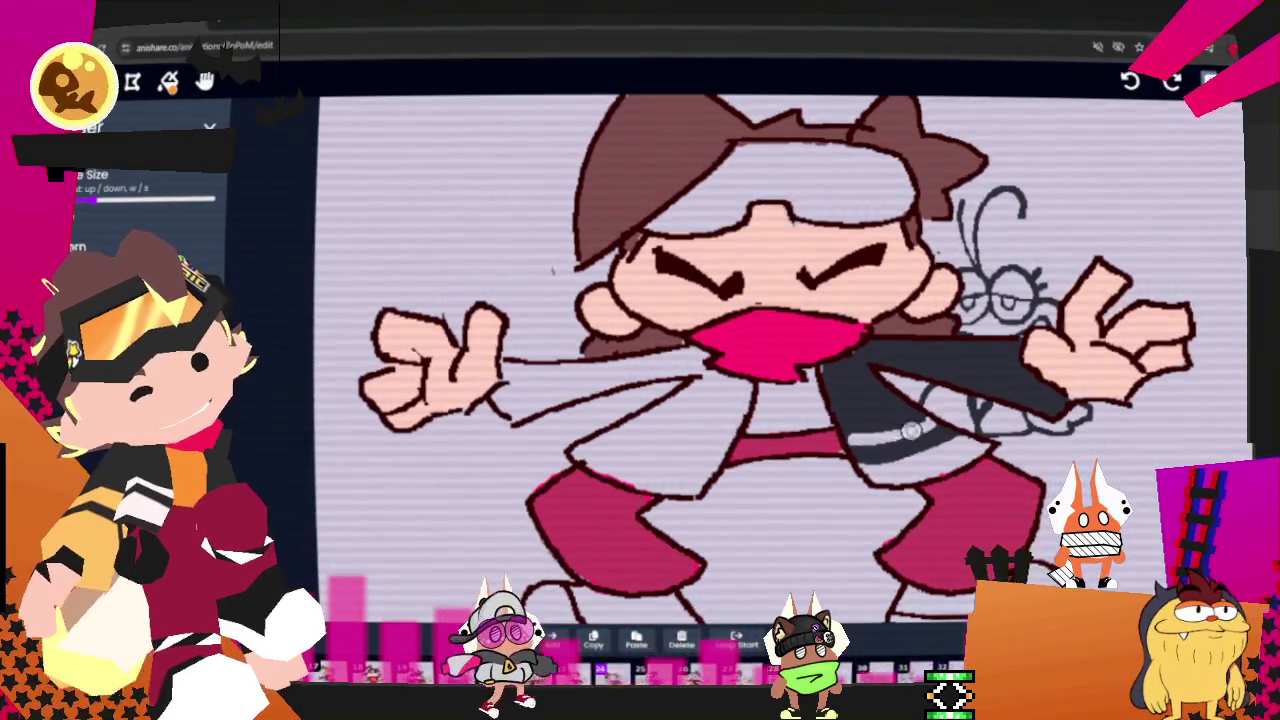
{"action": "left_click_drag", "start_coordinate": [853, 452], "coordinate": [930, 433]}
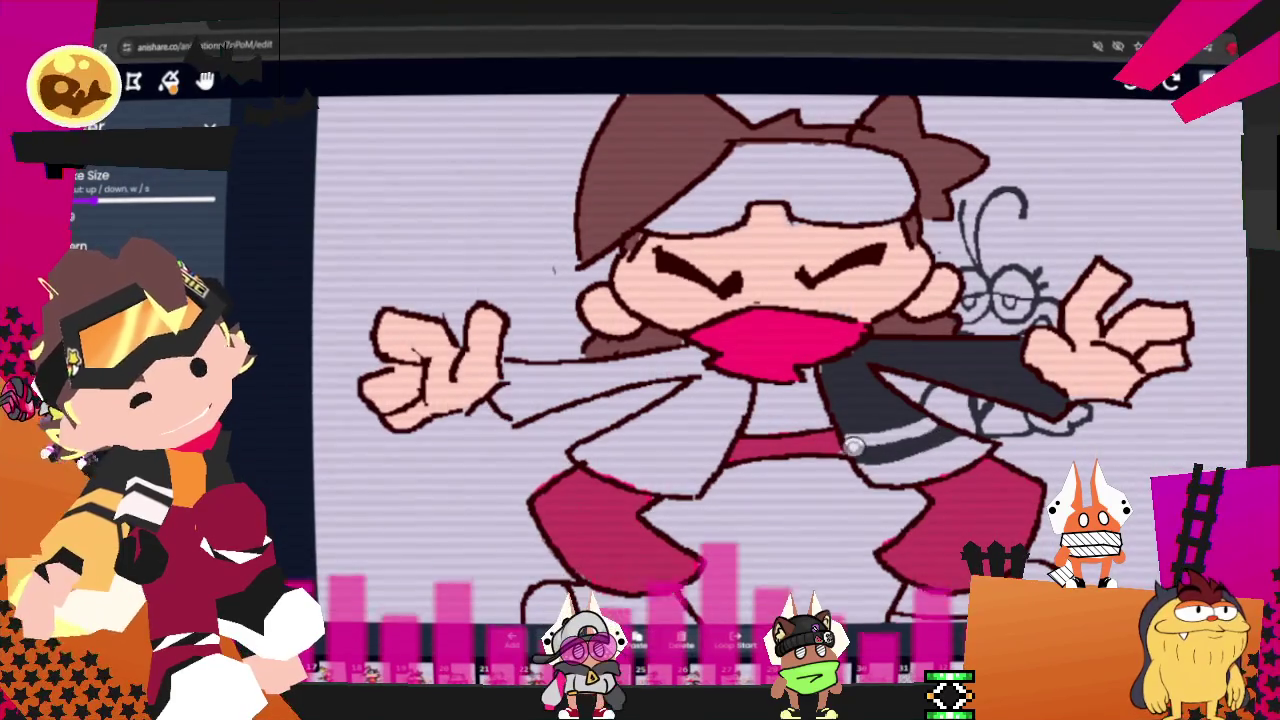
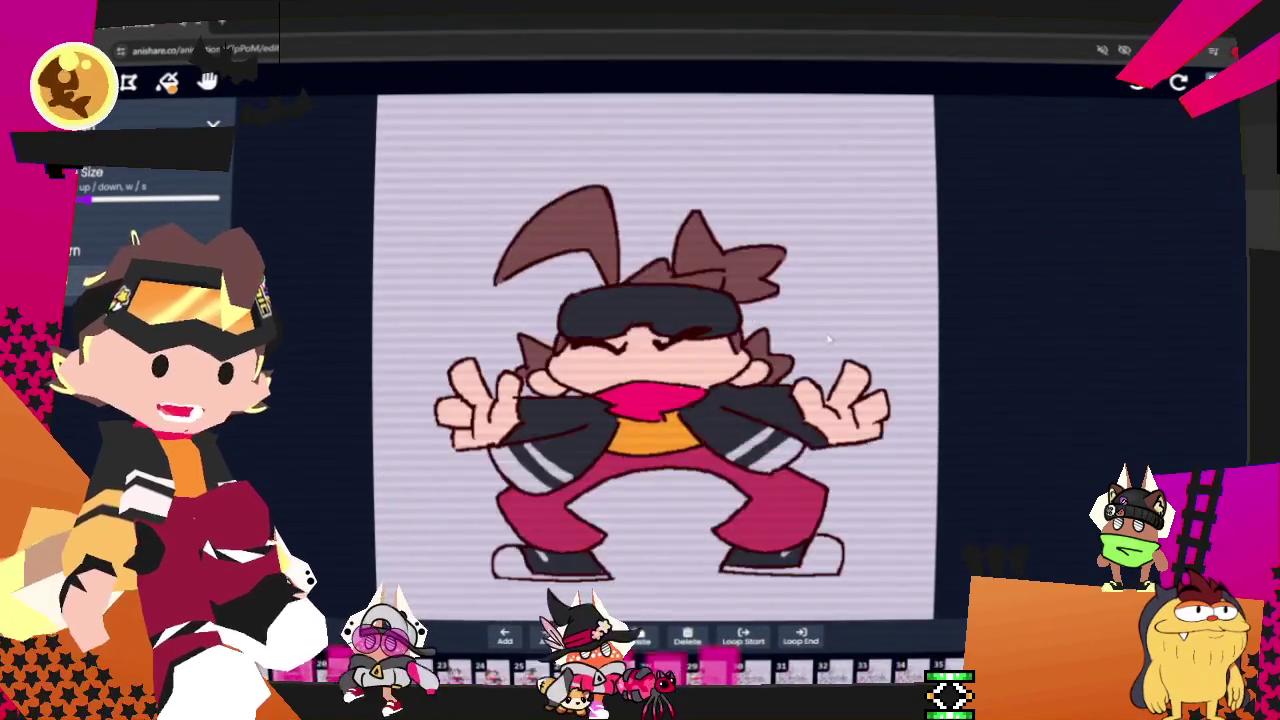
- Pause the dance playback and step back one frame to a coloured crouching pose
{"action": "key", "text": "space"}
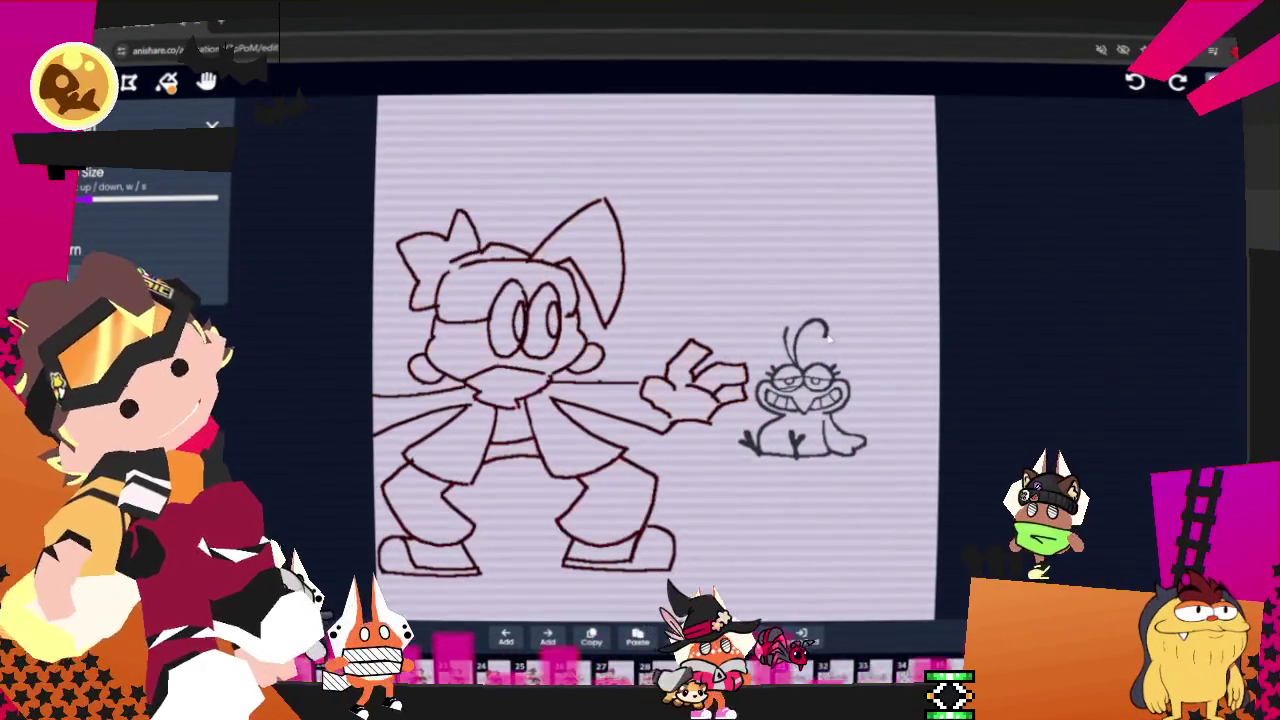
{"action": "key", "text": "space"}
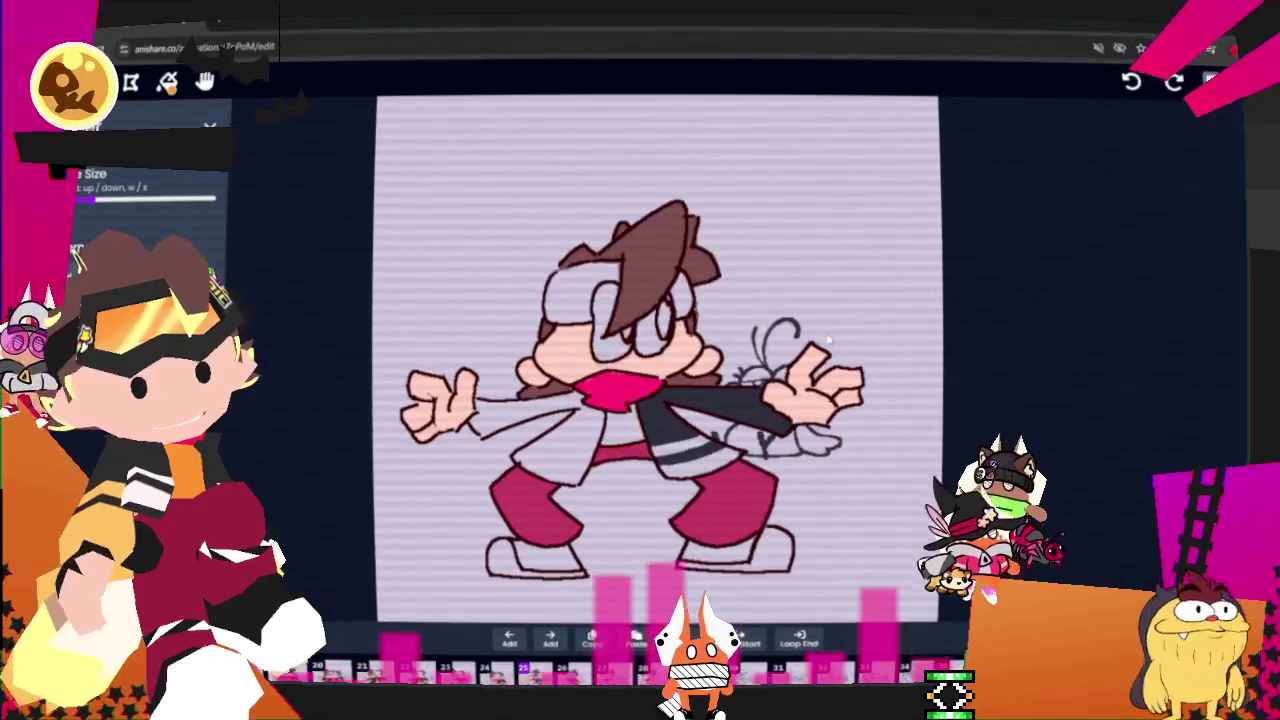
{"action": "key", "text": "space"}
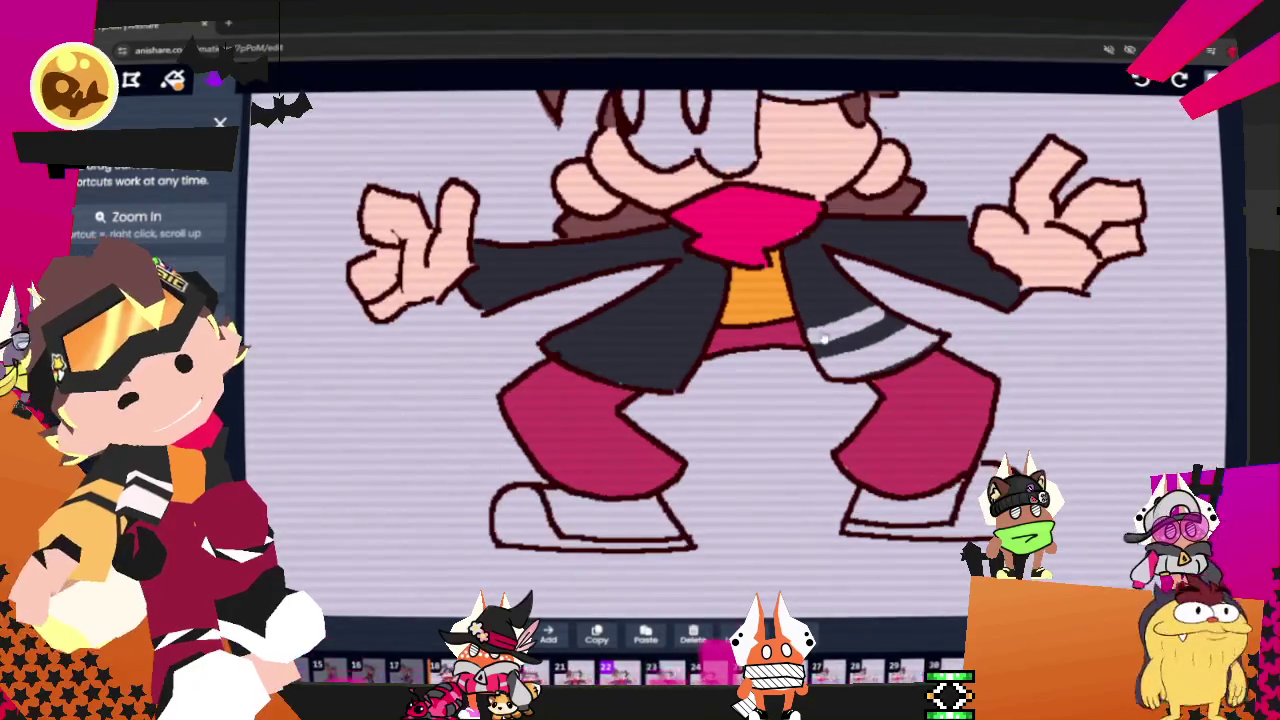
{"action": "key", "text": "Left"}
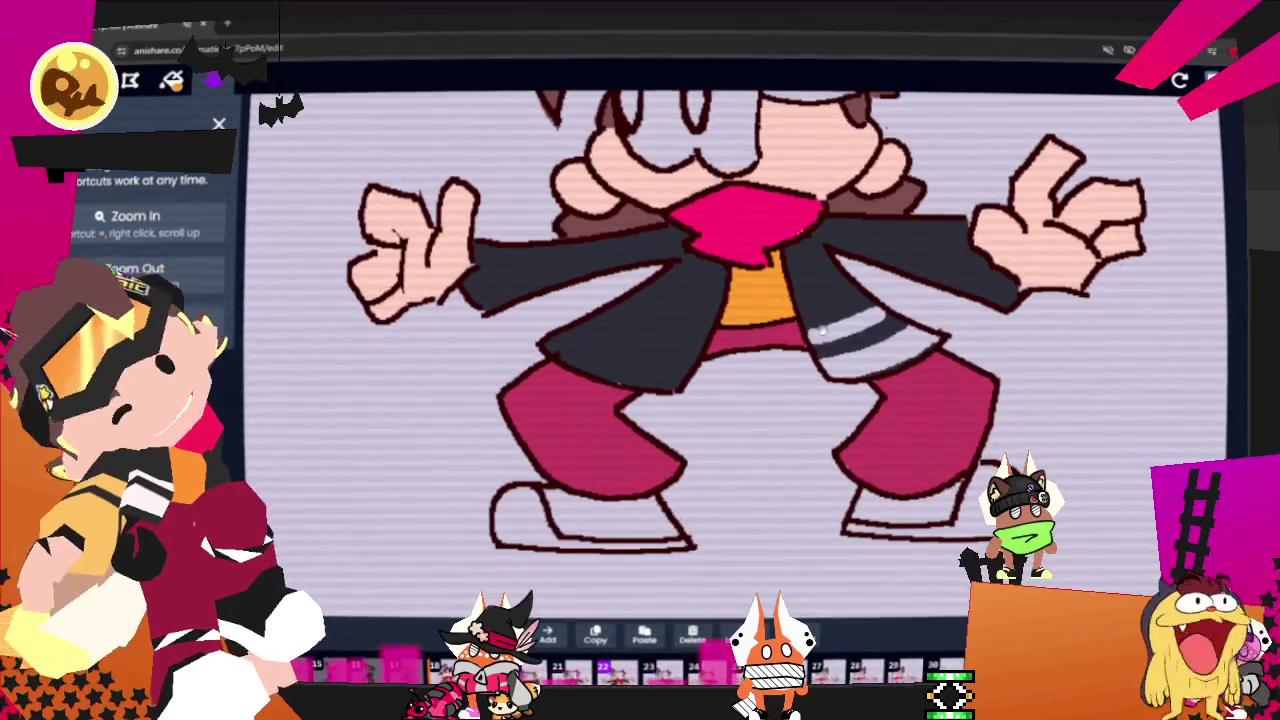
- Pick the dark swatch and shade the shoes dark grey on the first three frames
{"action": "left_click", "coordinate": [212, 80]}
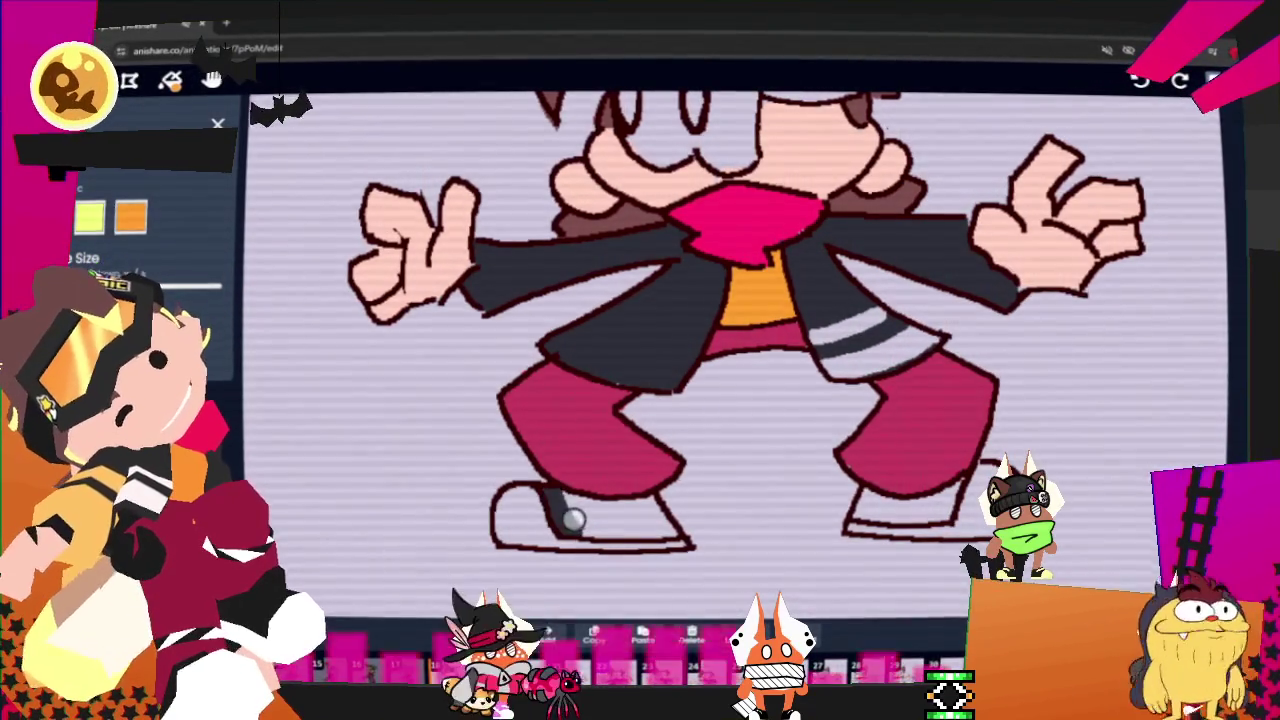
{"action": "left_click_drag", "start_coordinate": [612, 519], "coordinate": [662, 530]}
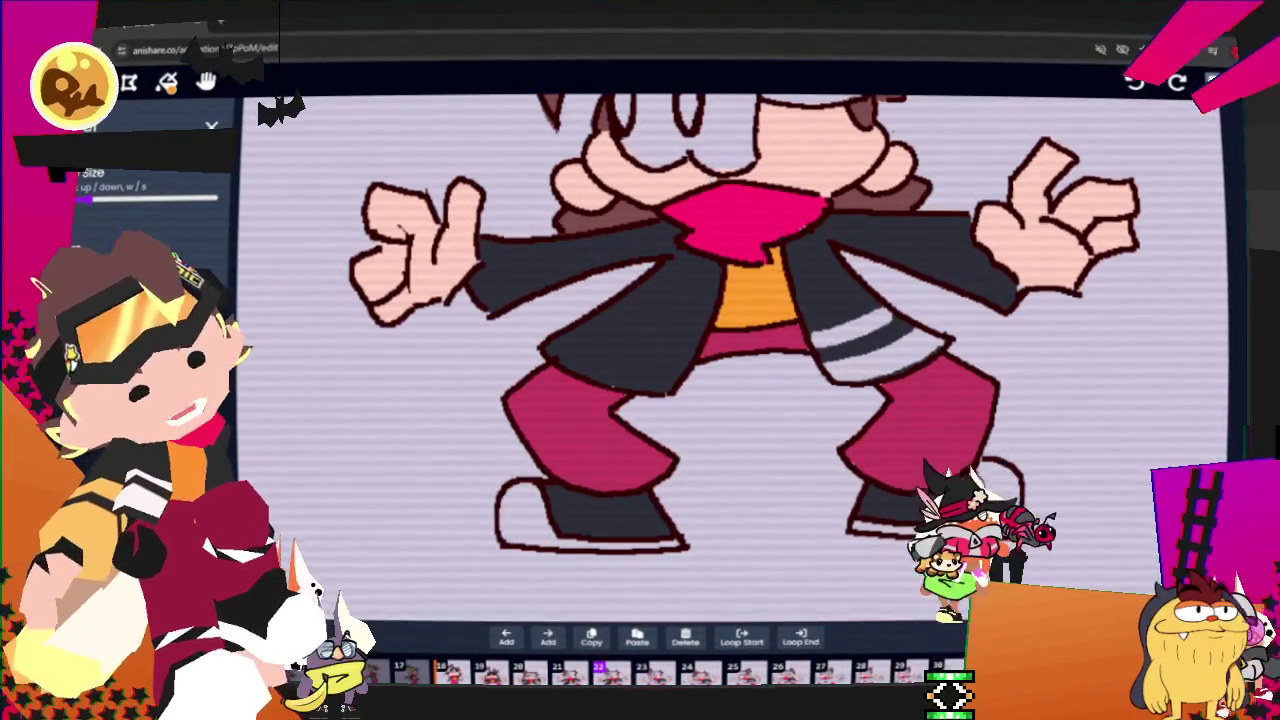
{"action": "scroll", "coordinate": [130, 200], "scroll_direction": "up", "scroll_amount": 3}
{"action": "key", "text": "Right"}
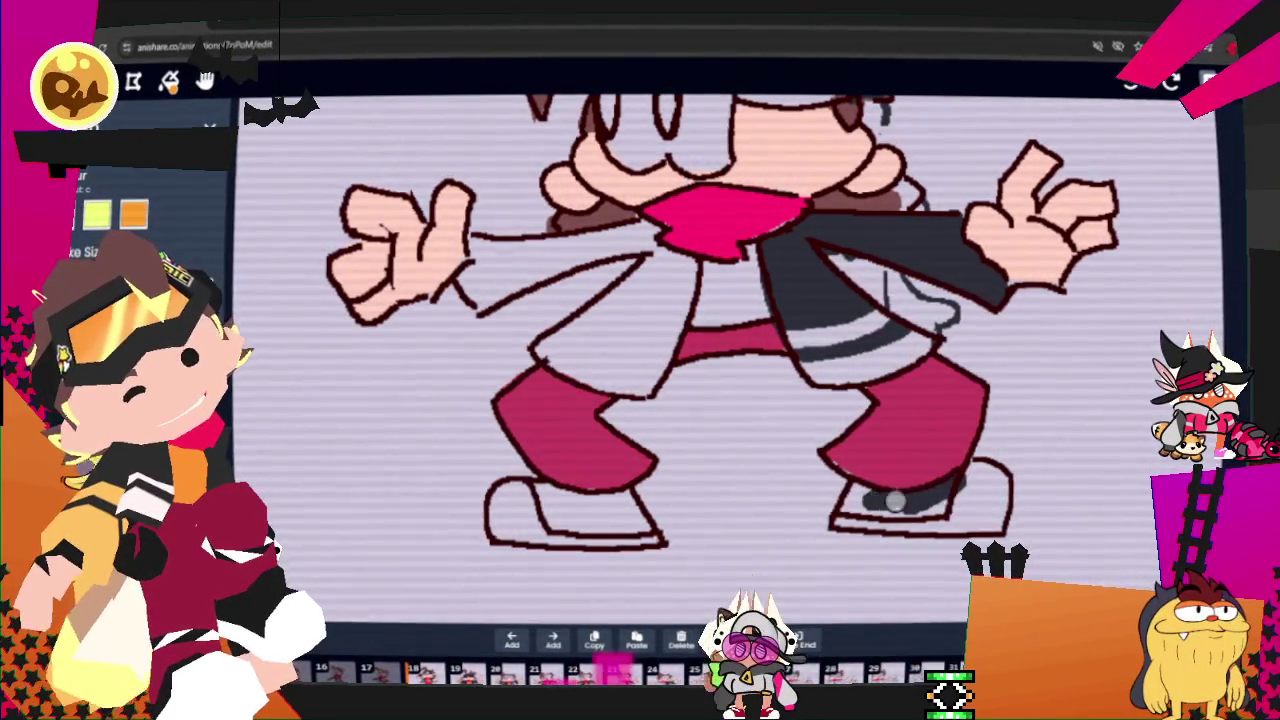
{"action": "mouse_move", "coordinate": [540, 498]}
{"action": "left_mouse_down"}
{"action": "mouse_move", "coordinate": [607, 505]}
{"action": "mouse_move", "coordinate": [565, 504]}
{"action": "left_mouse_up"}
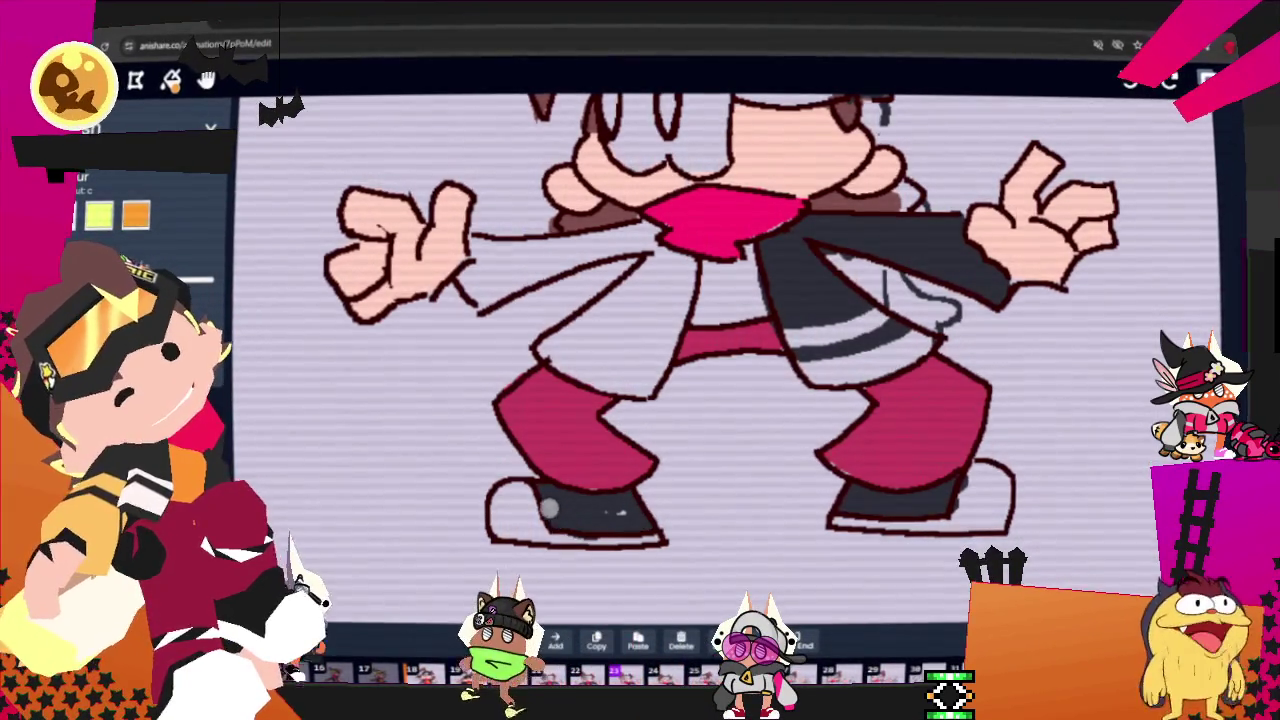
{"action": "key", "text": "Right"}
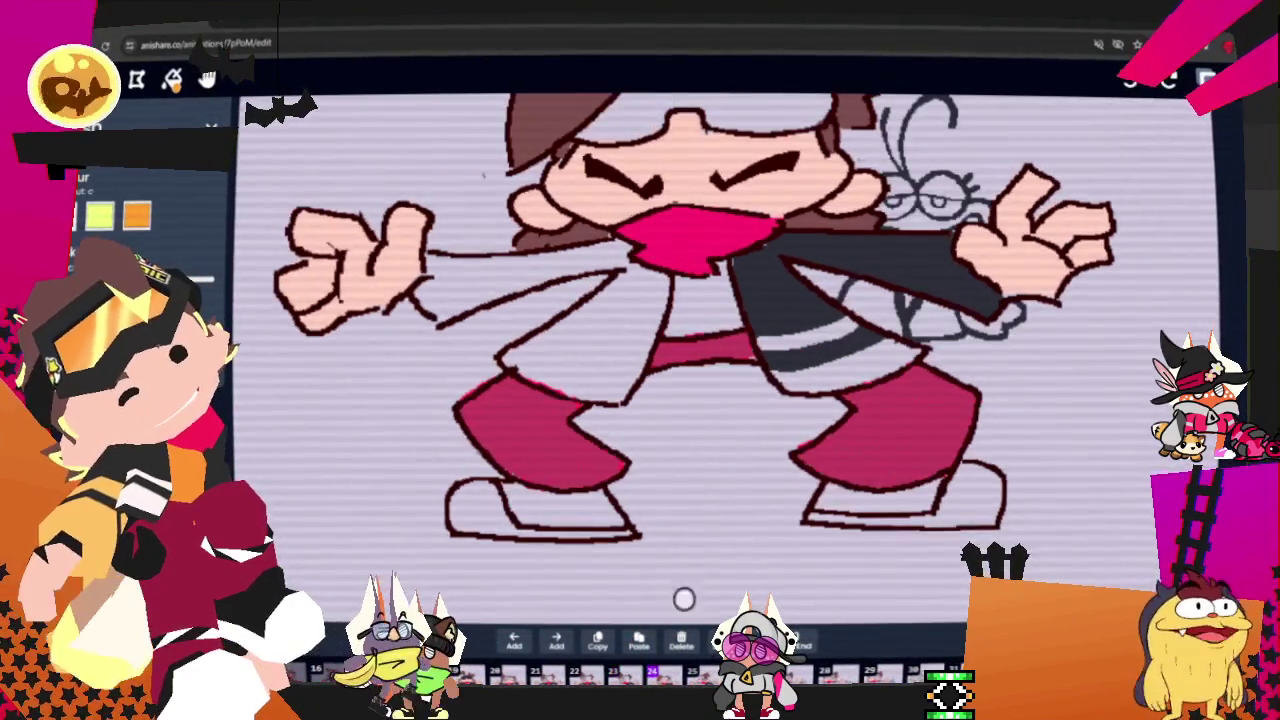
{"action": "mouse_move", "coordinate": [500, 487]}
{"action": "left_mouse_down"}
{"action": "mouse_move", "coordinate": [630, 512]}
{"action": "mouse_move", "coordinate": [625, 527]}
{"action": "mouse_move", "coordinate": [531, 492]}
{"action": "left_mouse_up"}
{"action": "left_click_drag", "start_coordinate": [812, 497], "coordinate": [918, 507]}
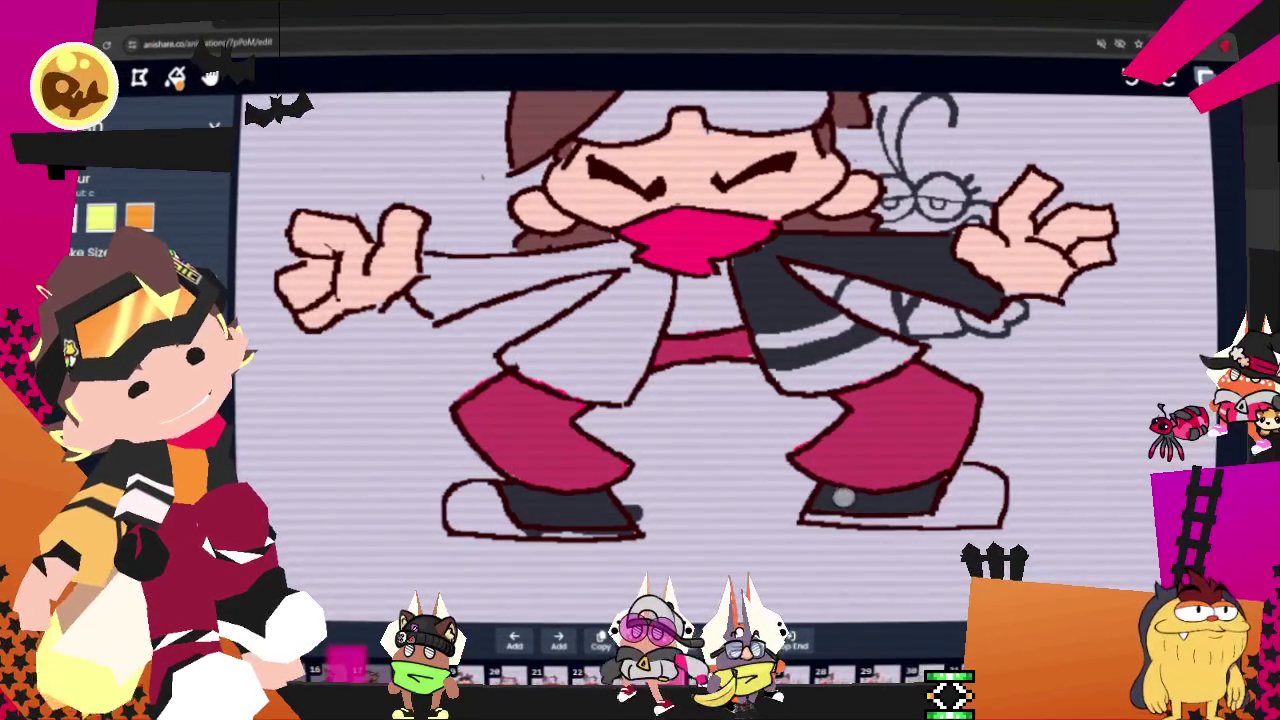
- Continue shading the shoes dark grey on the following dance frames
{"action": "key", "text": "Right"}
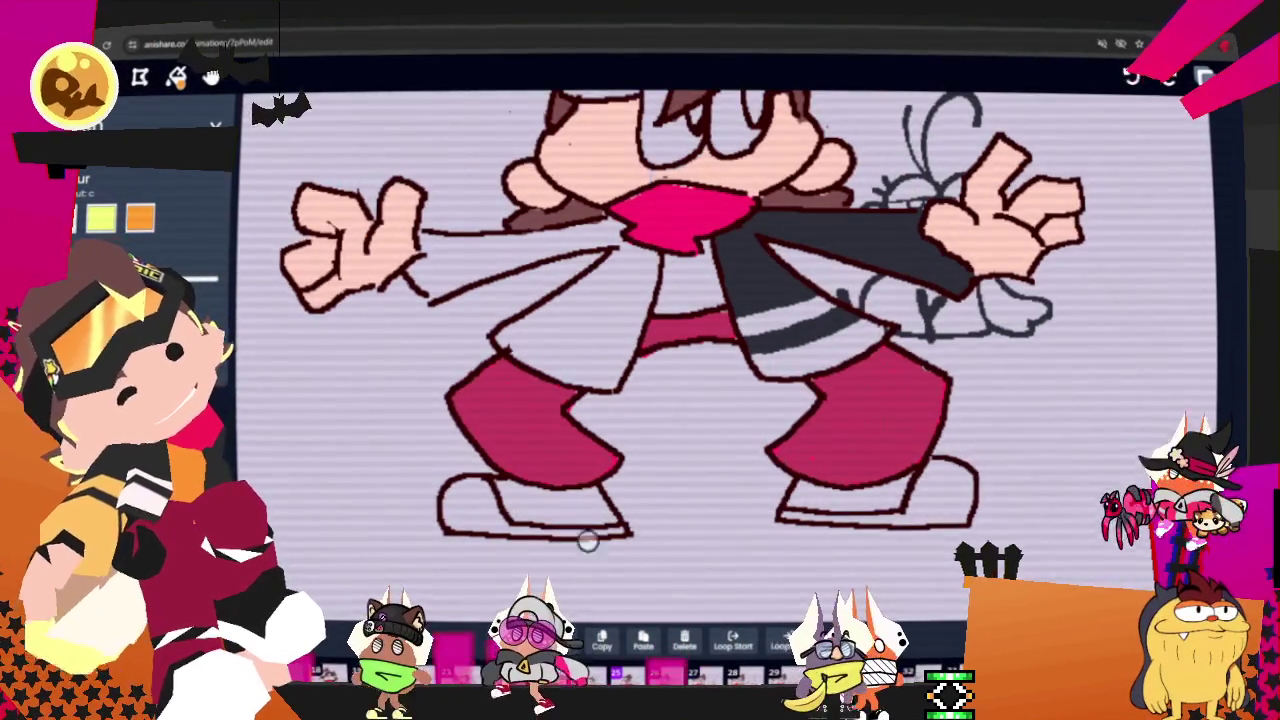
{"action": "mouse_move", "coordinate": [495, 485]}
{"action": "left_mouse_down"}
{"action": "mouse_move", "coordinate": [605, 513]}
{"action": "mouse_move", "coordinate": [590, 509]}
{"action": "left_mouse_up"}
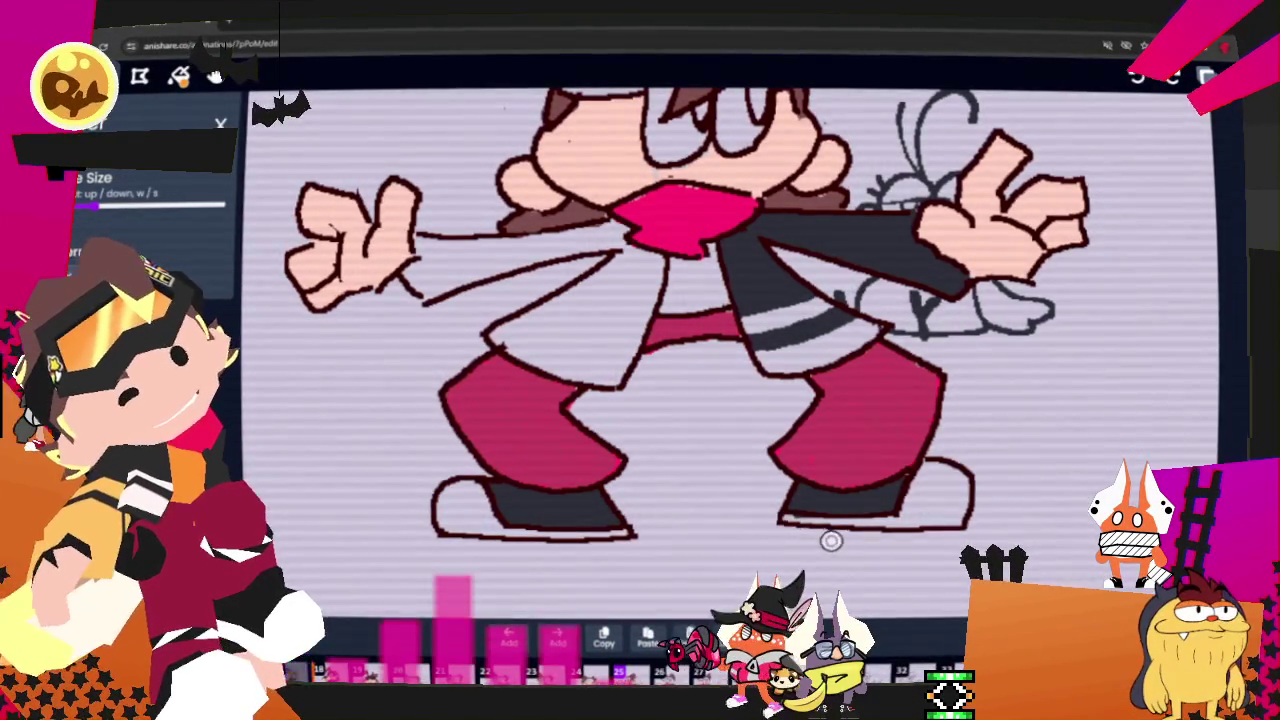
{"action": "key", "text": "Right"}
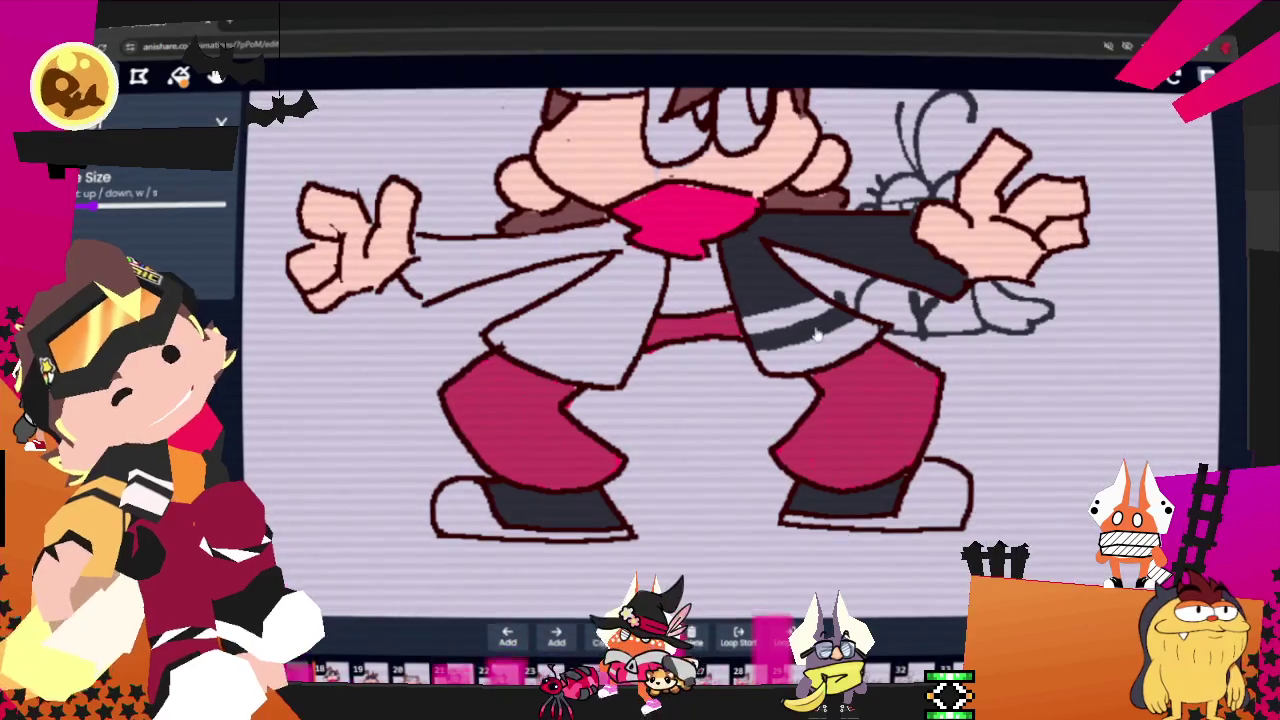
{"action": "key", "text": "Right"}
{"action": "left_click_drag", "start_coordinate": [640, 516], "coordinate": [652, 541]}
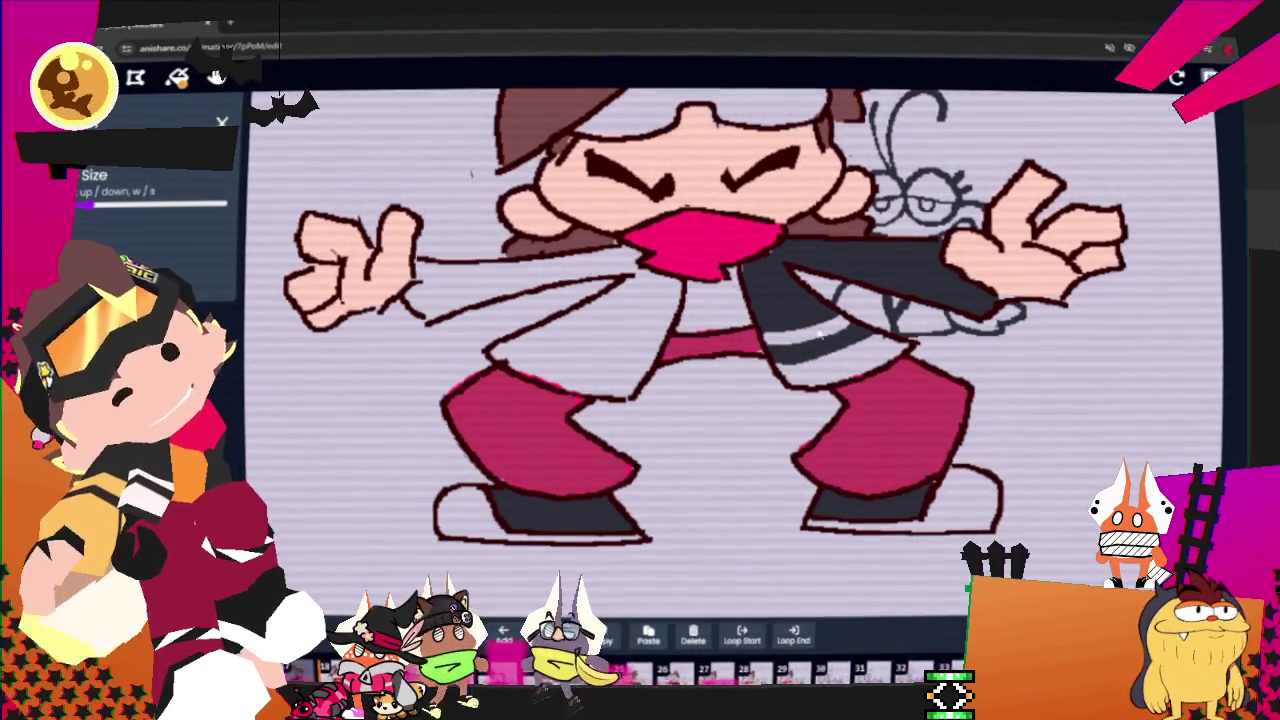
{"action": "key", "text": "Right"}
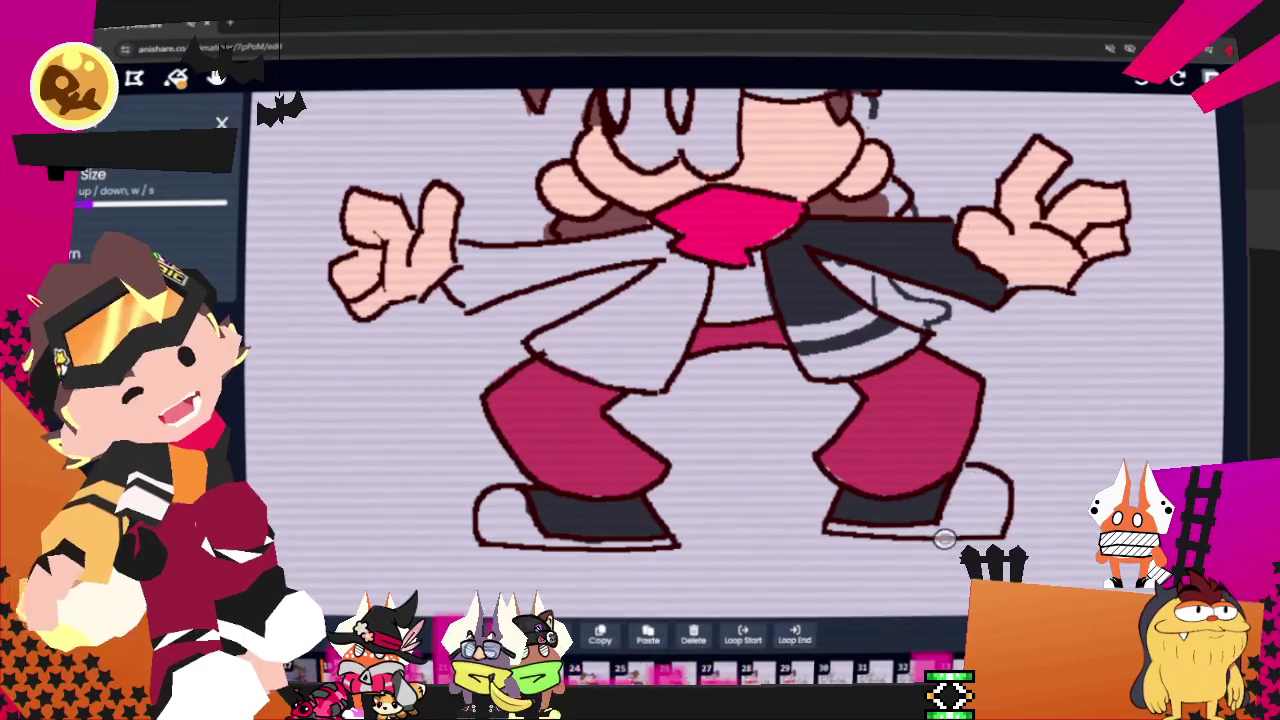
{"action": "key", "text": "Left"}
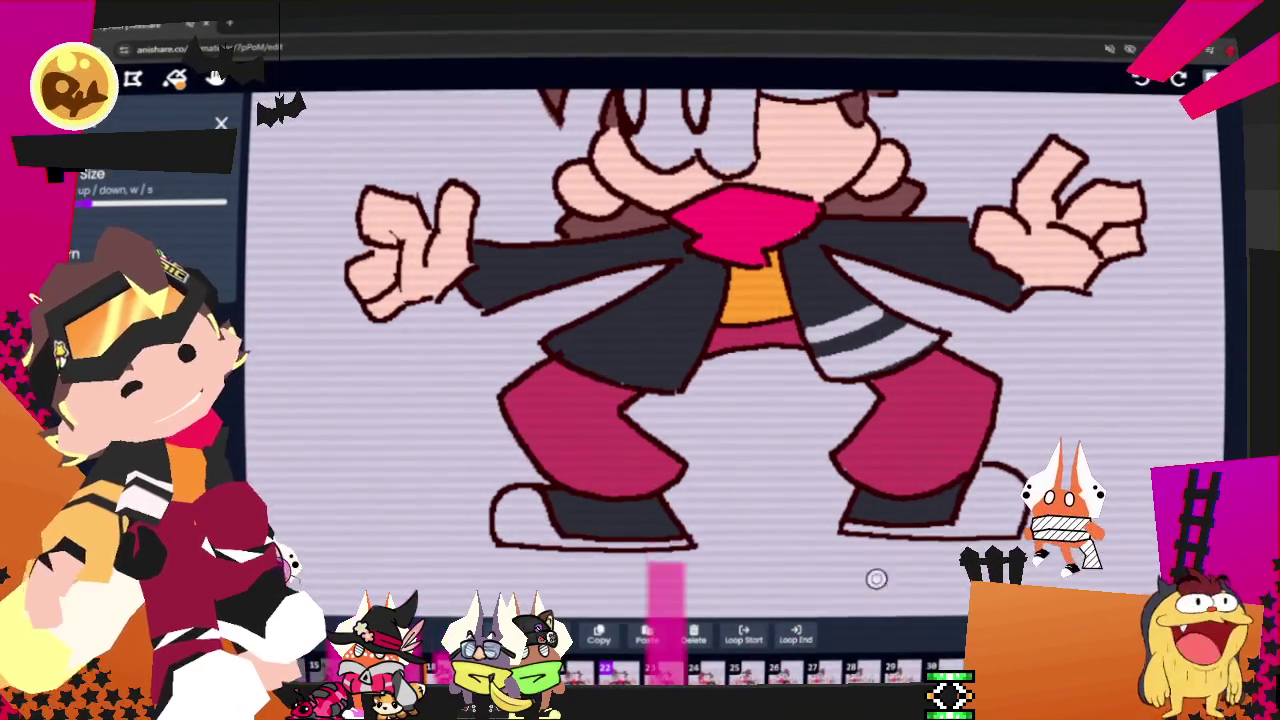
{"action": "key", "text": "Right"}
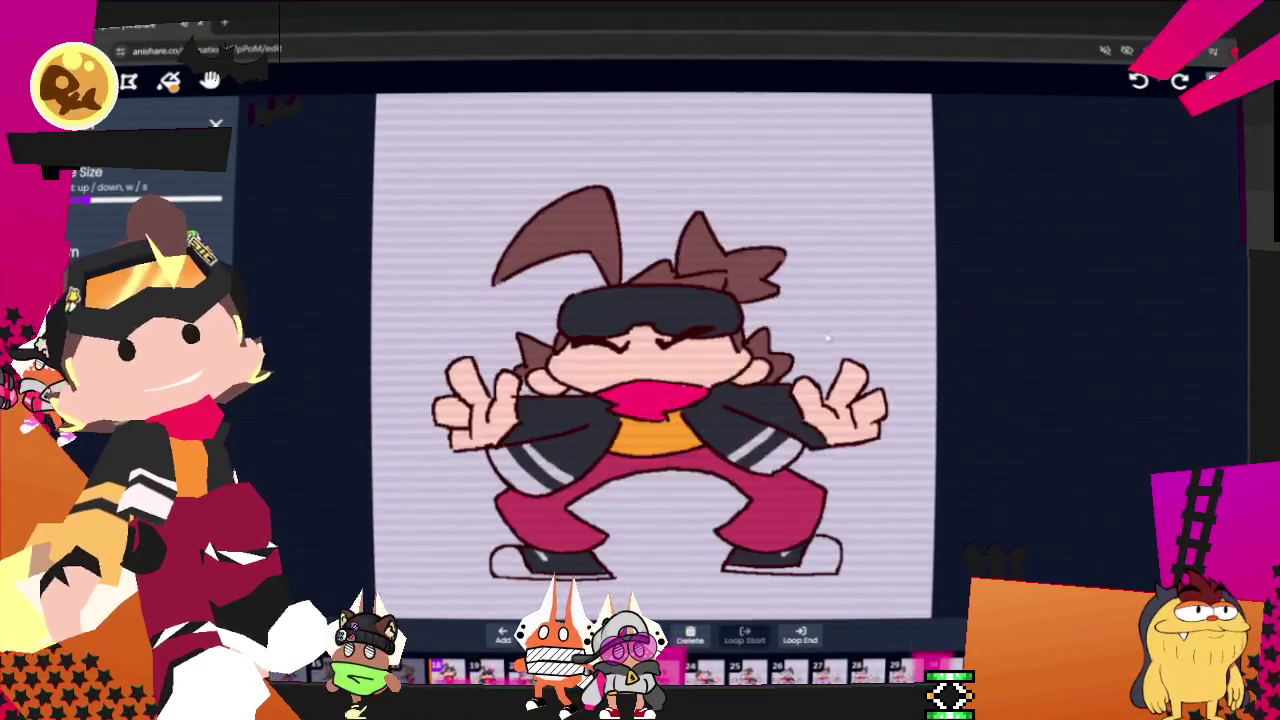
- Zoom in and repaint both shoe soles dark grey, undoing one messy stroke
{"action": "scroll", "coordinate": [828, 340], "scroll_direction": "up", "scroll_amount": 3}
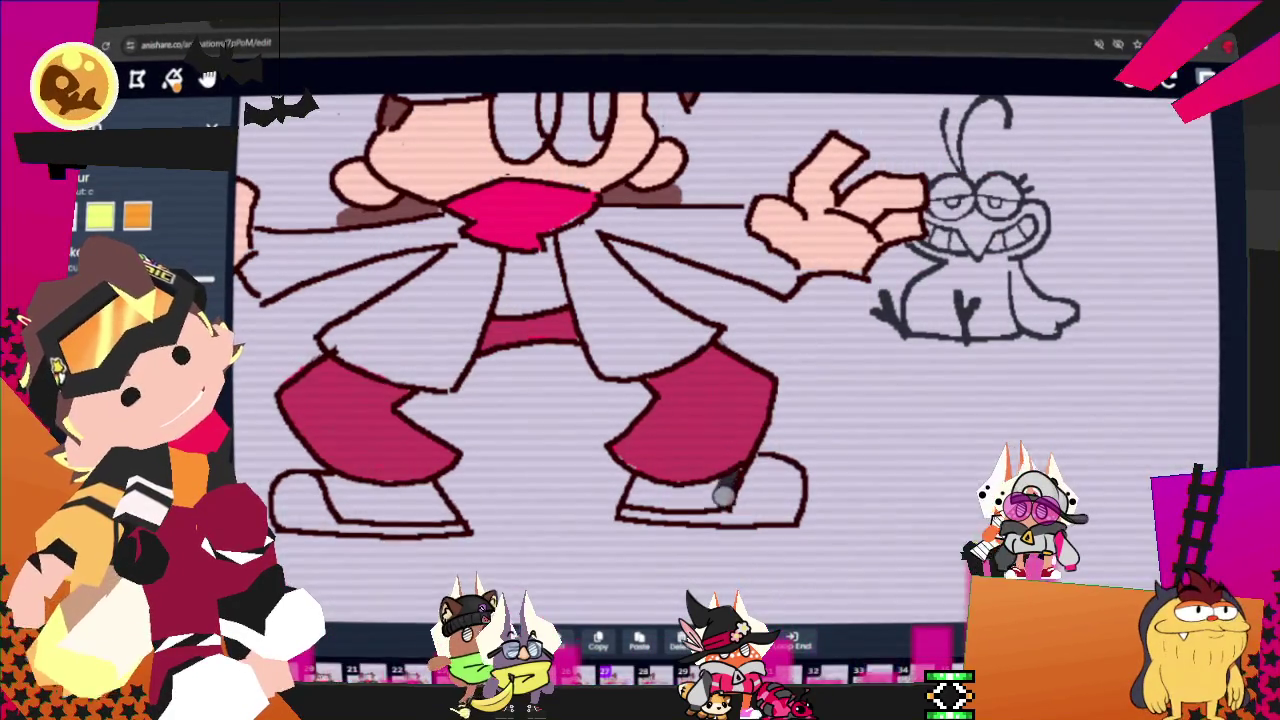
{"action": "mouse_move", "coordinate": [633, 499]}
{"action": "left_mouse_down"}
{"action": "mouse_move", "coordinate": [722, 486]}
{"action": "mouse_move", "coordinate": [675, 502]}
{"action": "left_mouse_up"}
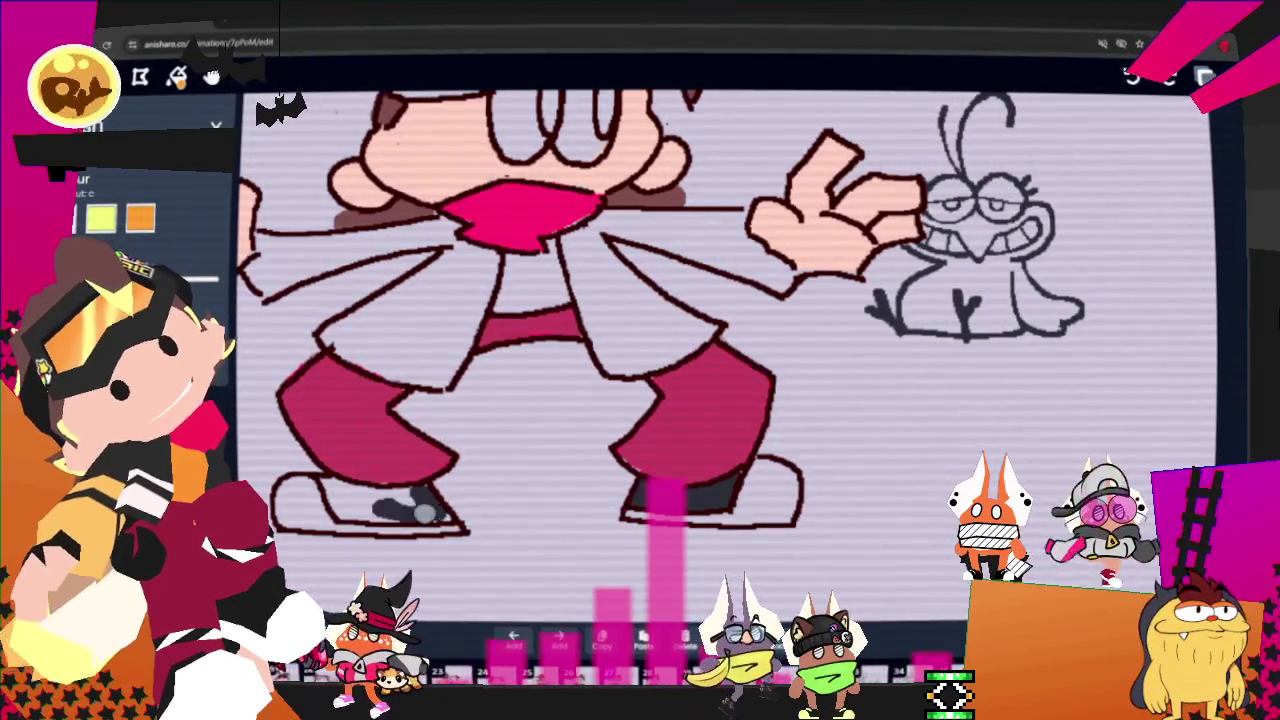
{"action": "left_click_drag", "start_coordinate": [372, 511], "coordinate": [371, 501]}
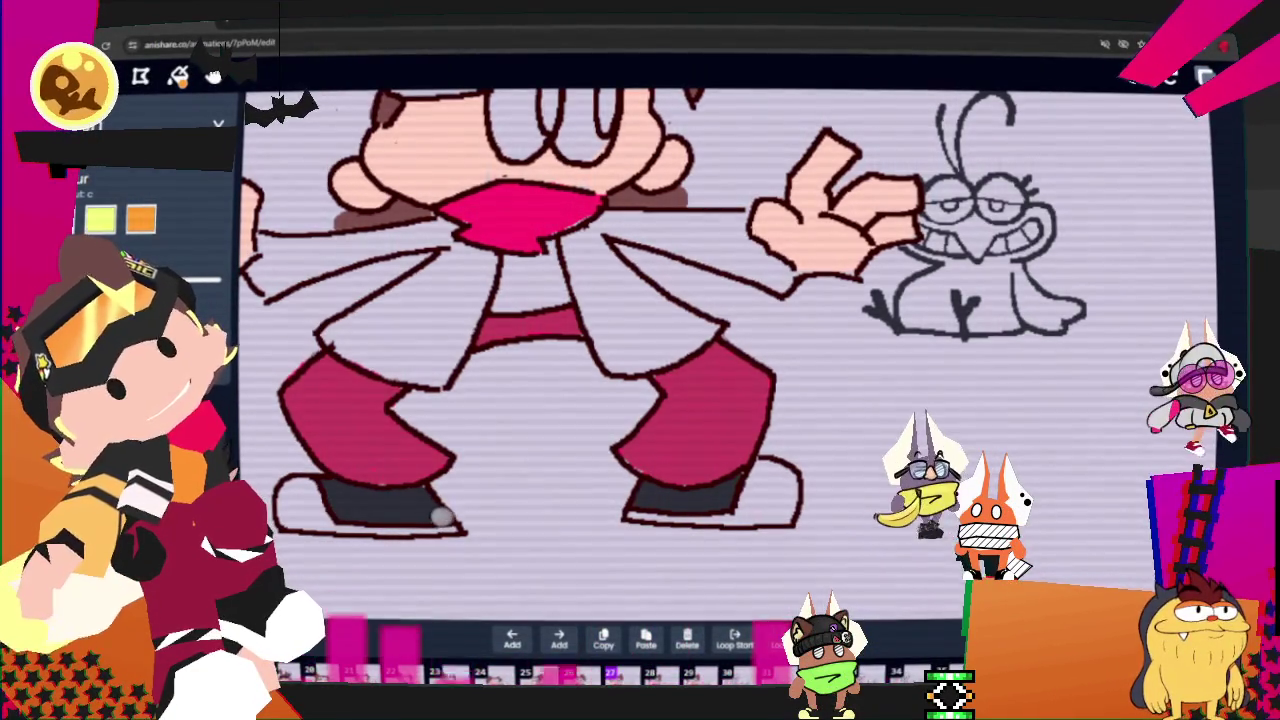
{"action": "key", "text": "ctrl+z"}
{"action": "key", "text": "ctrl+z"}
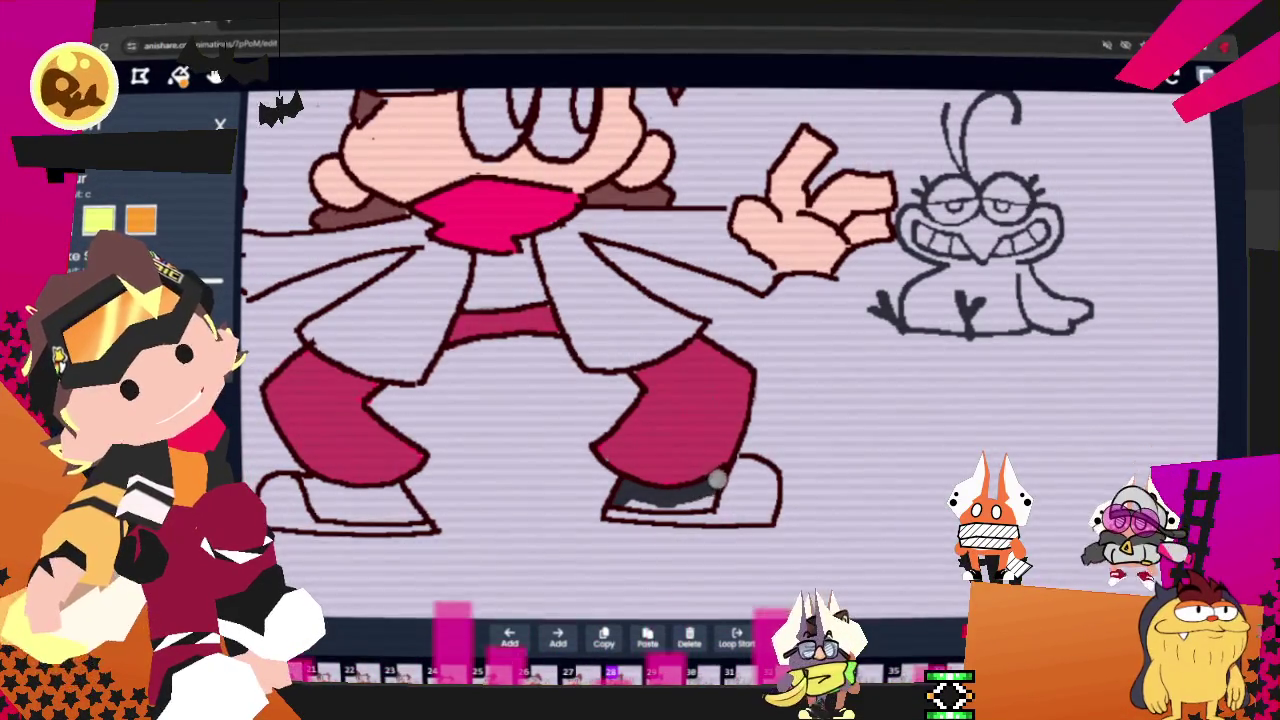
{"action": "left_click_drag", "start_coordinate": [708, 493], "coordinate": [634, 502]}
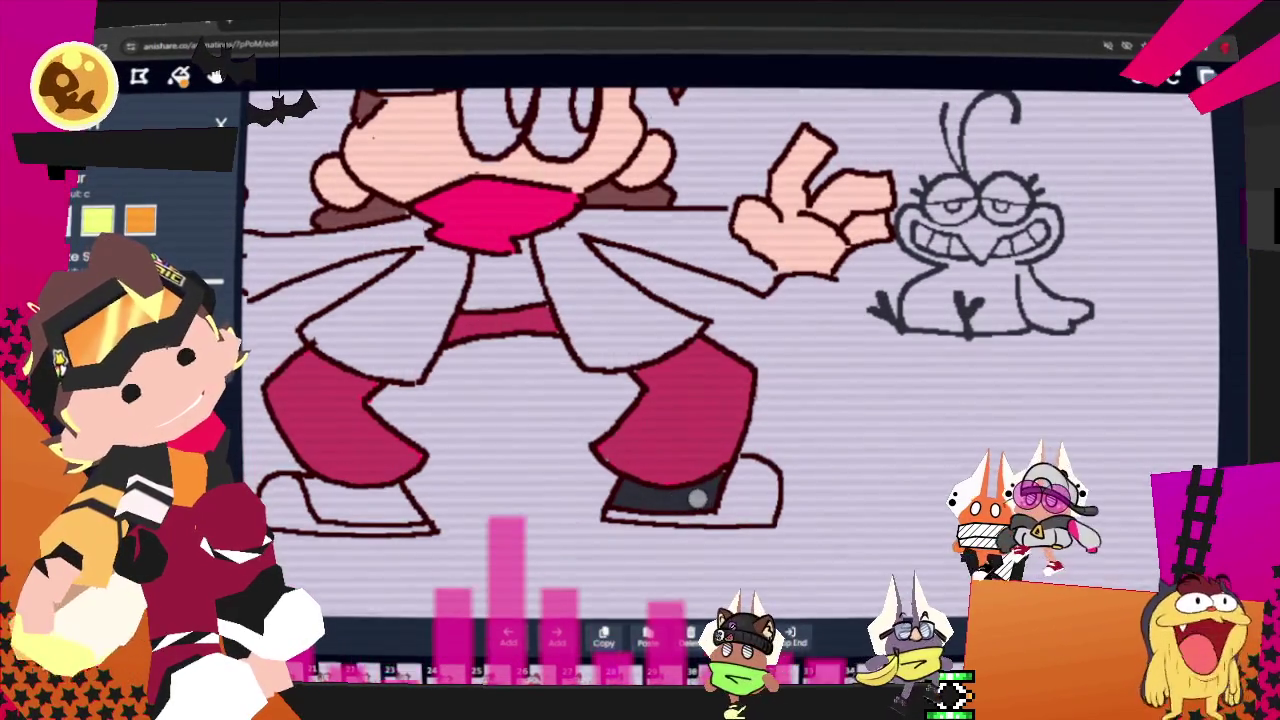
{"action": "left_click_drag", "start_coordinate": [305, 485], "coordinate": [372, 500]}
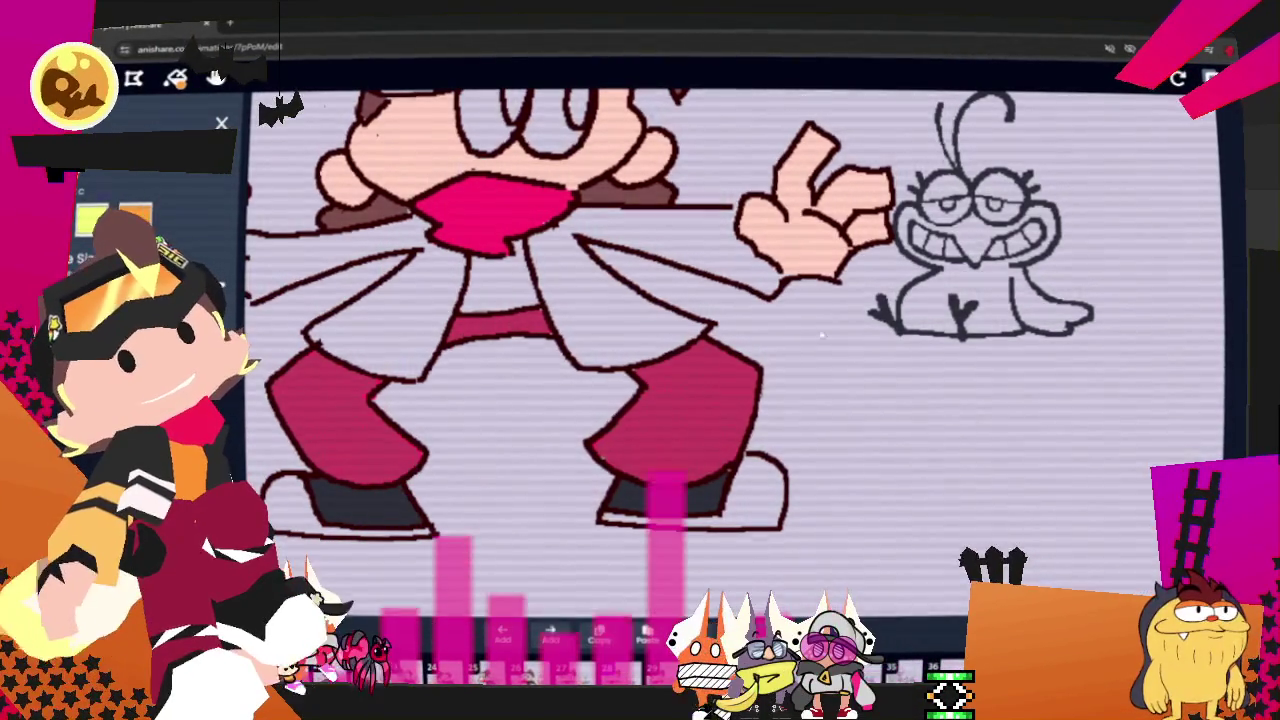
{"action": "left_click", "coordinate": [822, 338]}
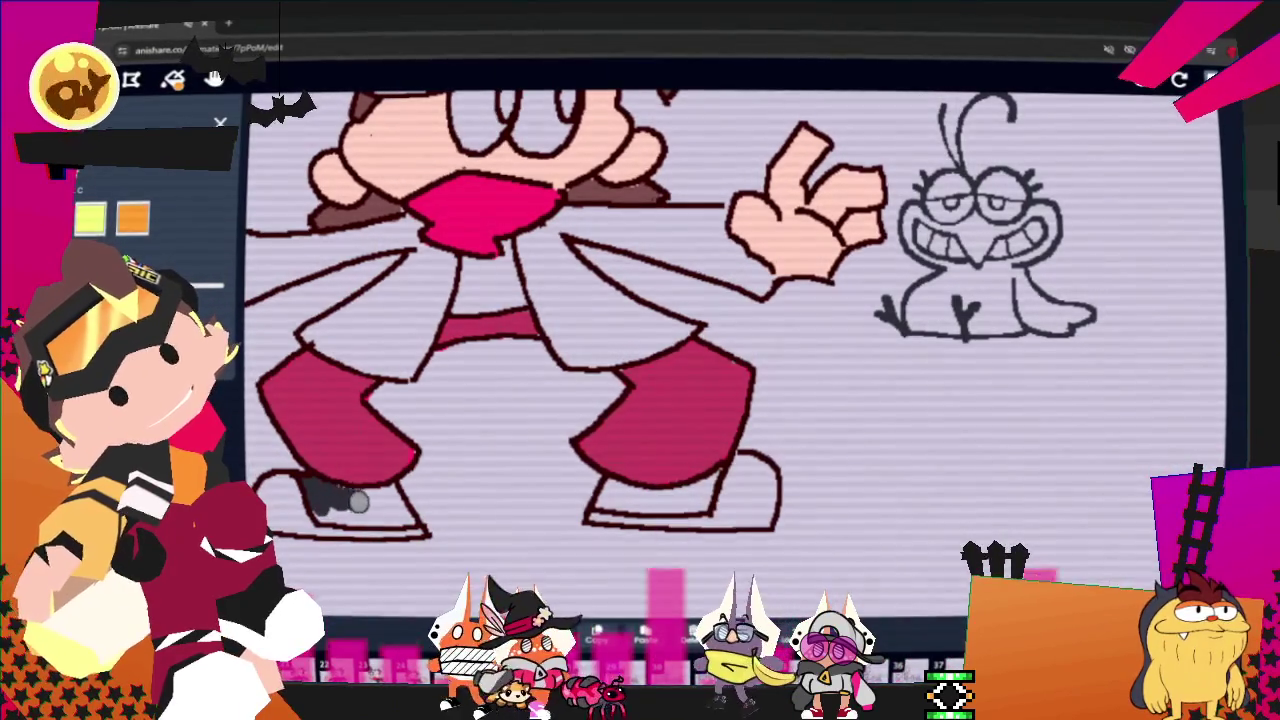
{"action": "mouse_move", "coordinate": [358, 502]}
{"action": "left_mouse_down"}
{"action": "mouse_move", "coordinate": [395, 500]}
{"action": "mouse_move", "coordinate": [322, 514]}
{"action": "left_mouse_up"}
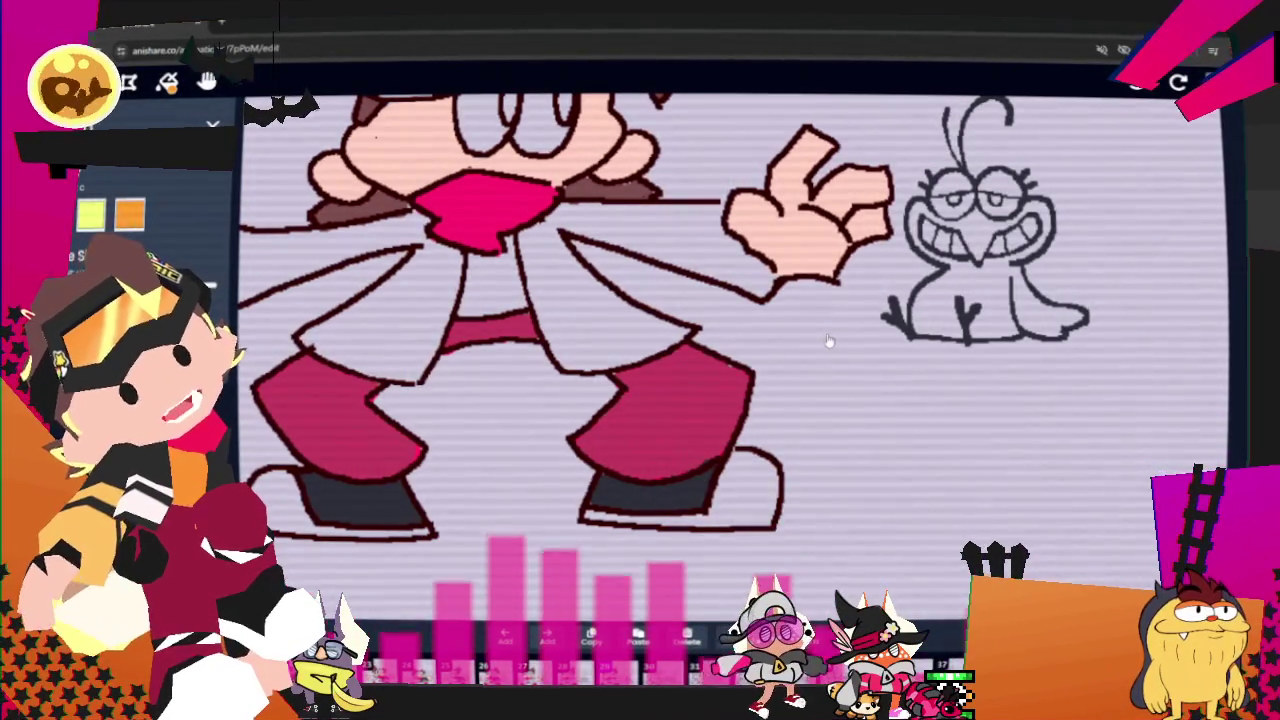
- Zoom out and step forward six frames to the uncoloured-coat frame
{"action": "scroll", "coordinate": [829, 341], "scroll_direction": "down", "scroll_amount": 5}
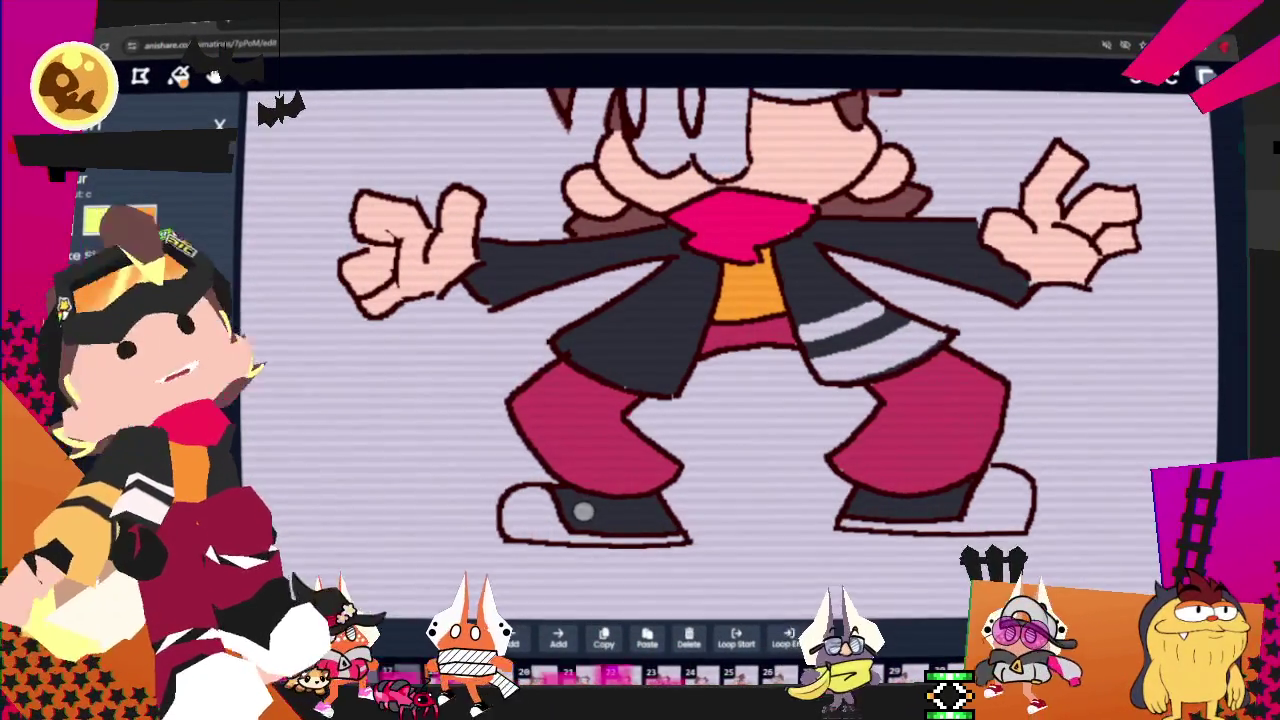
{"action": "key", "text": "s"}
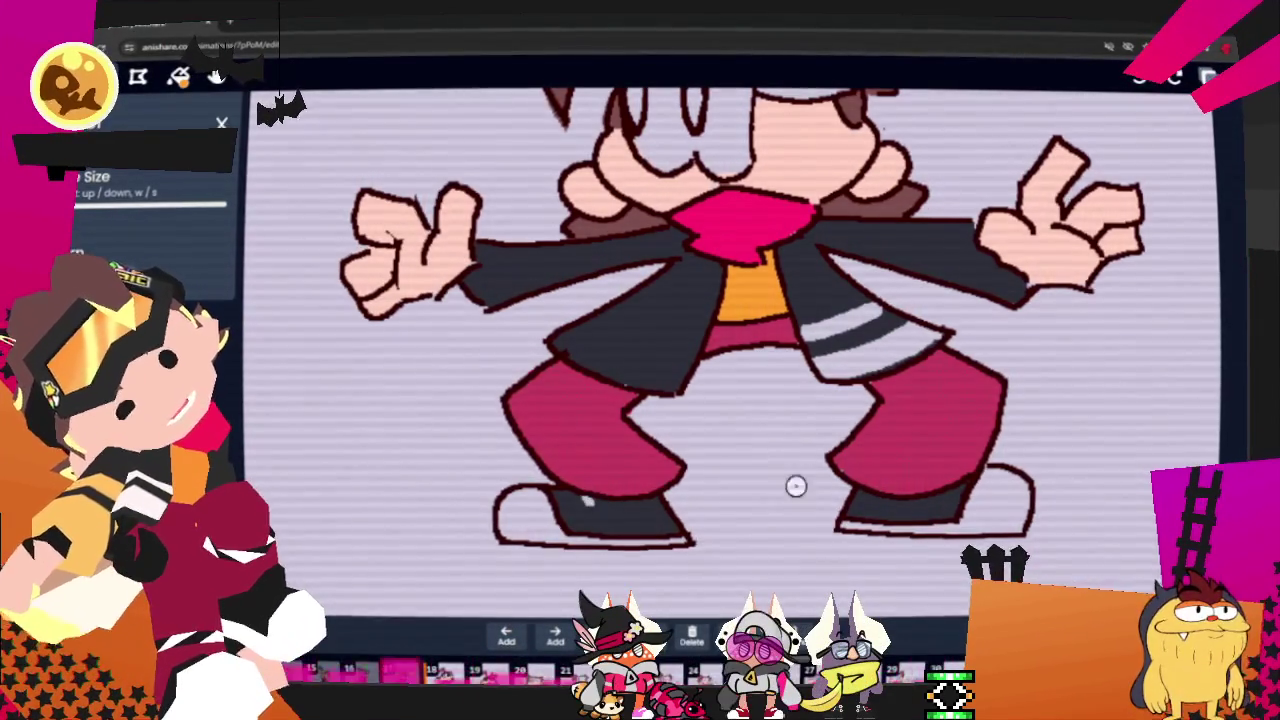
{"action": "key", "text": "Right"}
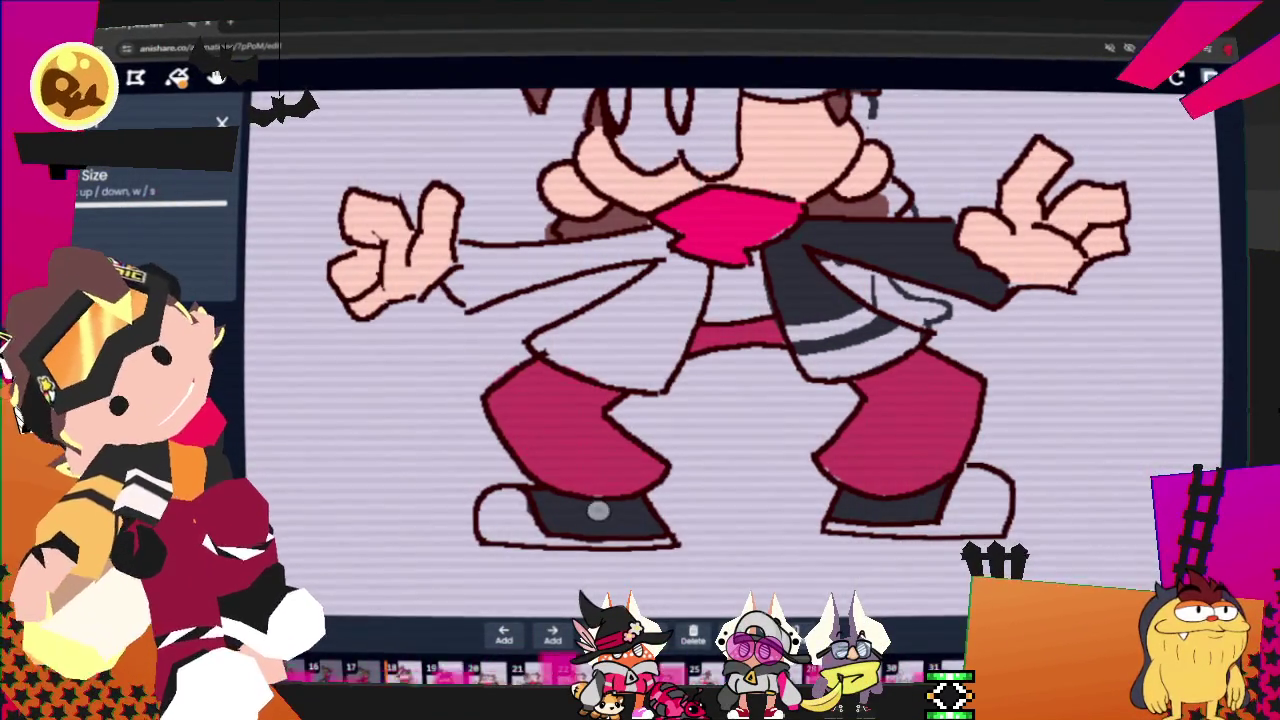
{"action": "key", "text": "Right"}
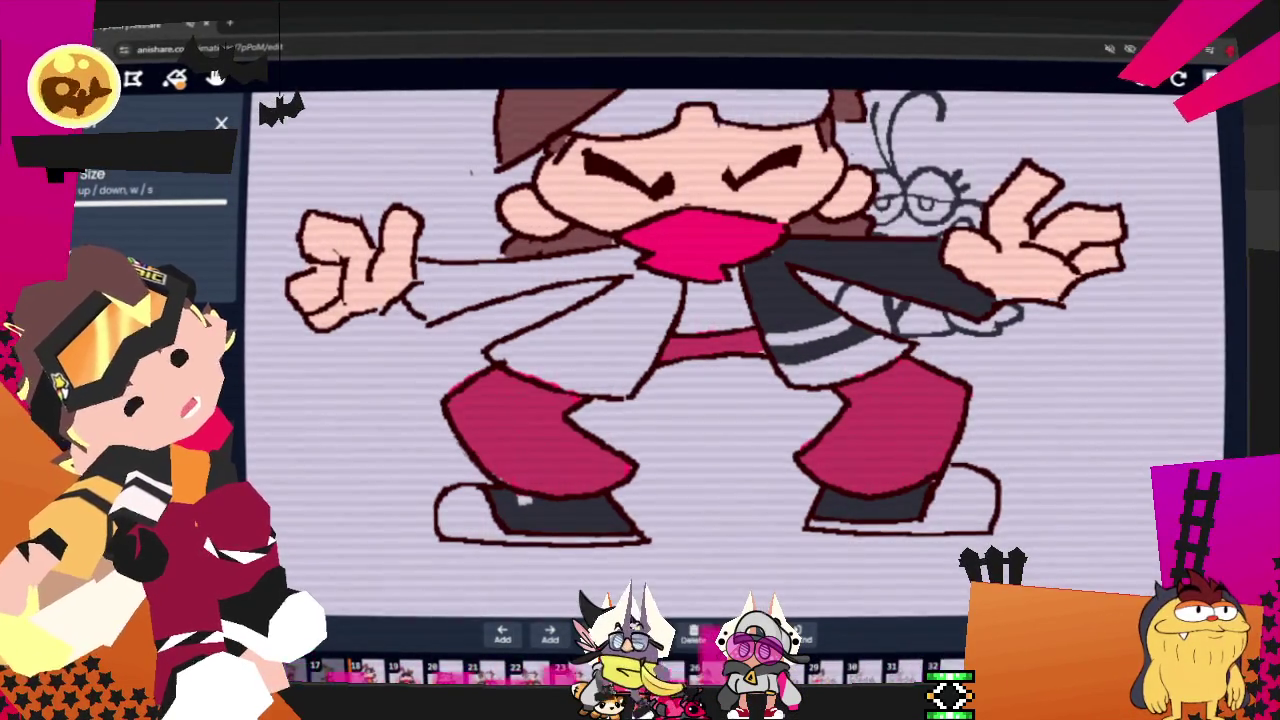
{"action": "key", "text": "Right"}
{"action": "key", "text": "Right"}
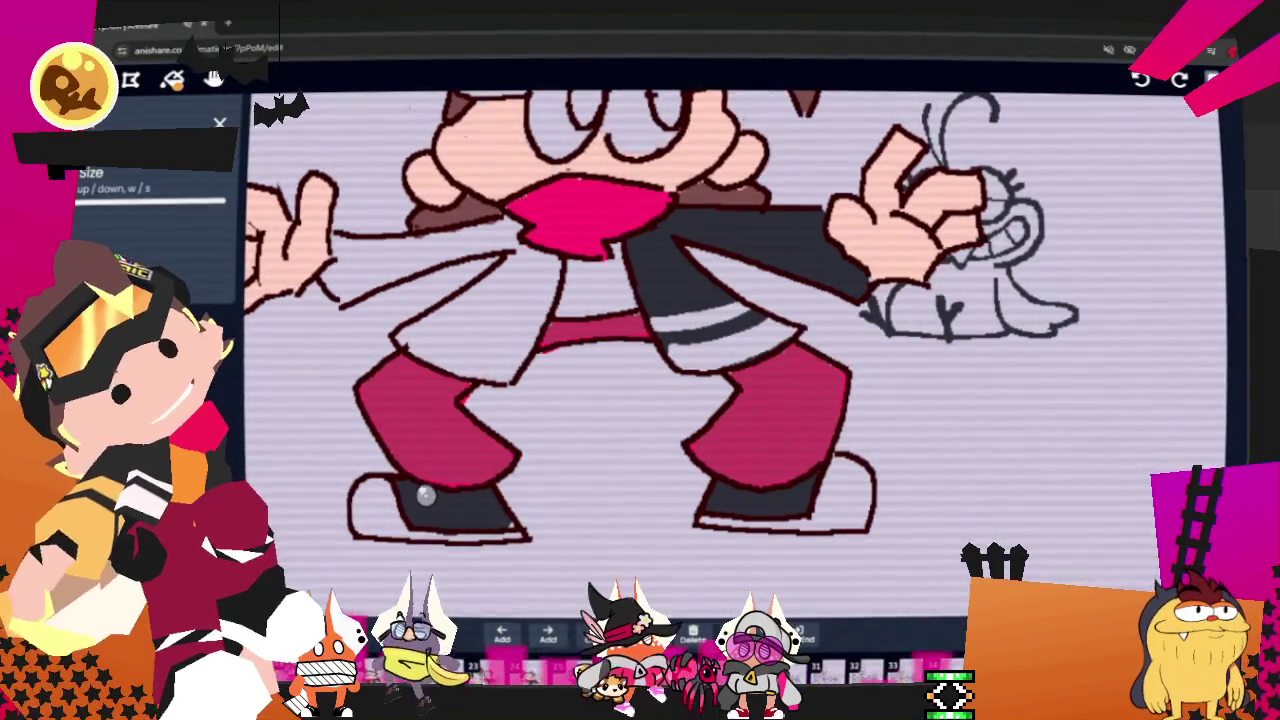
{"action": "key", "text": "Right"}
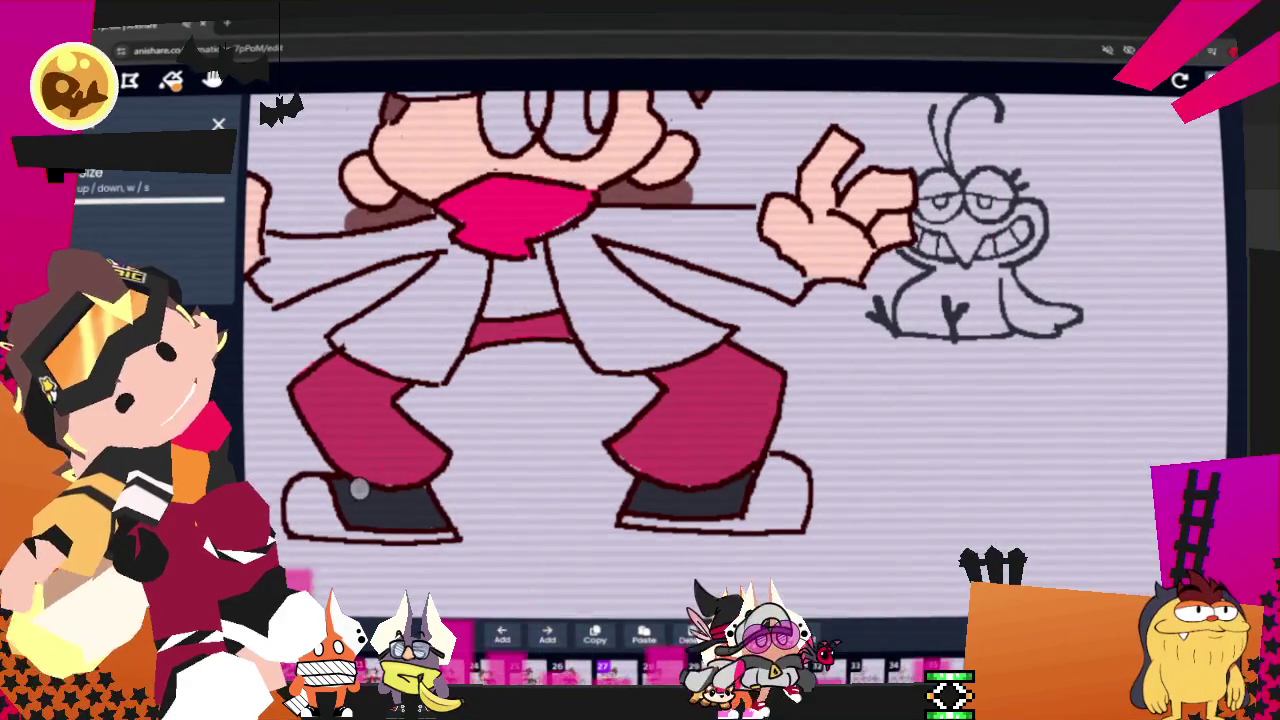
{"action": "key", "text": "Right"}
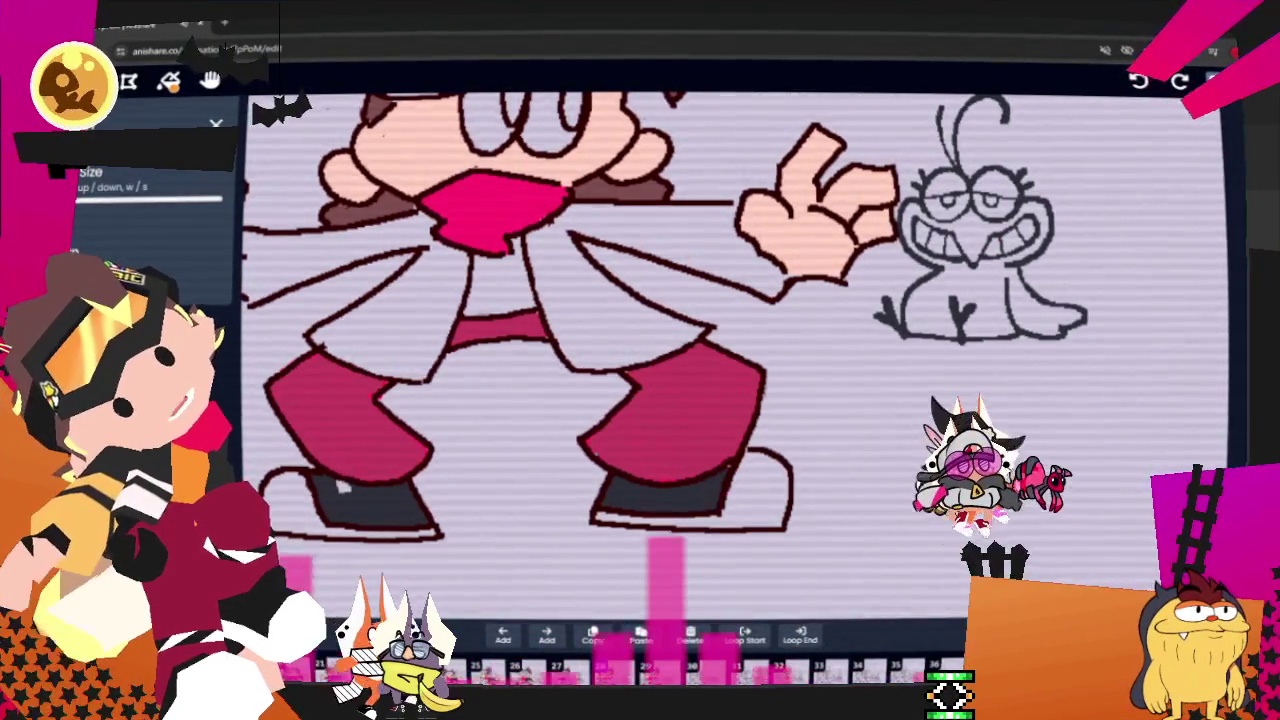
{"action": "key", "text": "Right"}
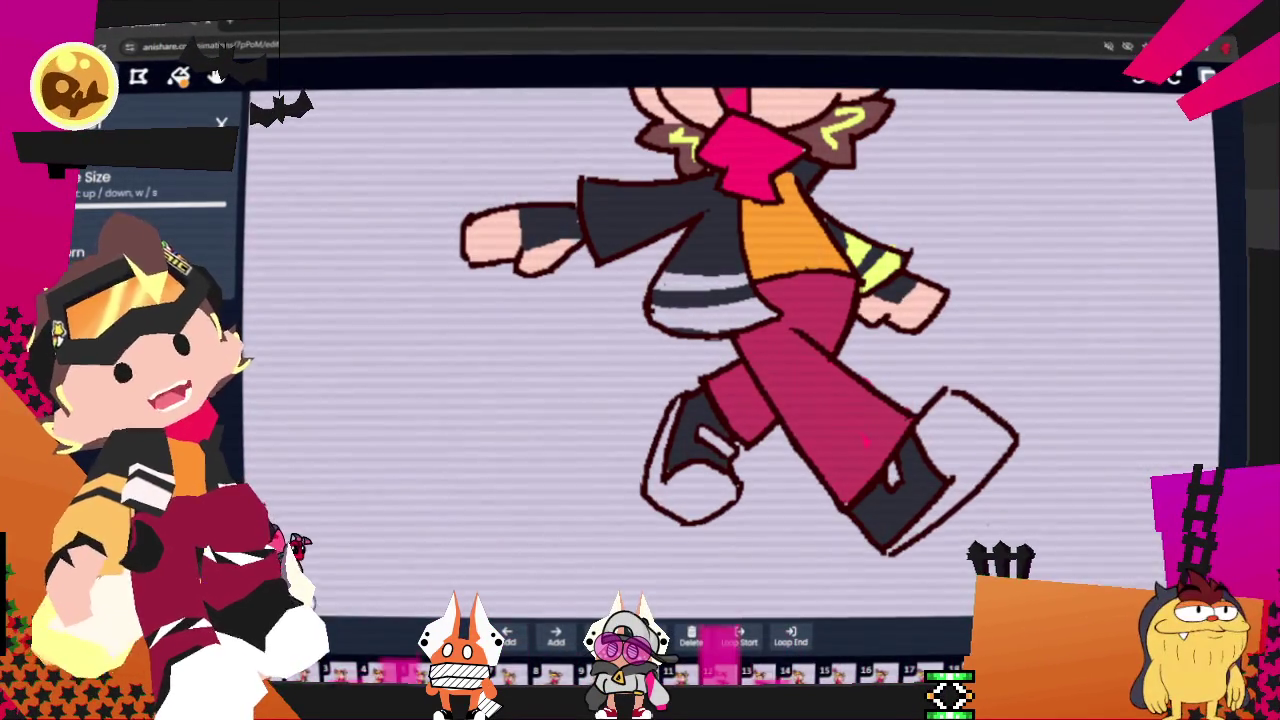
- Open the browser tab's context menu after reviewing the coloured walking frame
{"action": "right_click", "coordinate": [160, 22]}
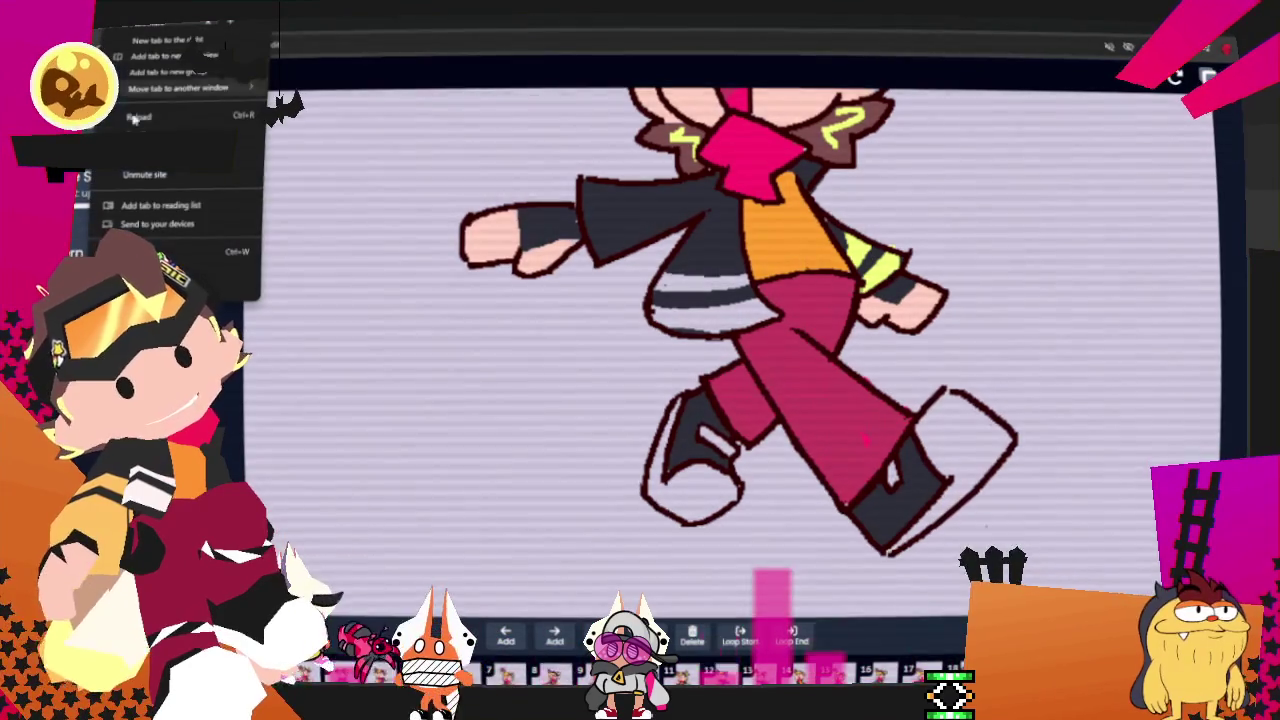
- Dismiss the tab menu and play the coloured animation, pausing once to inspect a frame
{"action": "key", "text": "Escape"}
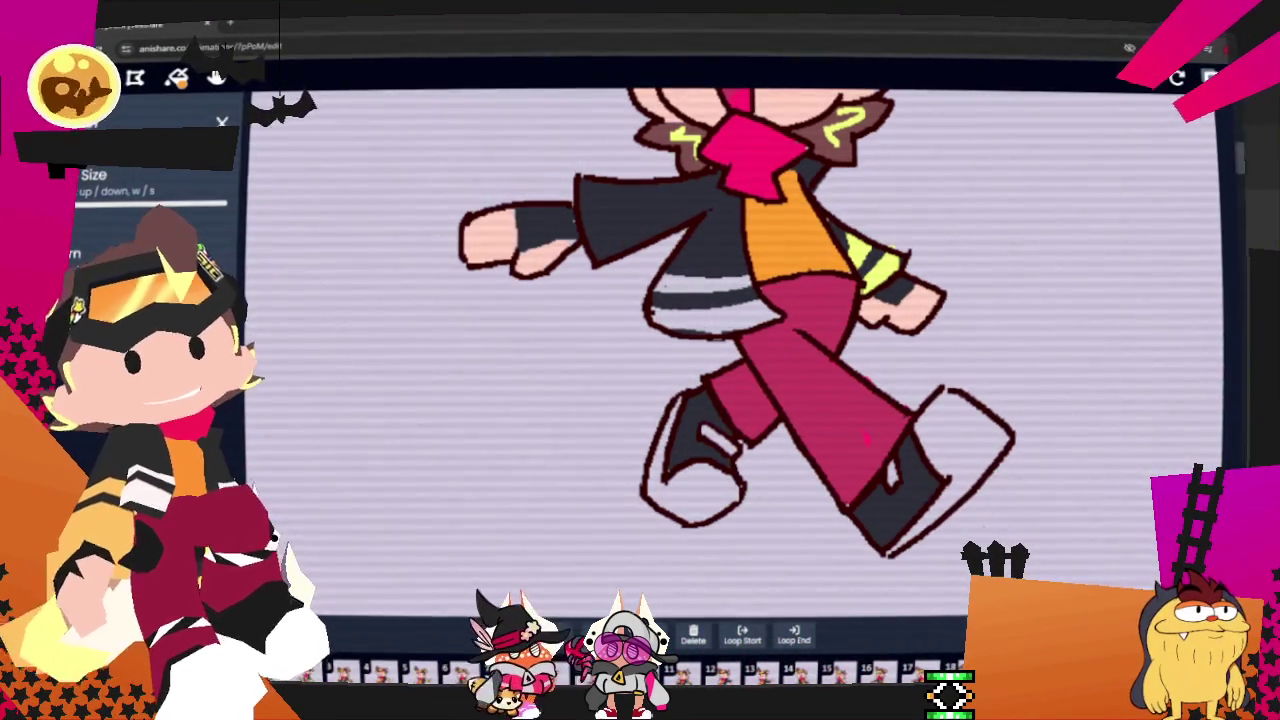
{"action": "key", "text": "space"}
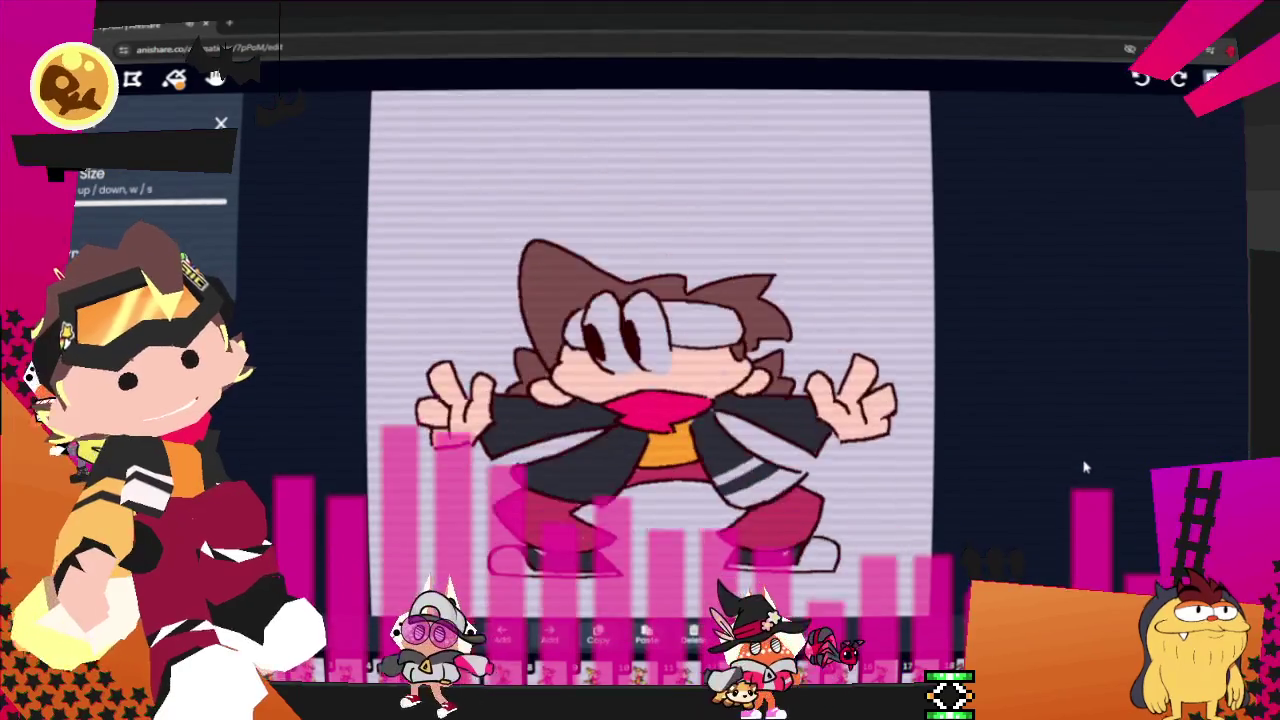
{"action": "key", "text": "space"}
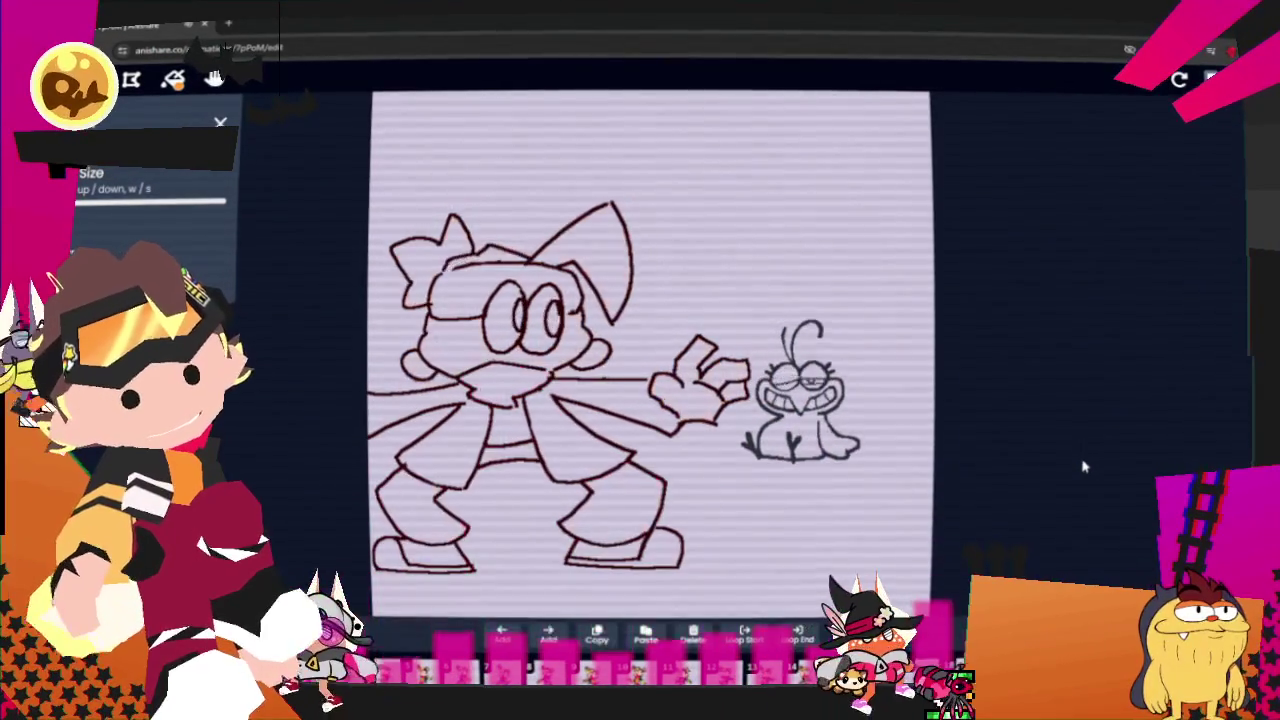
{"action": "key", "text": "space"}
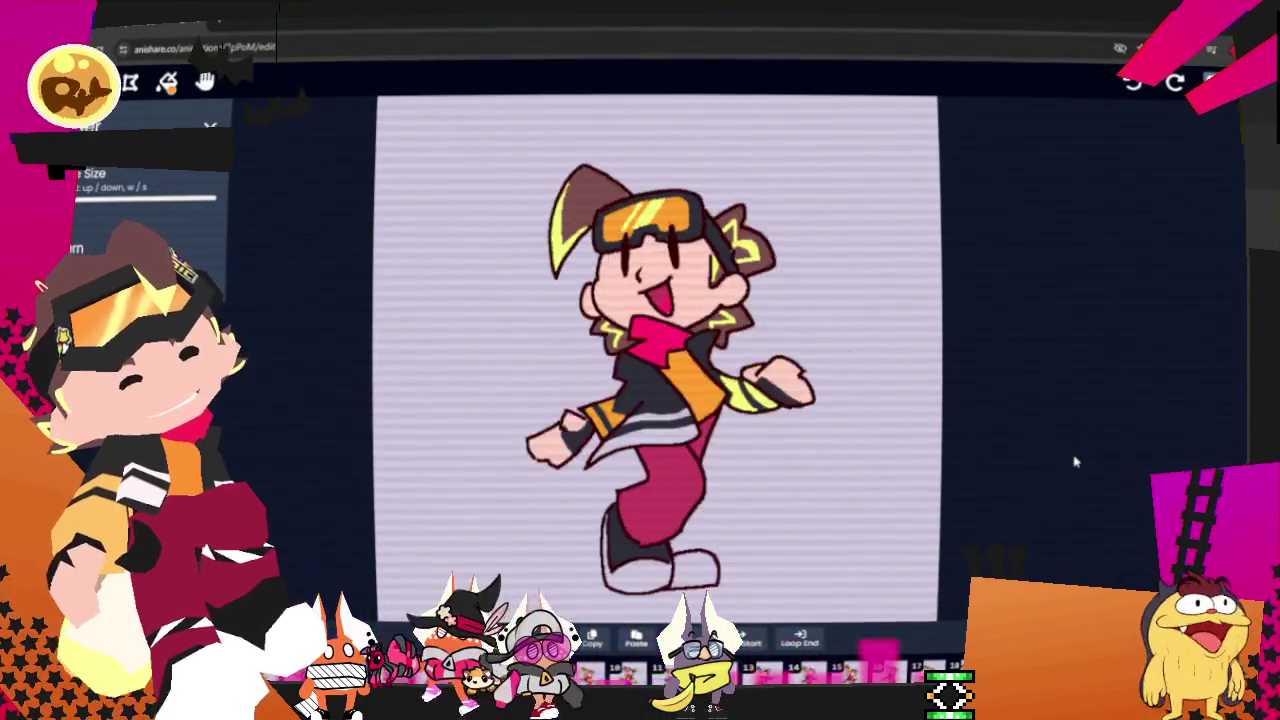
- Mute the site's audio from the browser tab menu
{"action": "scroll", "coordinate": [1075, 462], "scroll_direction": "up", "scroll_amount": 3}
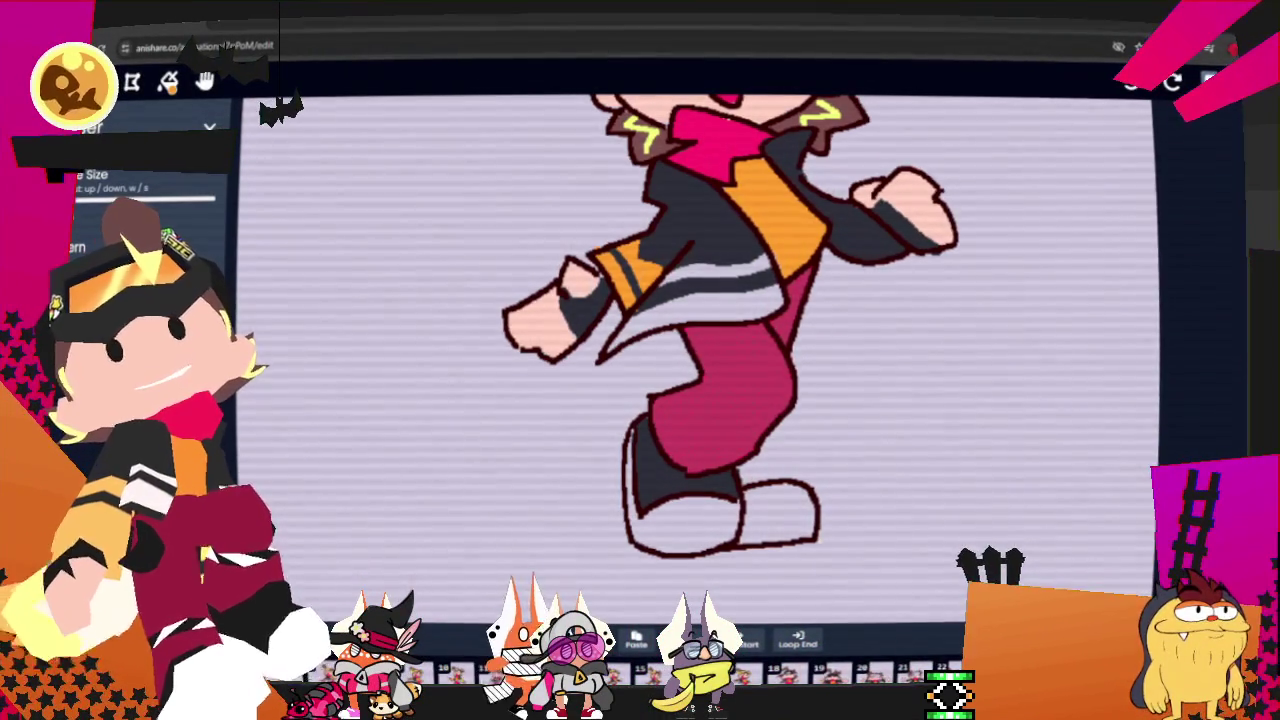
{"action": "right_click", "coordinate": [162, 28]}
{"action": "left_click", "coordinate": [217, 182]}
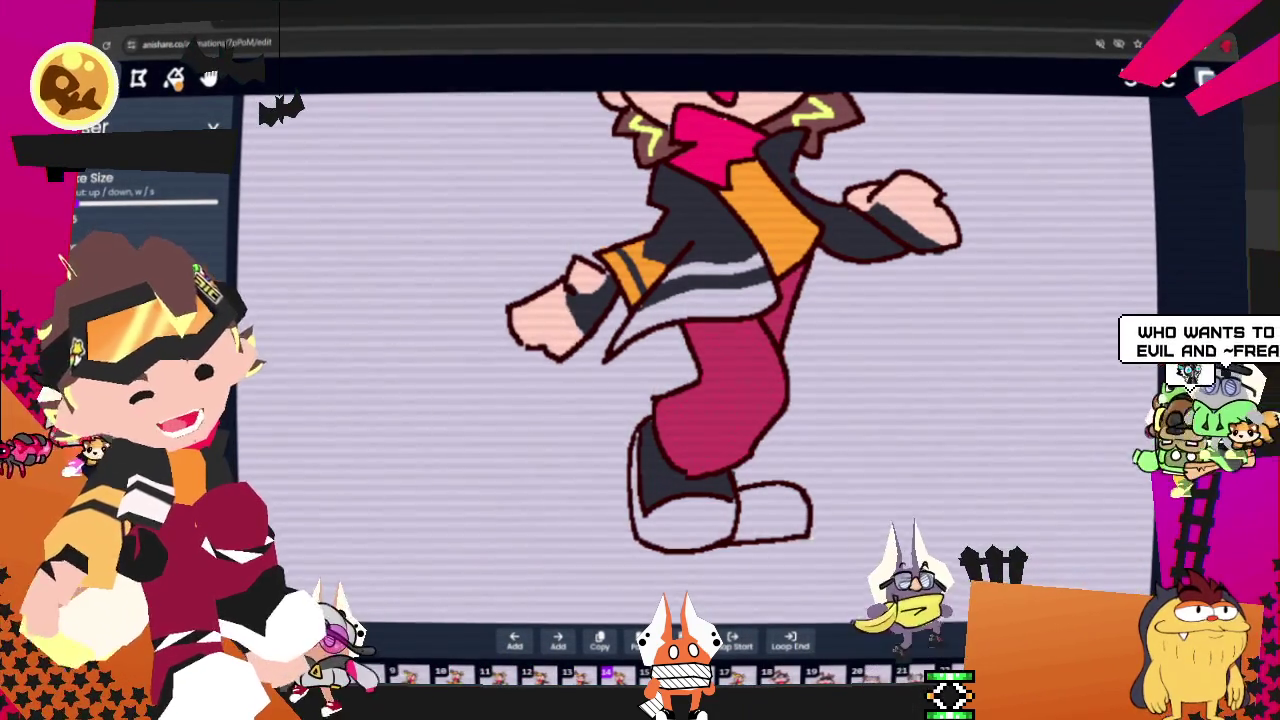
- Pan the canvas to centre the character and move to the next frame
{"action": "scroll", "coordinate": [700, 393], "scroll_direction": "down", "scroll_amount": 5}
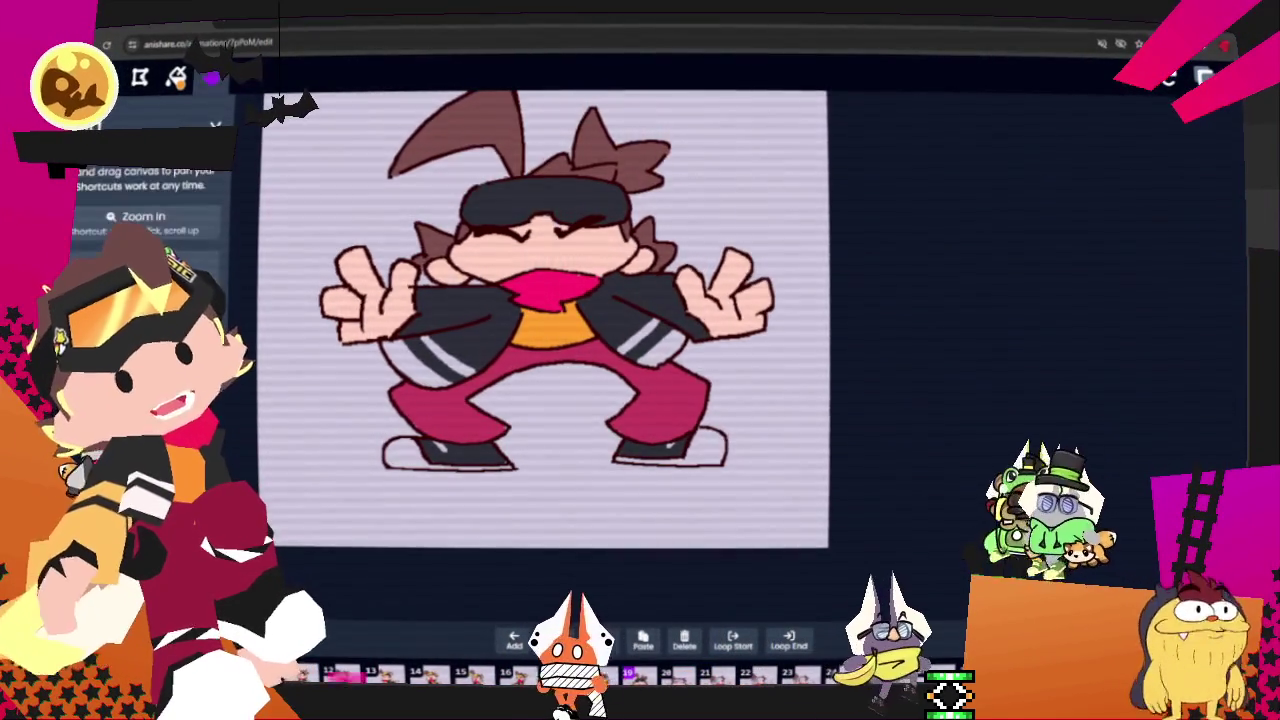
{"action": "left_click_drag", "start_coordinate": [870, 280], "coordinate": [993, 313]}
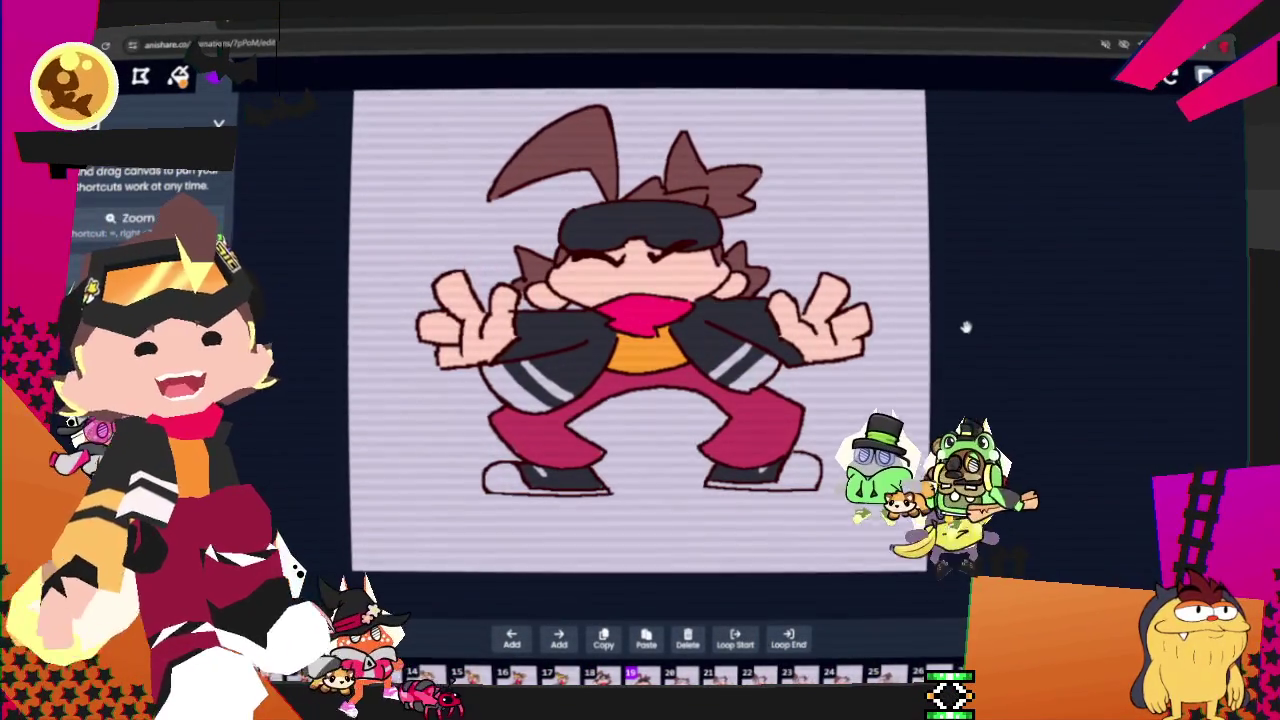
{"action": "left_click_drag", "start_coordinate": [1030, 337], "coordinate": [1035, 358]}
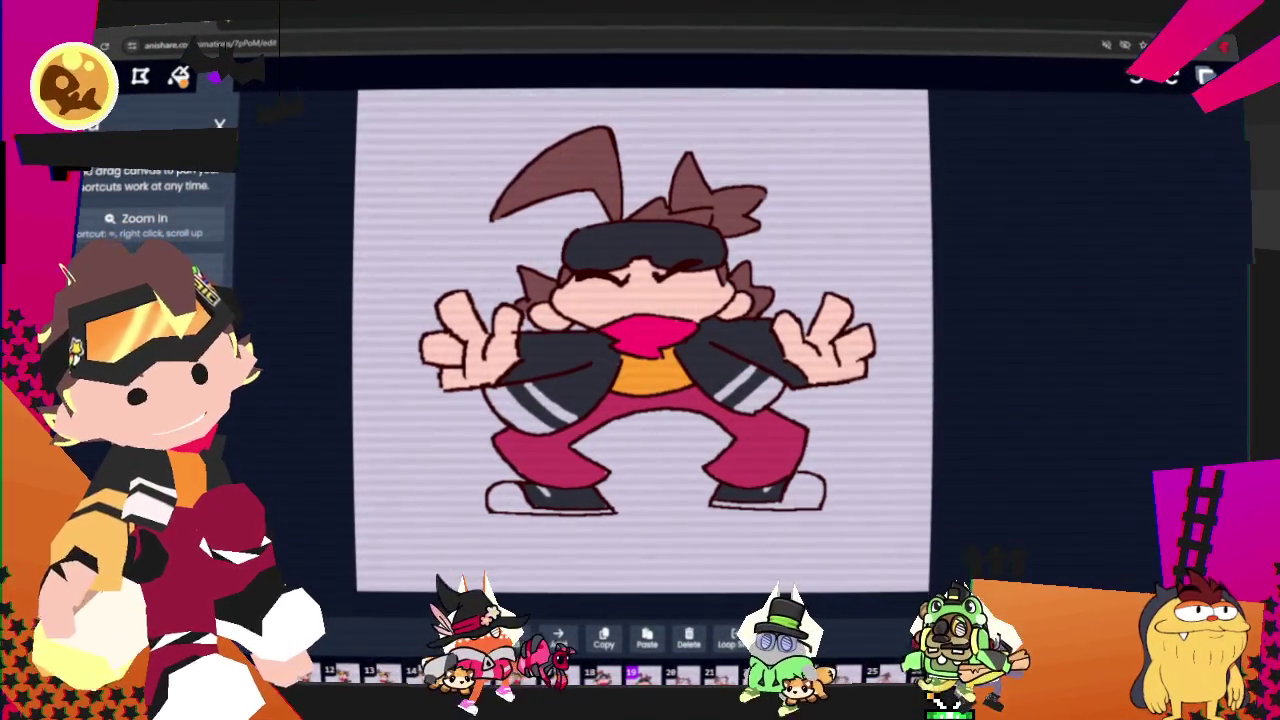
{"action": "left_click", "coordinate": [660, 655]}
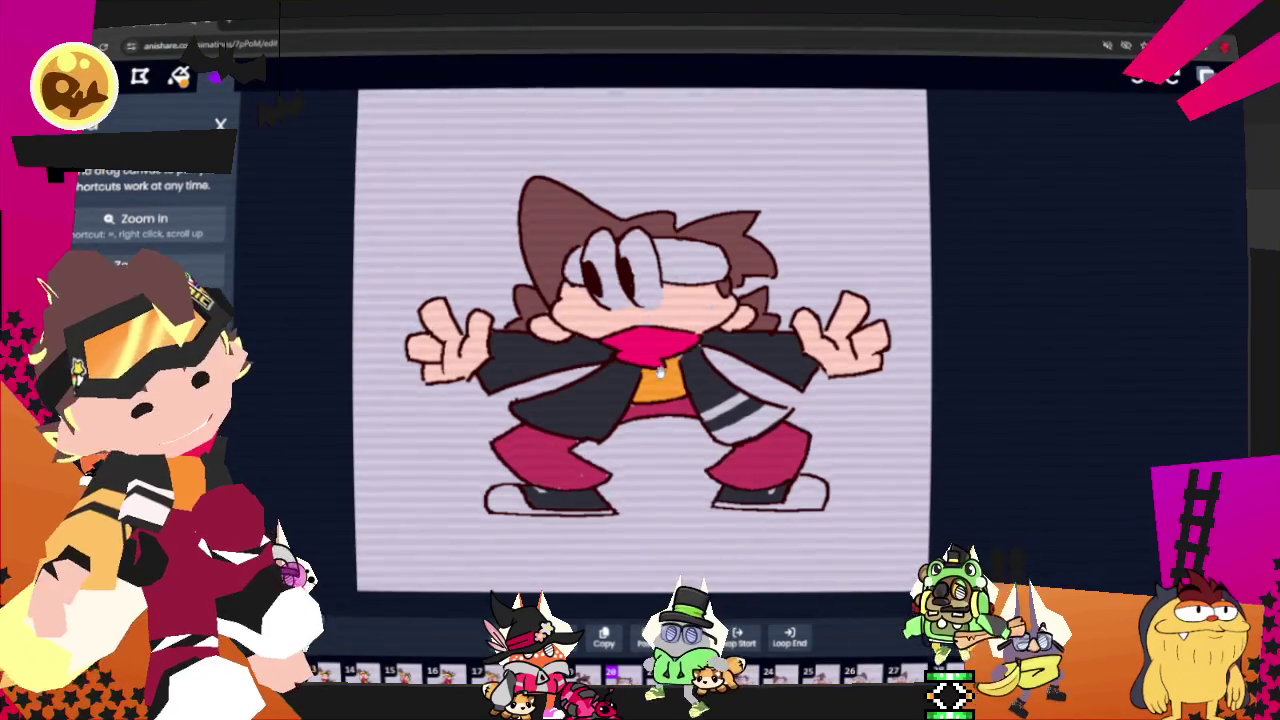
- Zoom into the canvas and step forward six frames to the next uncoloured coat
{"action": "scroll", "coordinate": [727, 397], "scroll_direction": "up", "scroll_amount": 1}
{"action": "scroll", "coordinate": [727, 397], "scroll_direction": "up", "scroll_amount": 1}
{"action": "scroll", "coordinate": [727, 397], "scroll_direction": "up", "scroll_amount": 1}
{"action": "scroll", "coordinate": [727, 397], "scroll_direction": "up", "scroll_amount": 1}
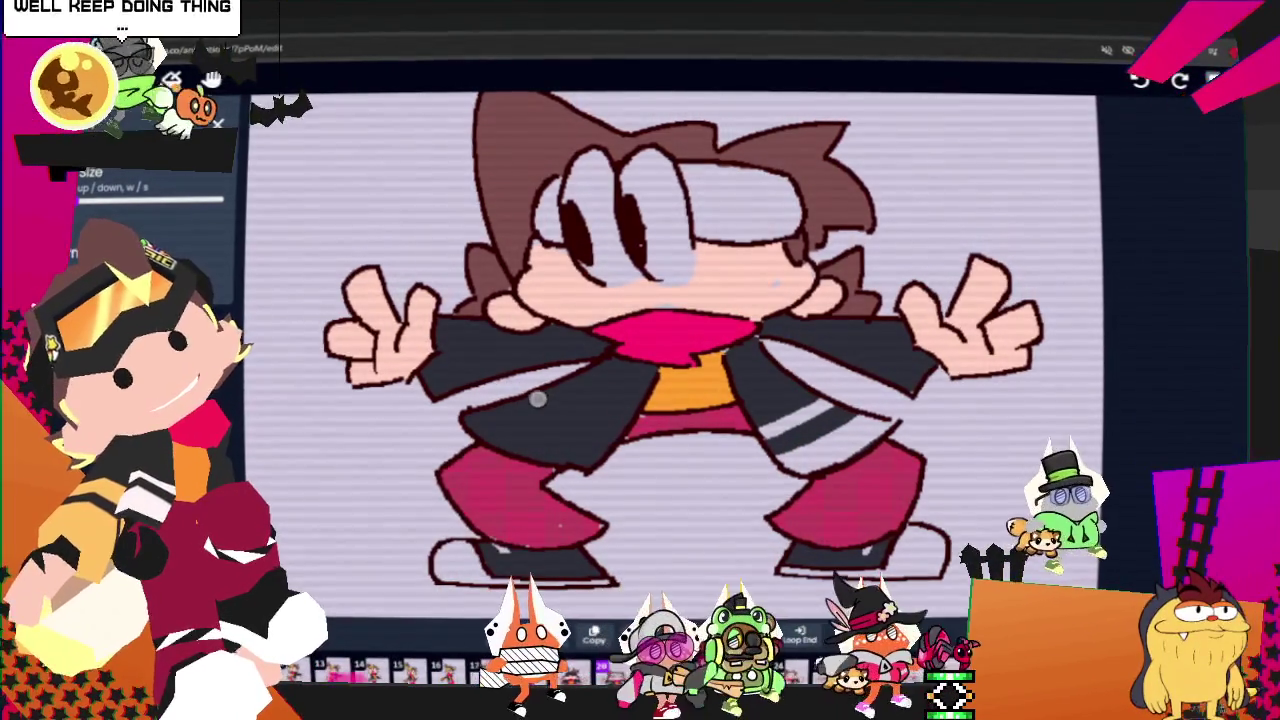
{"action": "key", "text": "ctrl"}
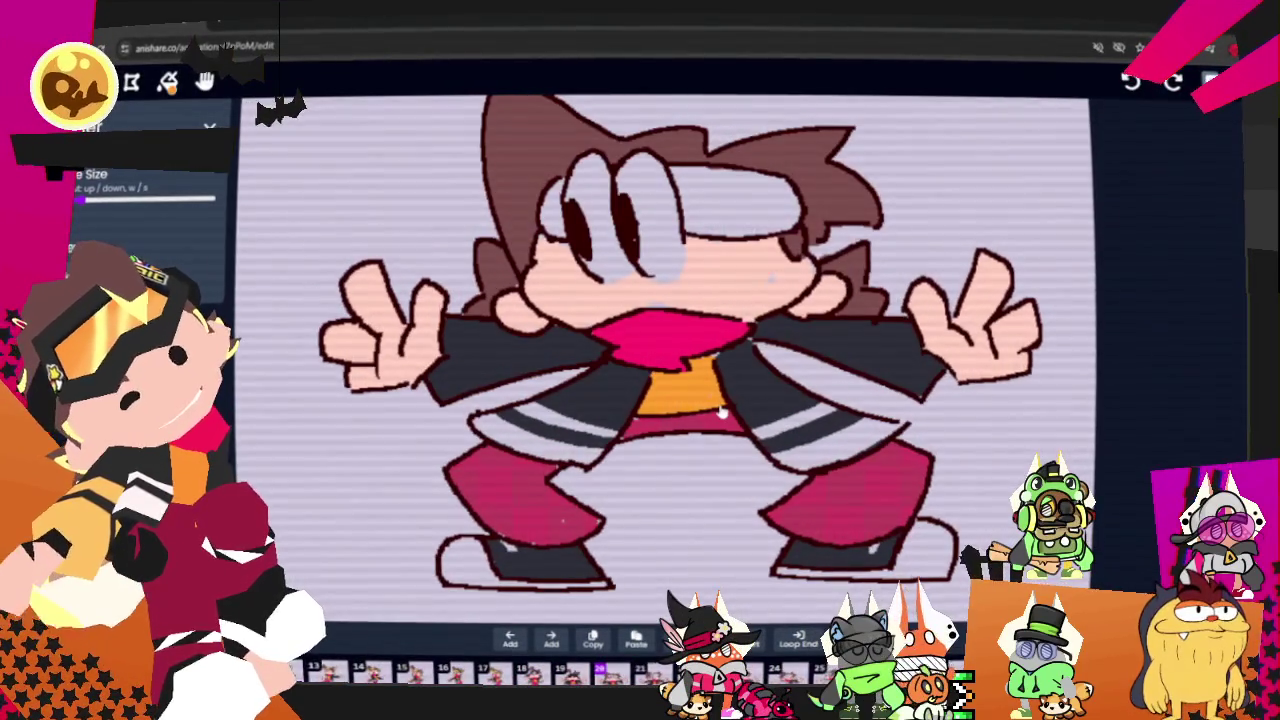
{"action": "key", "text": "Right"}
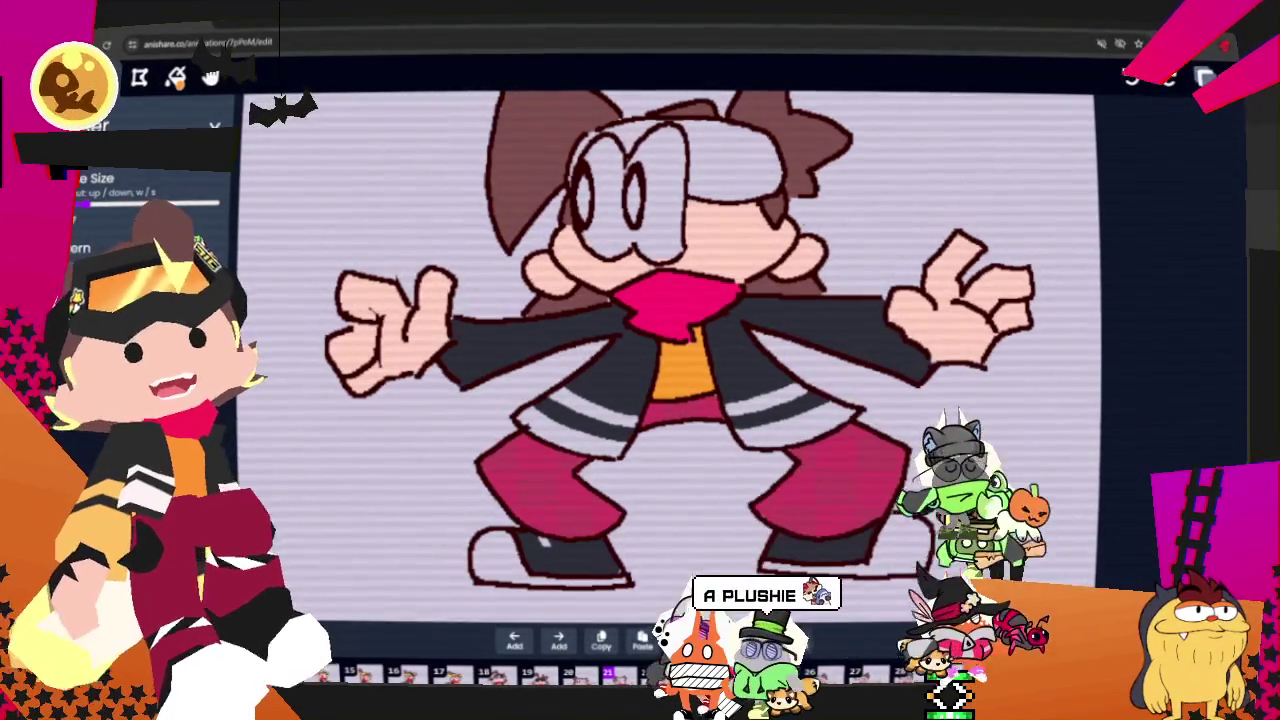
{"action": "key", "text": "Right"}
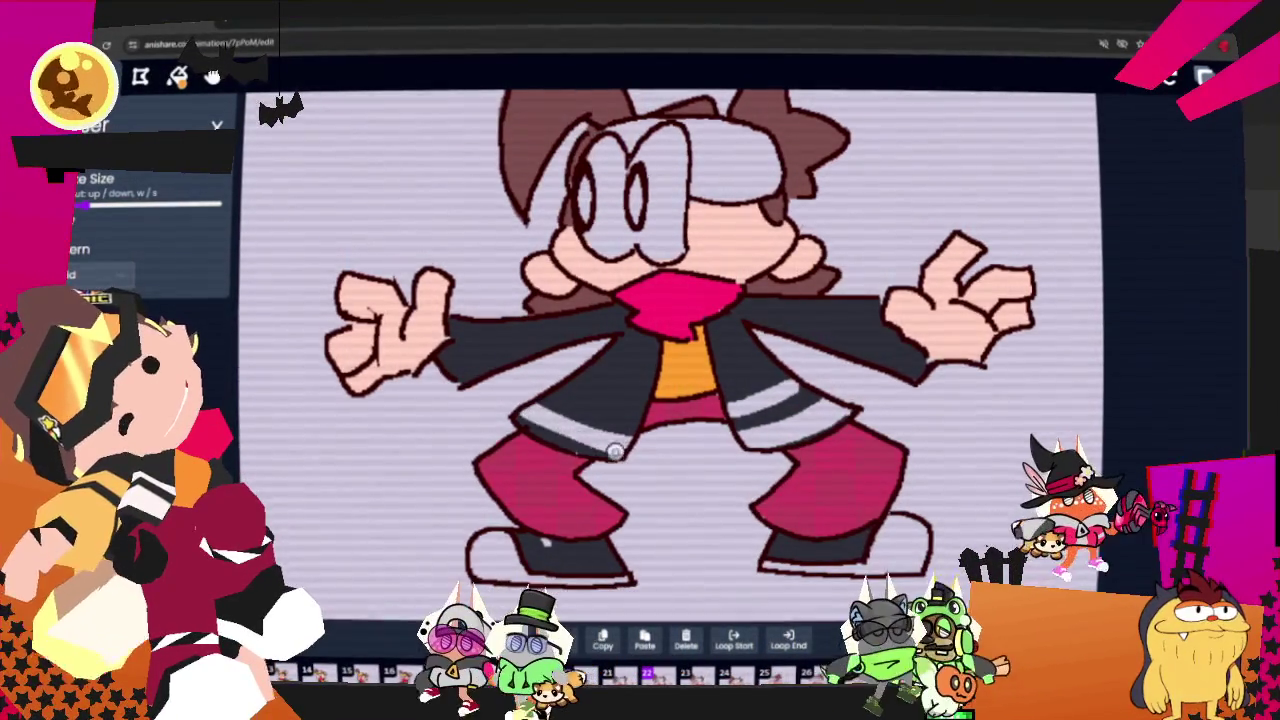
{"action": "key", "text": "ctrl"}
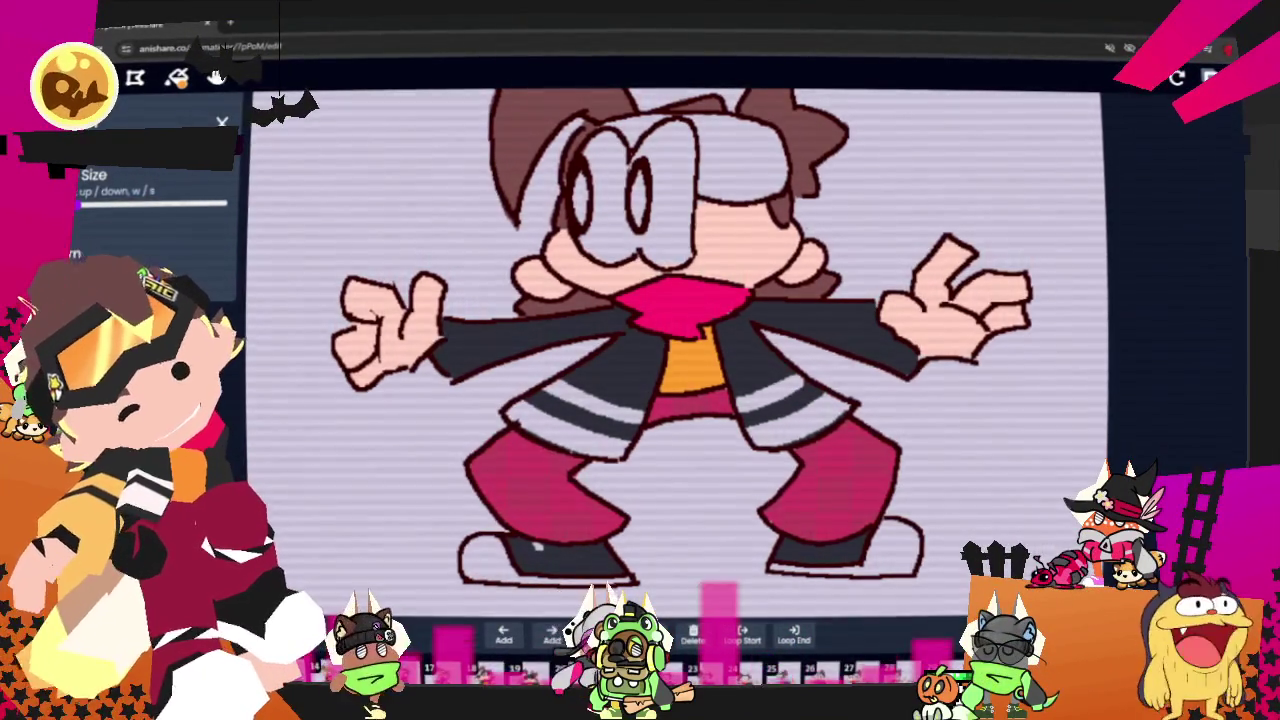
{"action": "key", "text": "Right"}
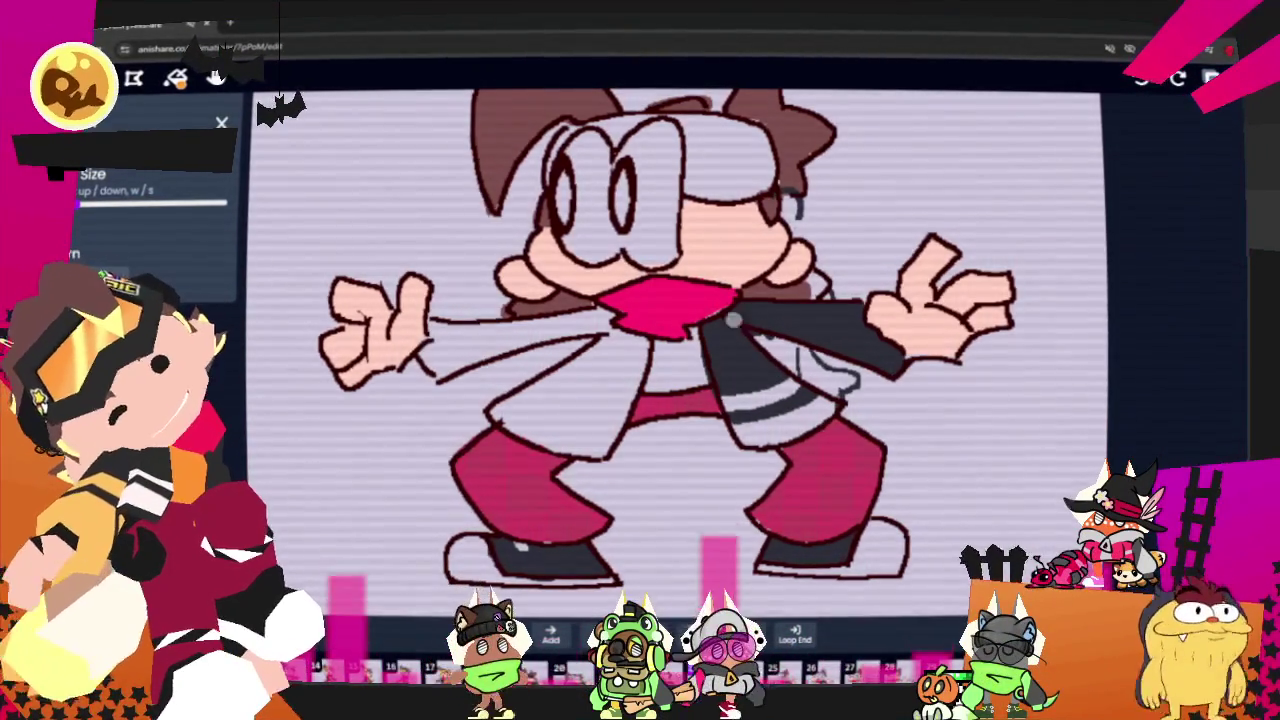
{"action": "key", "text": "Right"}
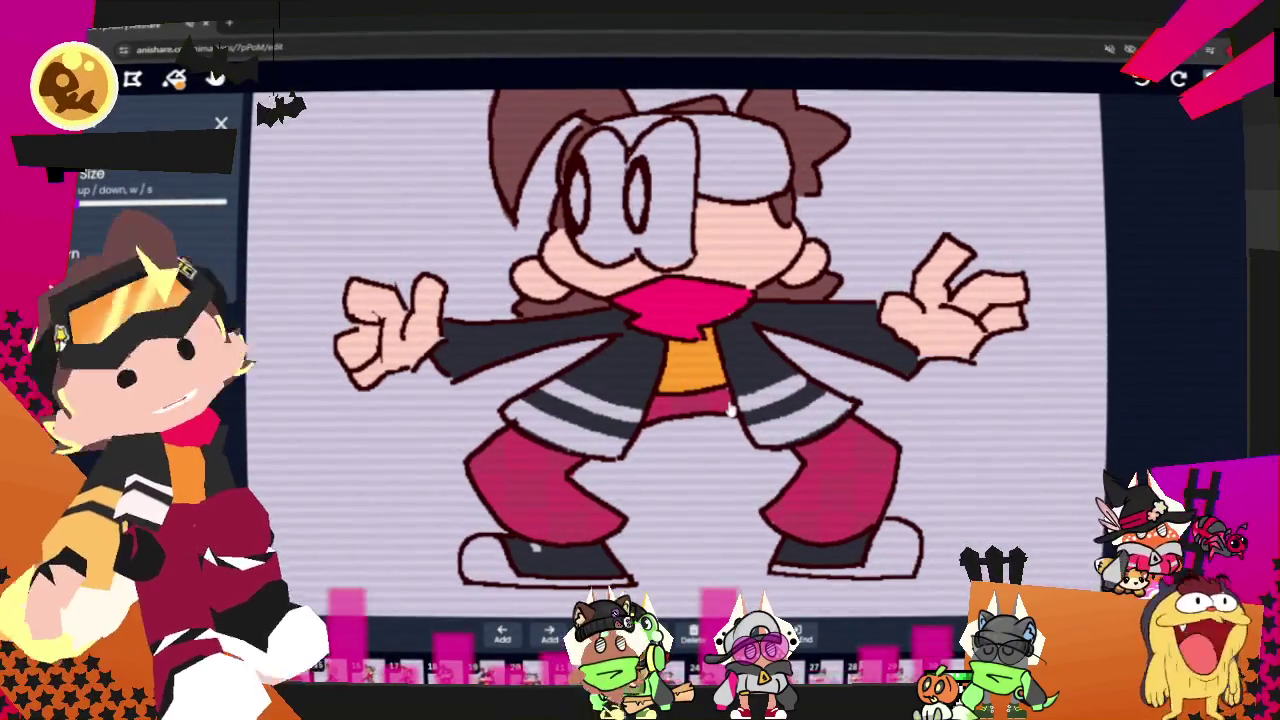
{"action": "key", "text": "Right"}
{"action": "key", "text": "Right"}
{"action": "key", "text": "Right"}
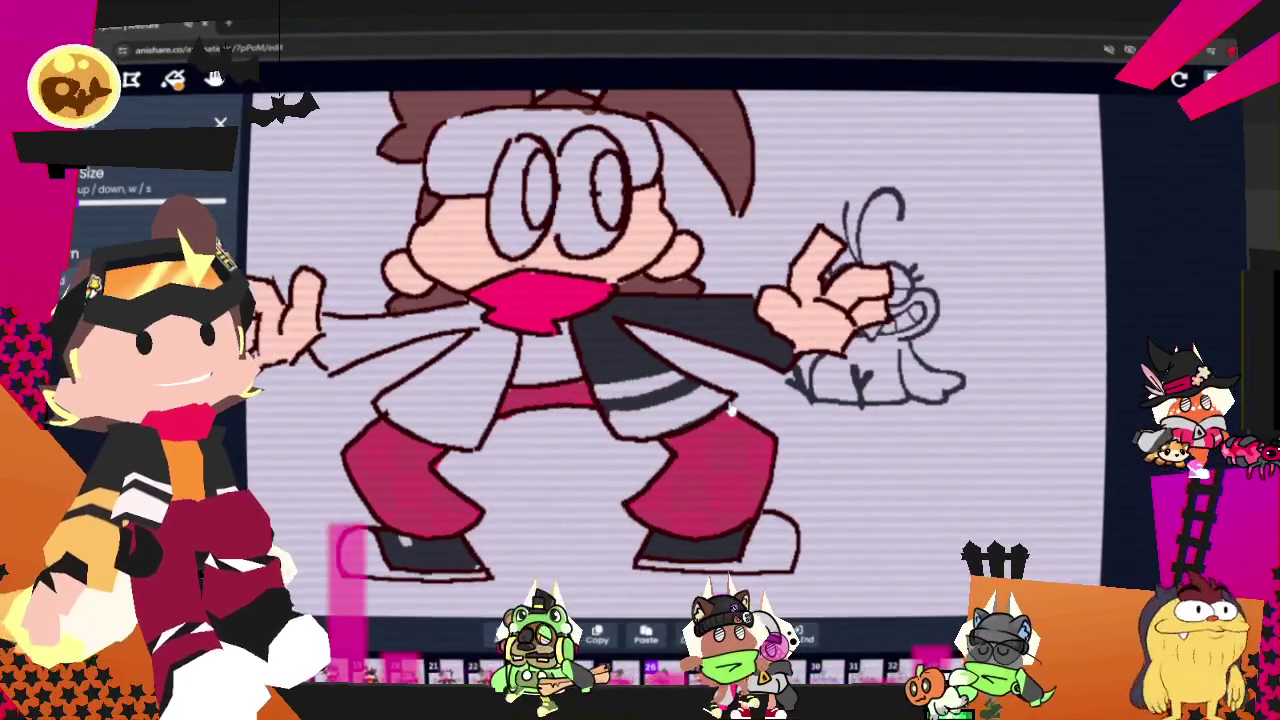
{"action": "key", "text": "Right"}
{"action": "key", "text": "Right"}
{"action": "key", "text": "Right"}
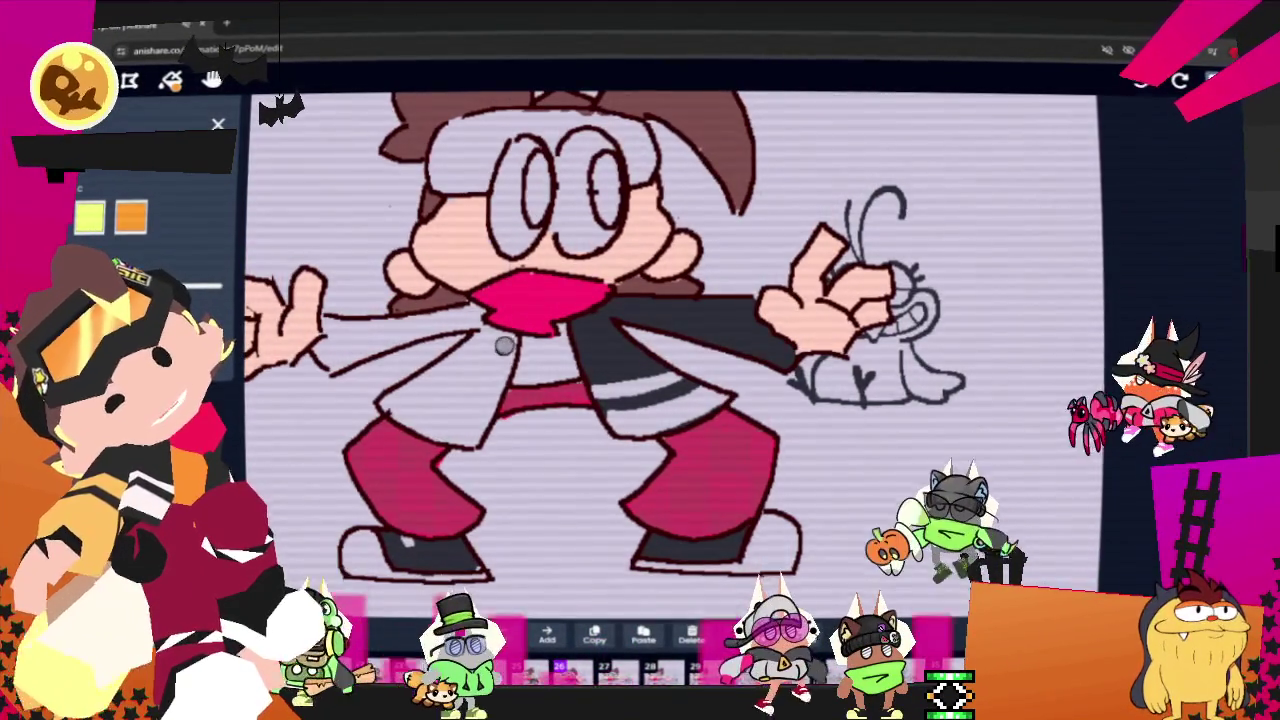
- Paint the coat dark grey with a sleeve highlight across two consecutive frames
{"action": "left_click_drag", "start_coordinate": [508, 338], "coordinate": [470, 432]}
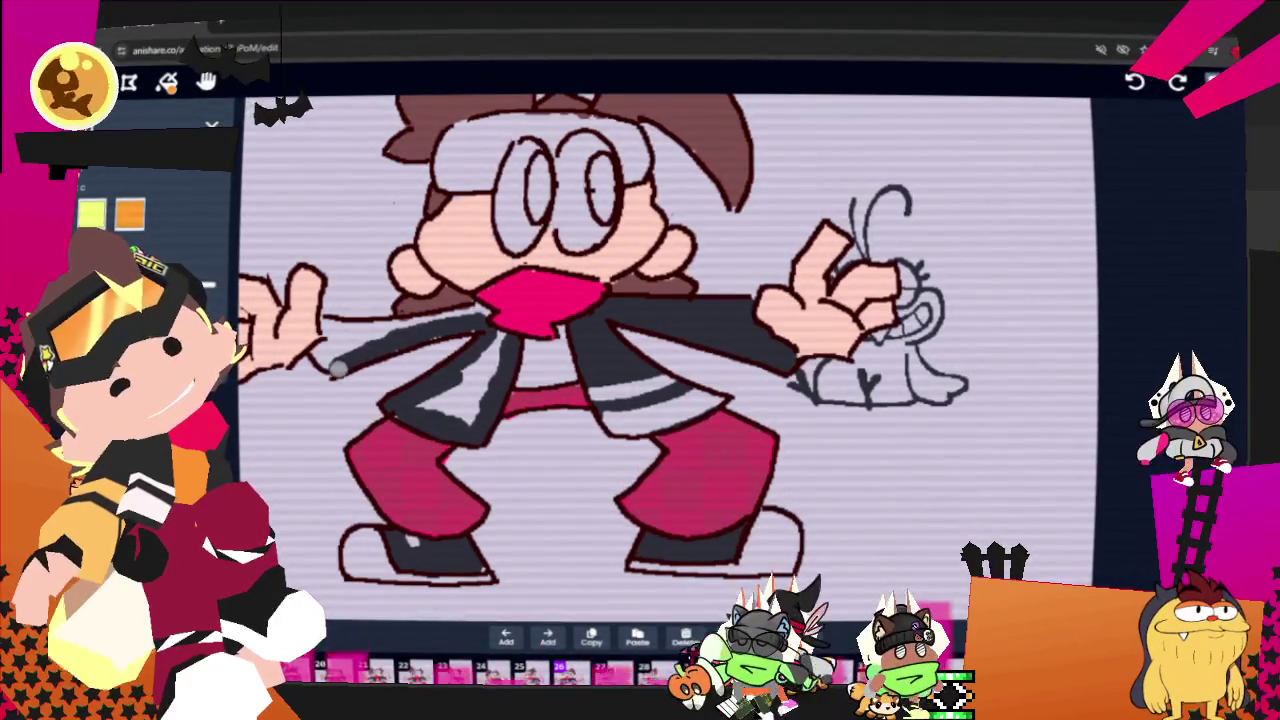
{"action": "left_click_drag", "start_coordinate": [333, 346], "coordinate": [372, 335]}
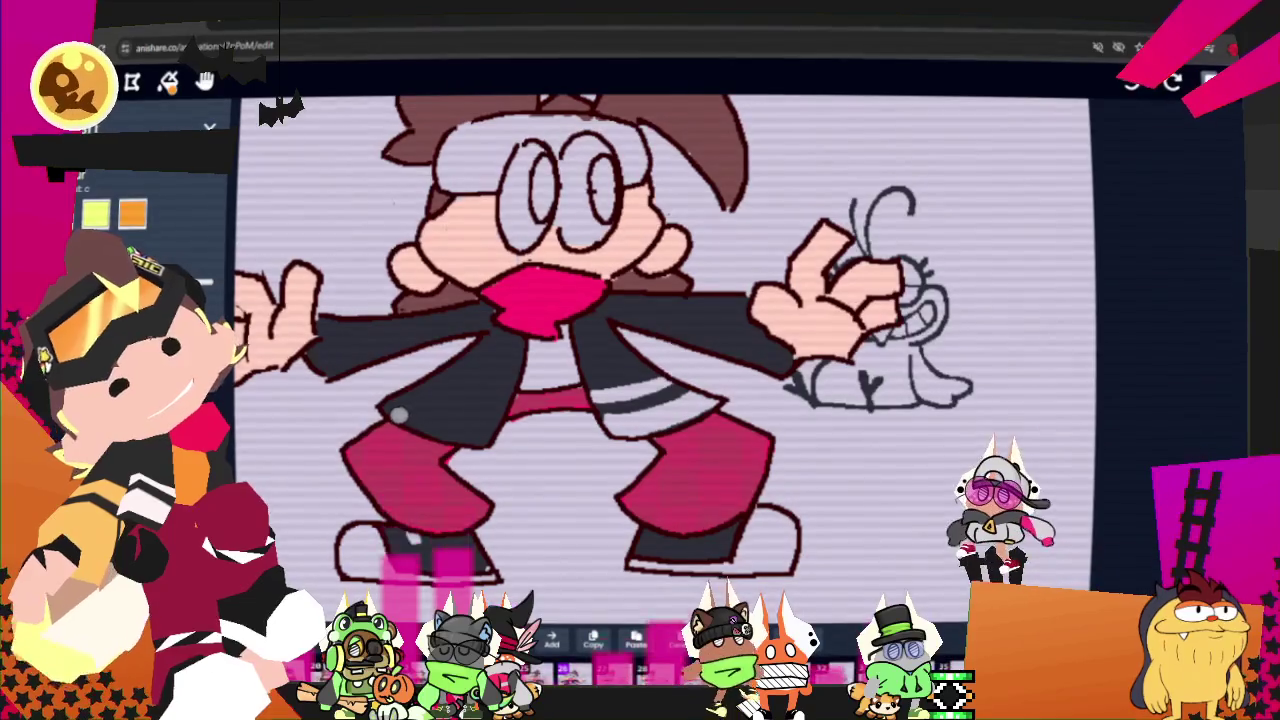
{"action": "key", "text": "Right"}
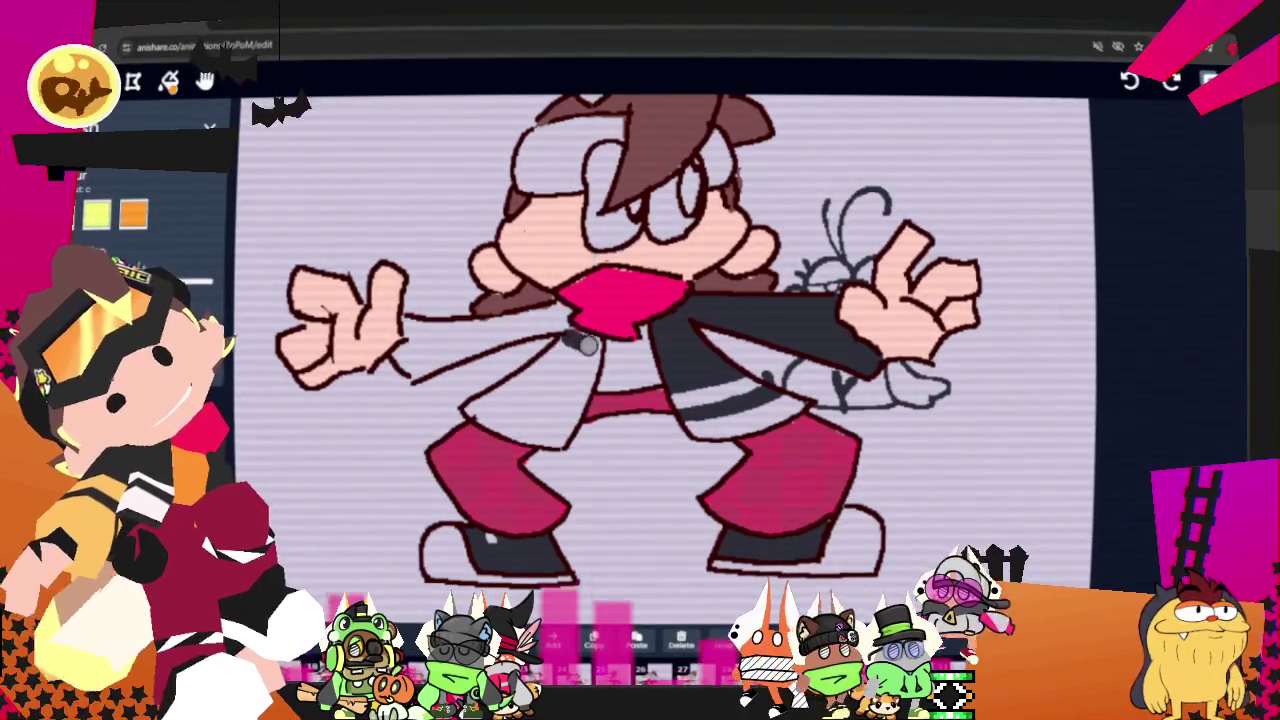
{"action": "left_click_drag", "start_coordinate": [583, 345], "coordinate": [555, 432]}
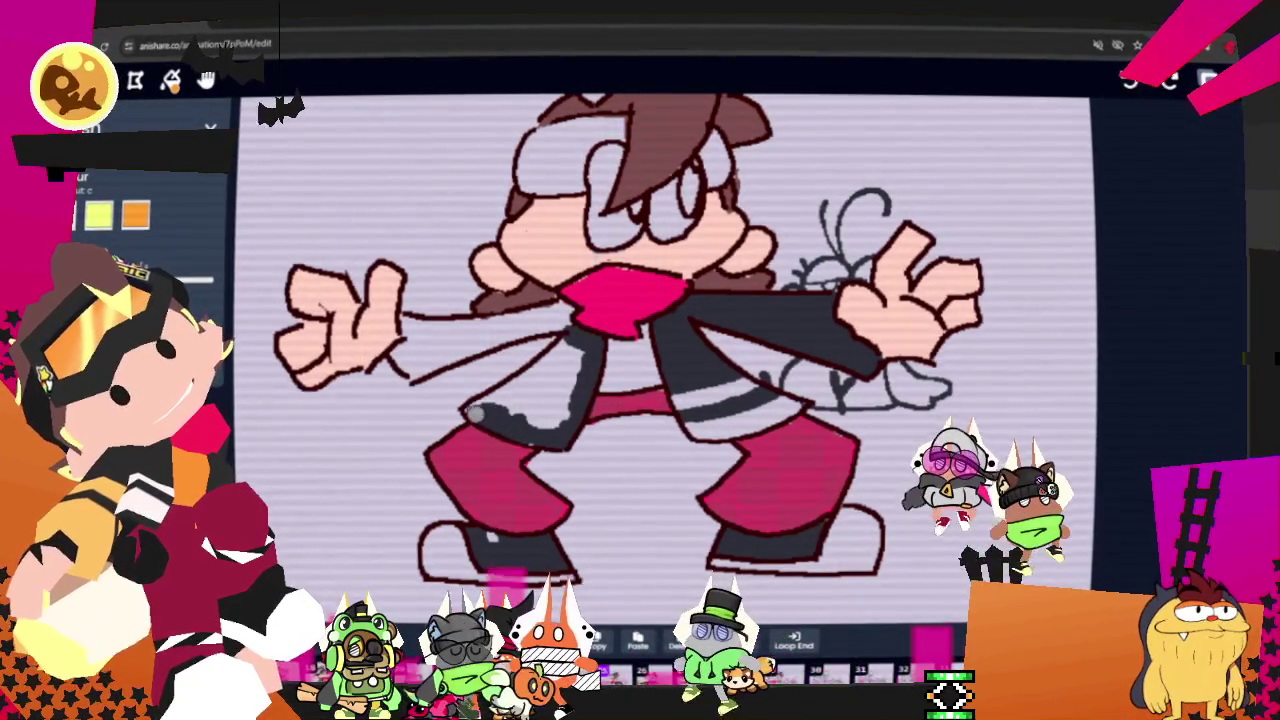
{"action": "mouse_move", "coordinate": [549, 378]}
{"action": "left_mouse_down"}
{"action": "mouse_move", "coordinate": [568, 314]}
{"action": "mouse_move", "coordinate": [422, 366]}
{"action": "left_mouse_up"}
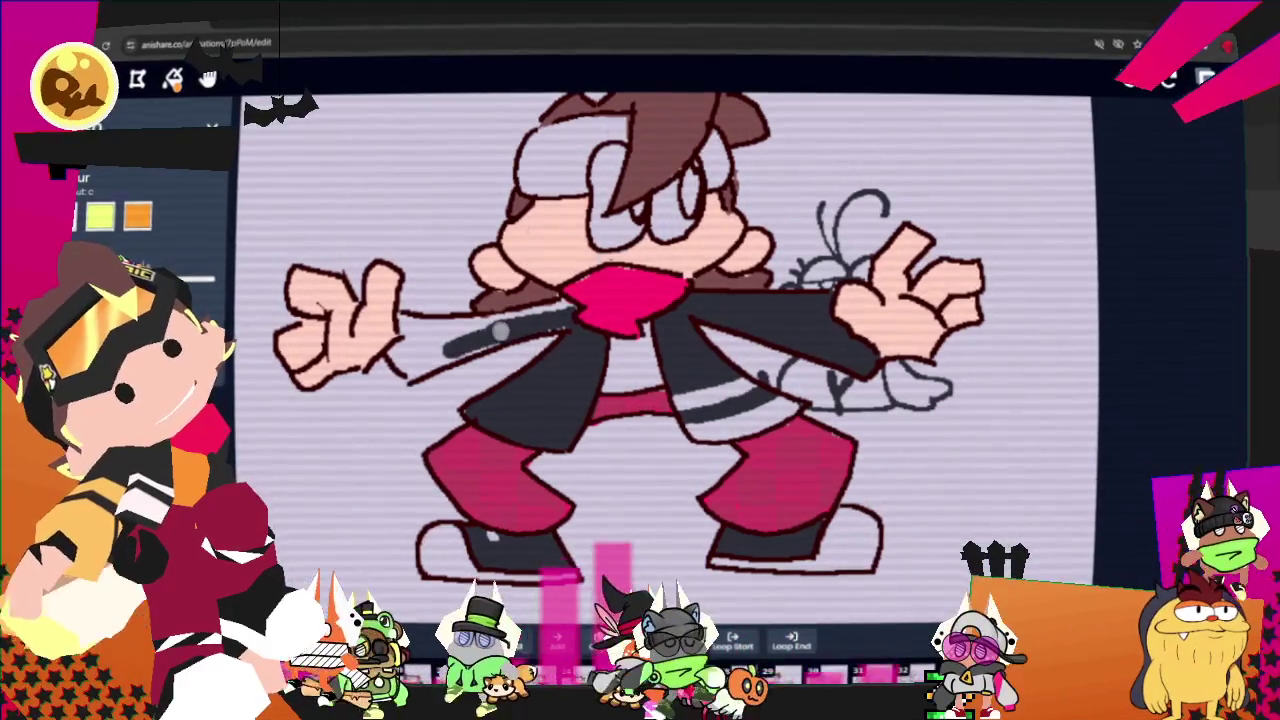
{"action": "mouse_move", "coordinate": [502, 334]}
{"action": "left_mouse_down"}
{"action": "mouse_move", "coordinate": [403, 322]}
{"action": "mouse_move", "coordinate": [567, 310]}
{"action": "left_mouse_up"}
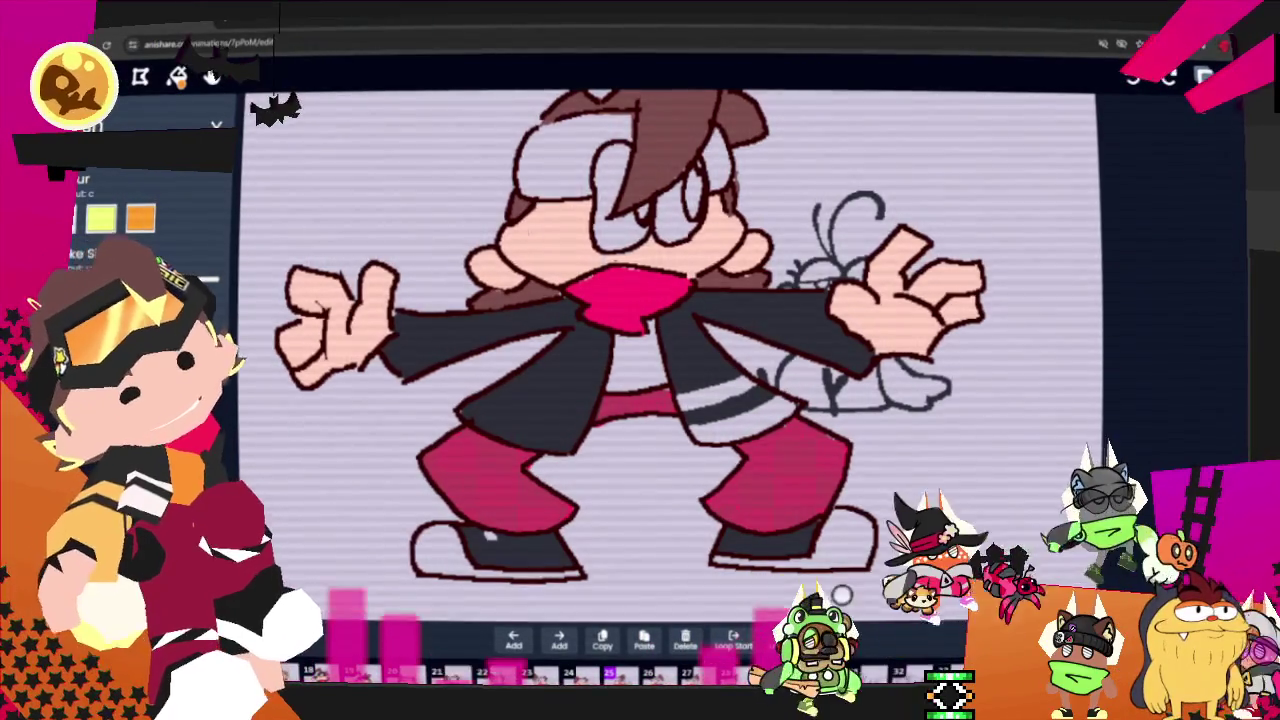
- On the previous frame, fill the coat dark grey and add a light grey stripe
{"action": "key", "text": "Left"}
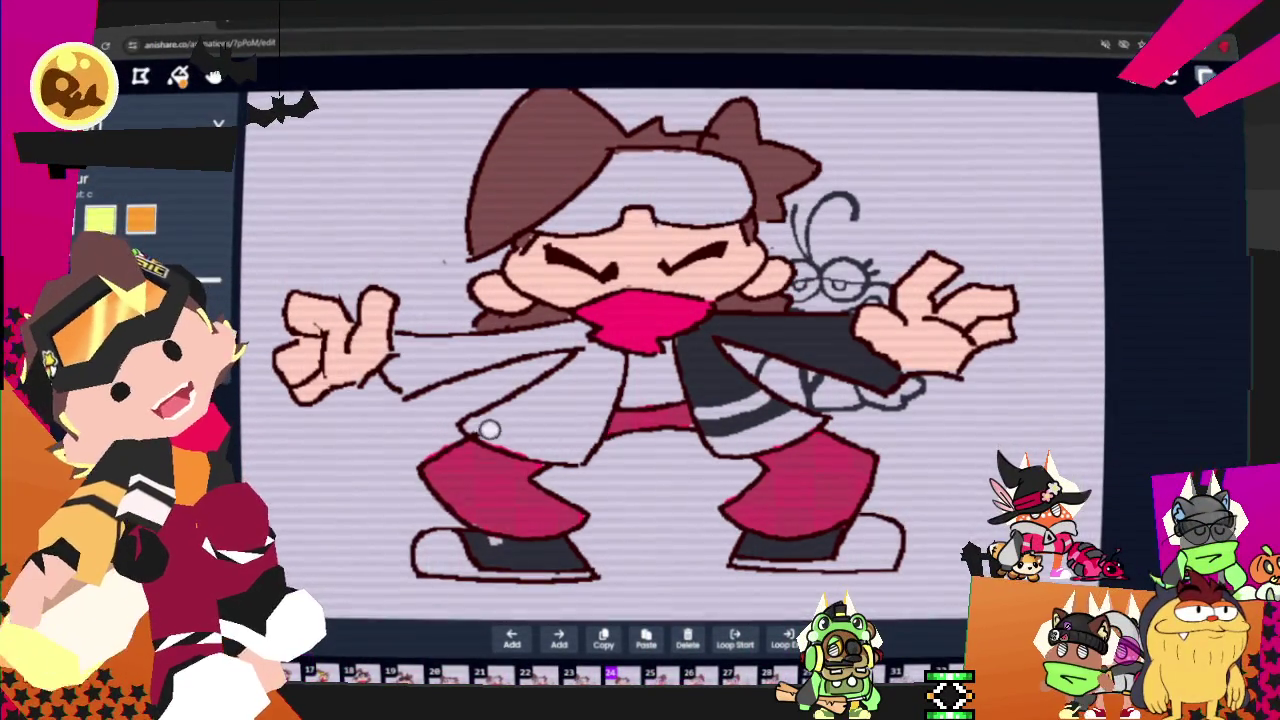
{"action": "left_click_drag", "start_coordinate": [497, 433], "coordinate": [582, 450]}
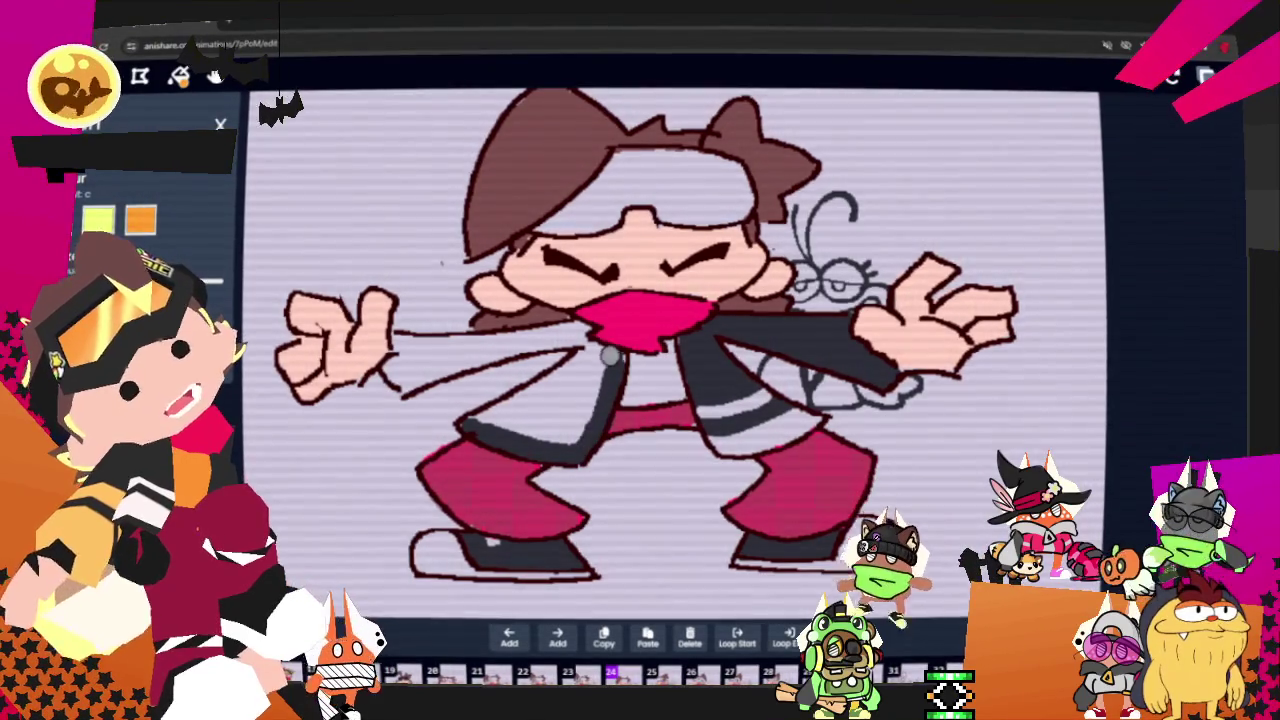
{"action": "left_click_drag", "start_coordinate": [611, 372], "coordinate": [480, 420]}
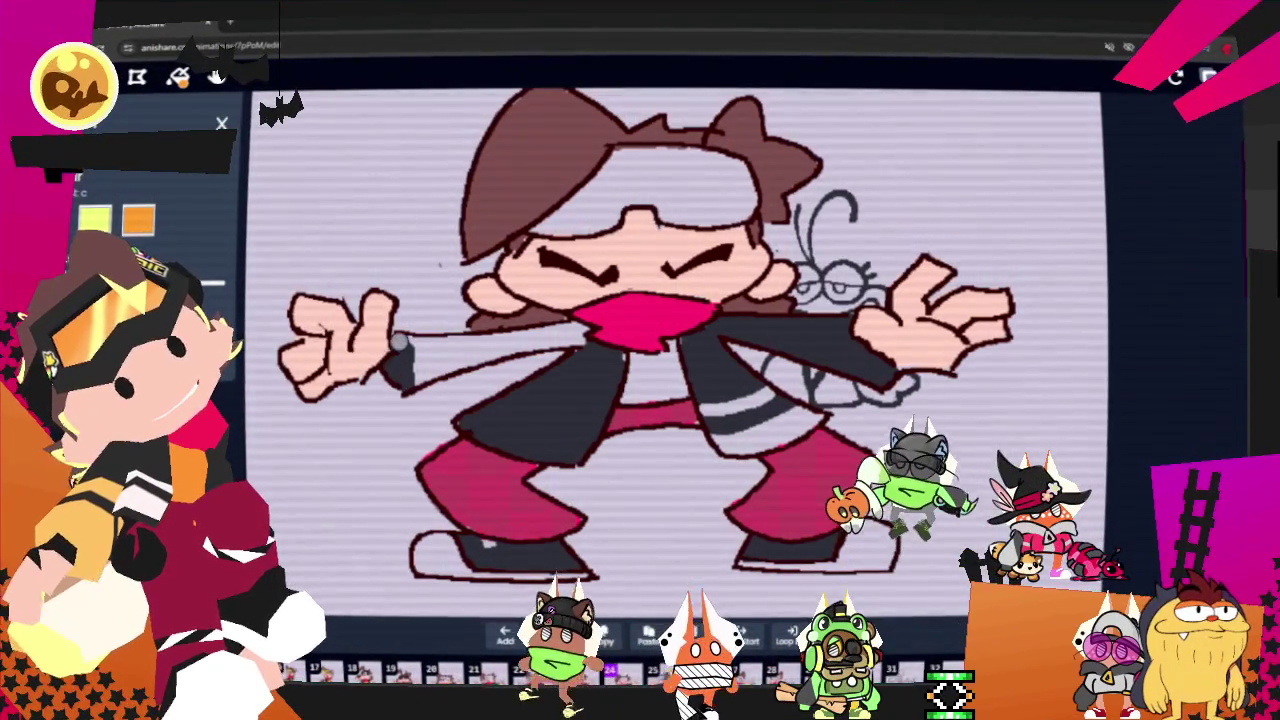
{"action": "left_click_drag", "start_coordinate": [398, 342], "coordinate": [480, 346]}
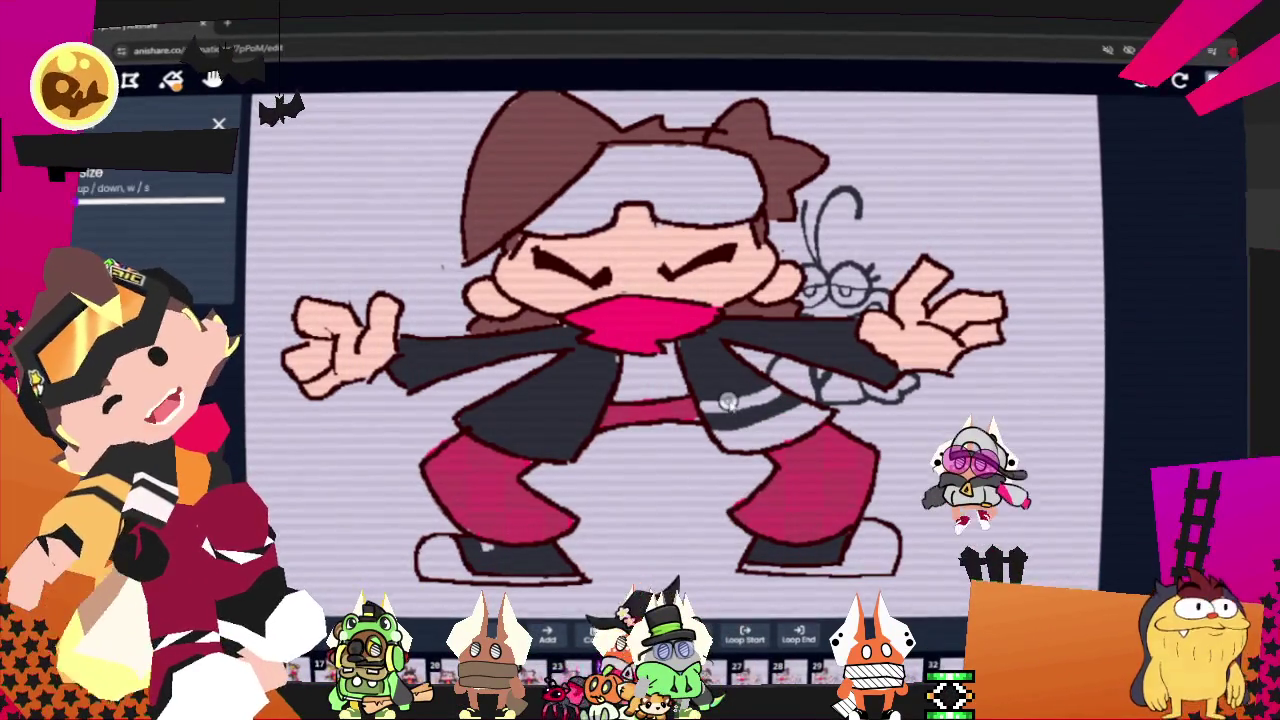
{"action": "left_click_drag", "start_coordinate": [462, 412], "coordinate": [570, 440]}
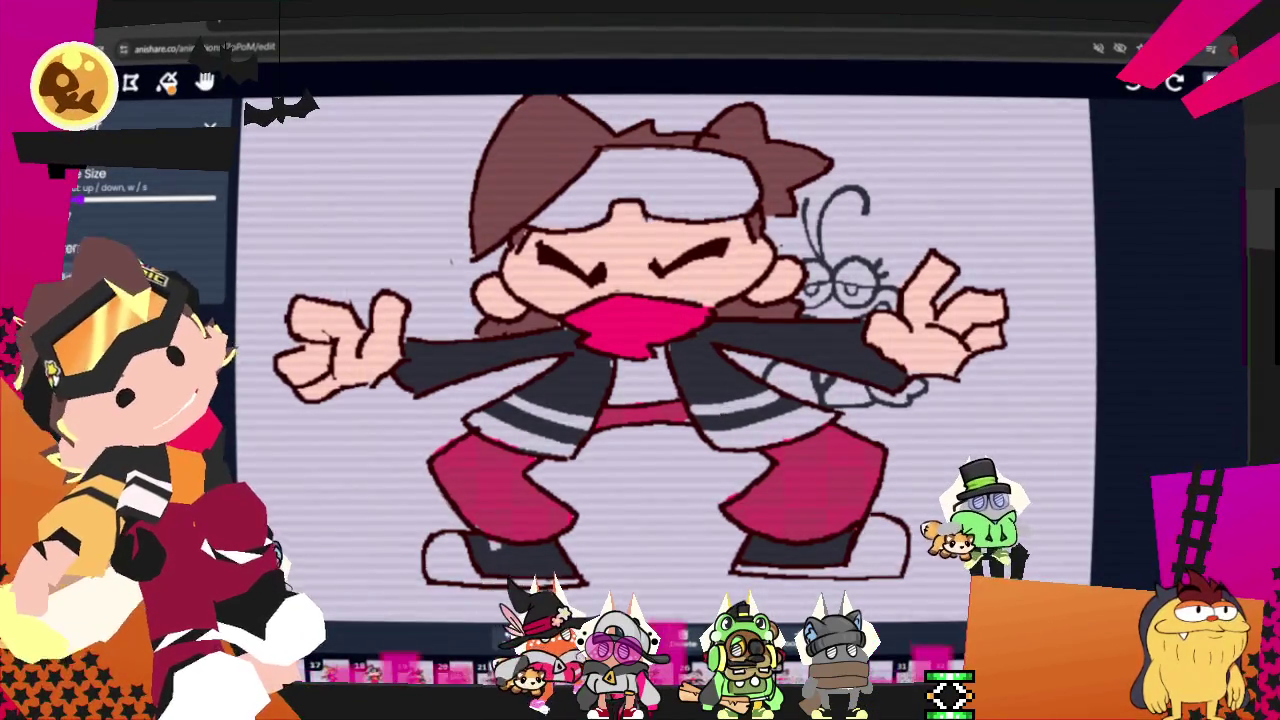
- Add grey collar dots and a jacket stripe on neighbouring frames, then advance one frame
{"action": "key", "text": "Right"}
{"action": "key", "text": "Left"}
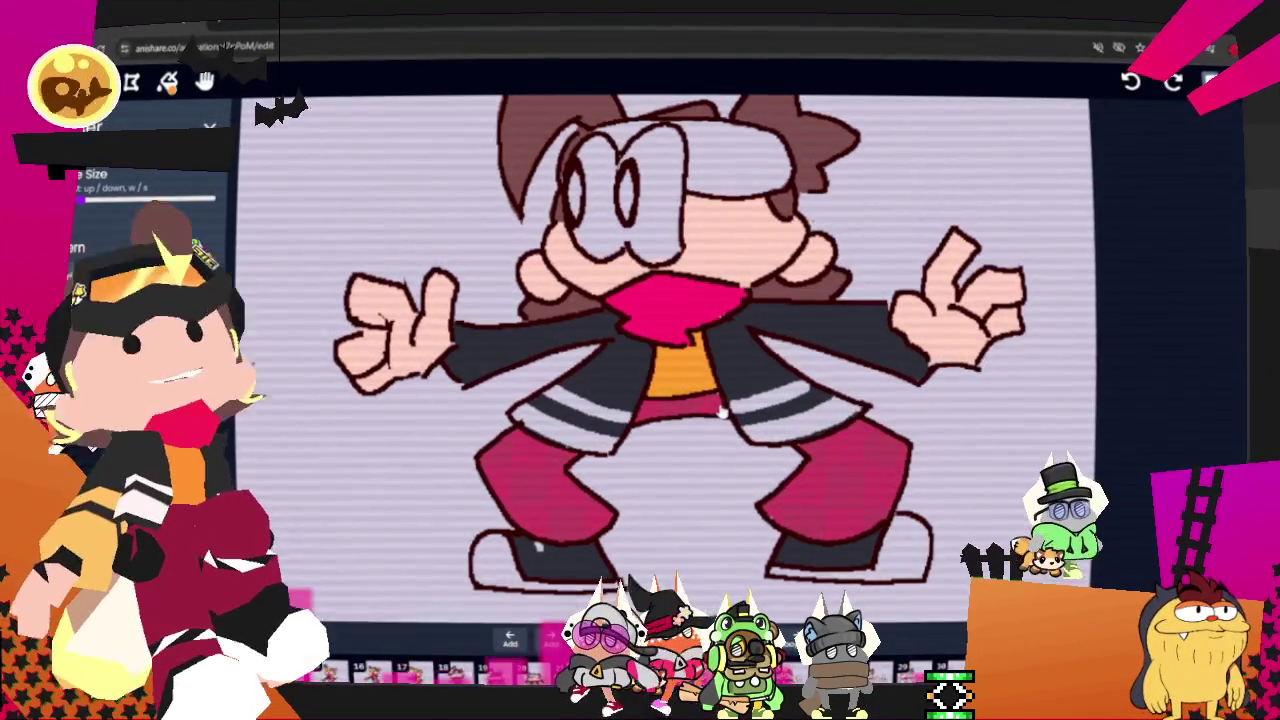
{"action": "key", "text": "Right"}
{"action": "left_click", "coordinate": [628, 350]}
{"action": "left_click_drag", "start_coordinate": [605, 368], "coordinate": [605, 405]}
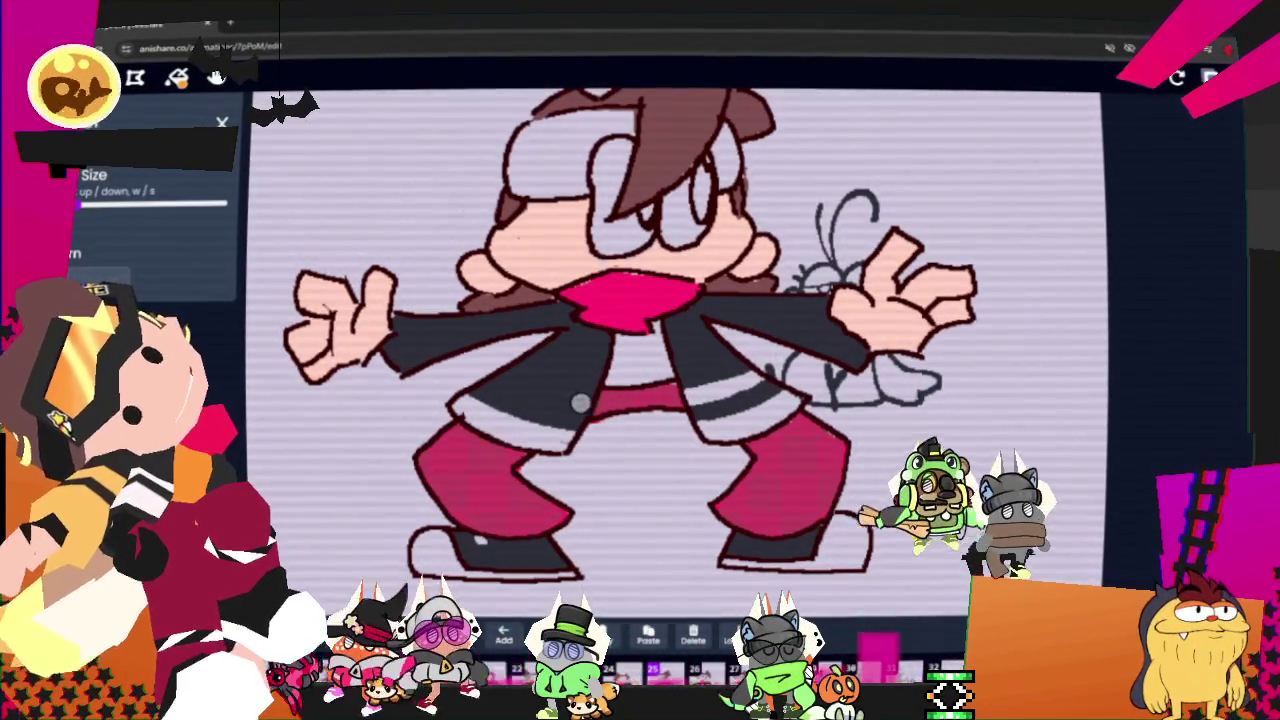
{"action": "key", "text": "Right"}
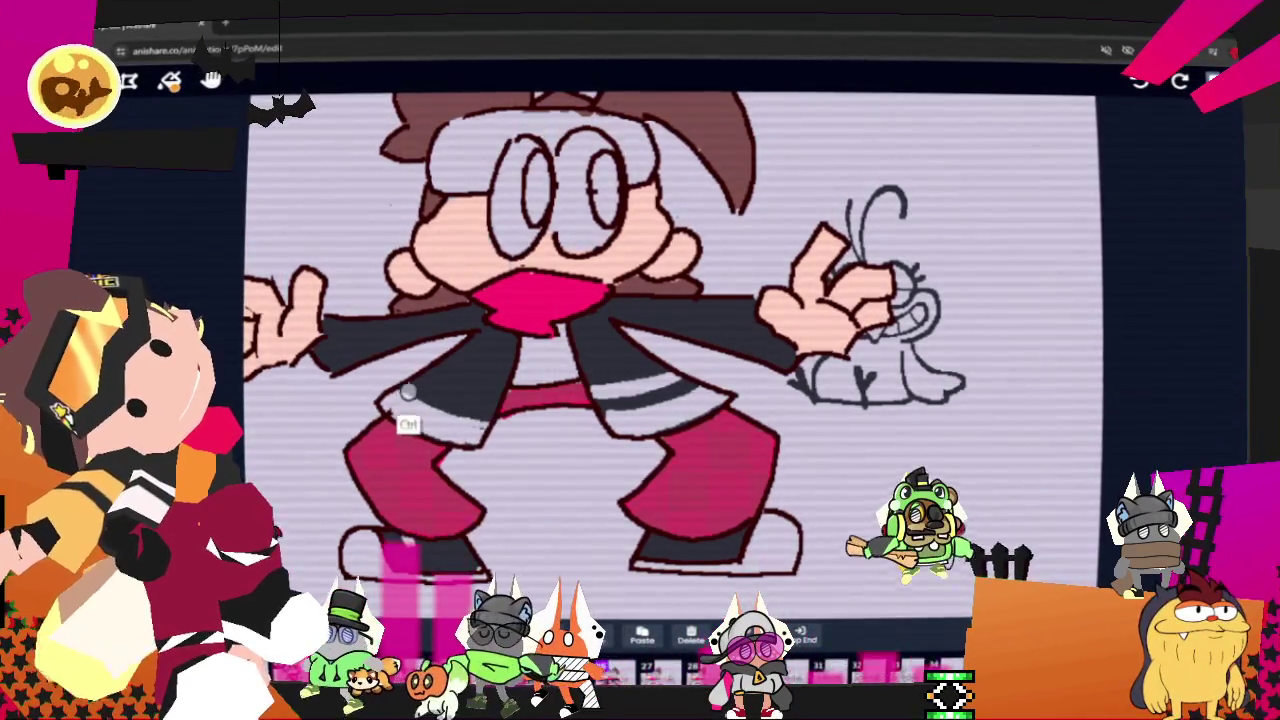
{"action": "left_click_drag", "start_coordinate": [432, 389], "coordinate": [730, 410]}
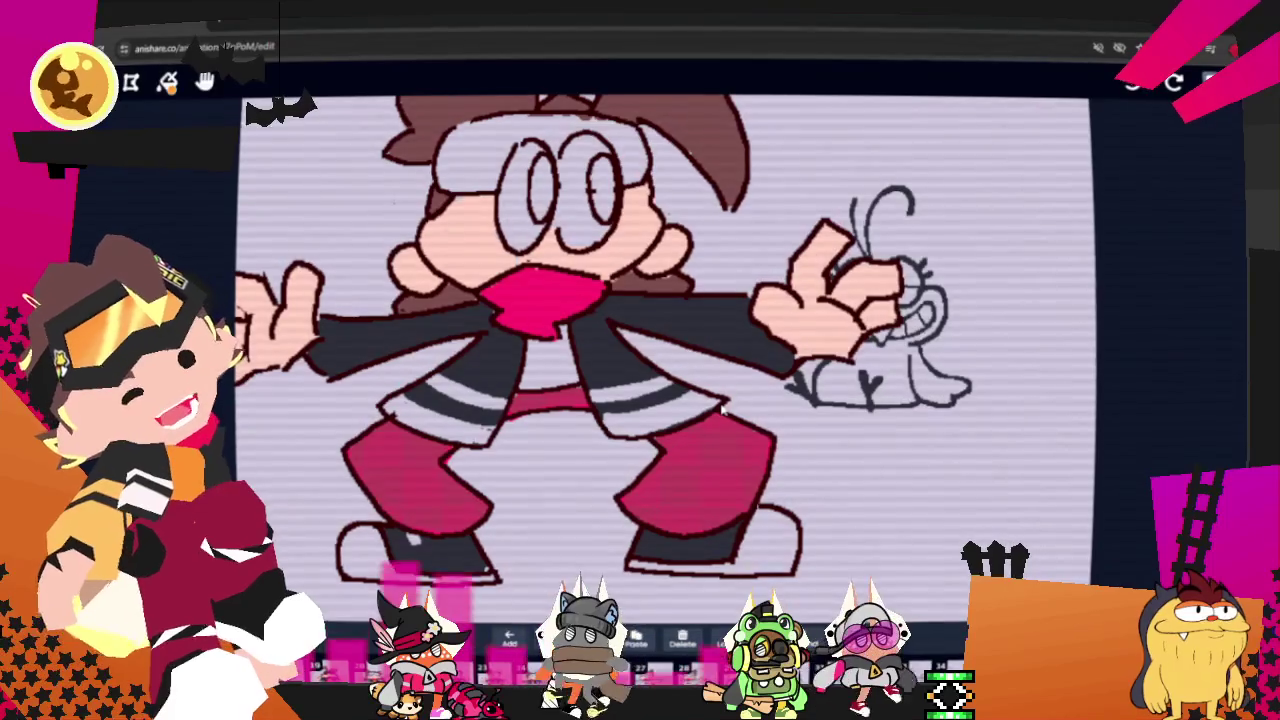
{"action": "key", "text": "Right"}
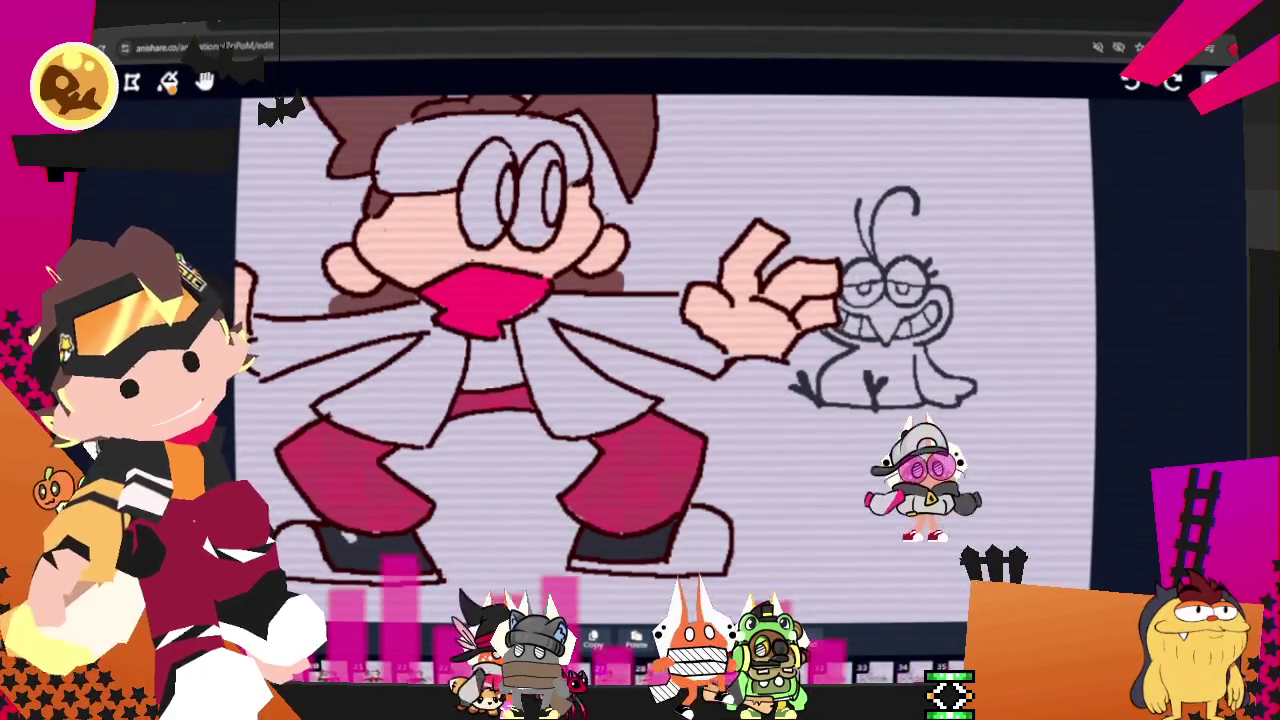
- Step back and forth through the frames to preview the motion, stopping on the running pose
{"action": "key", "text": "Right"}
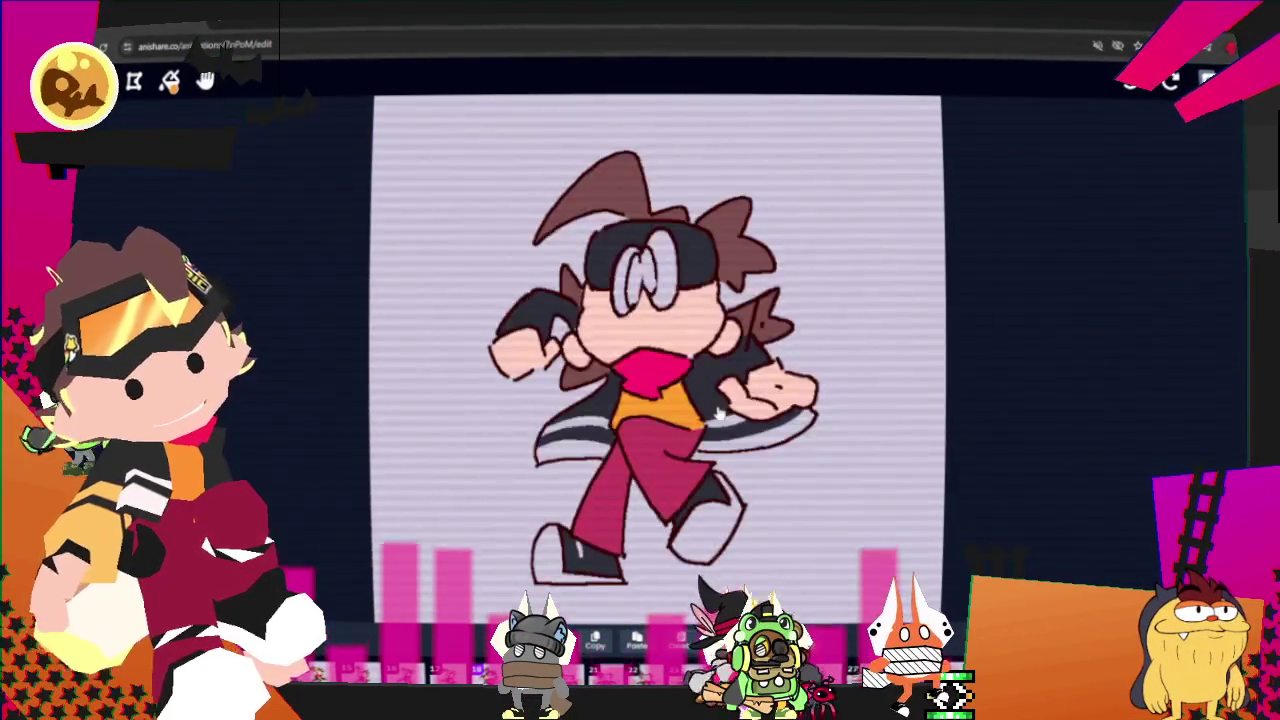
{"action": "key", "text": "Left"}
{"action": "key", "text": "Left"}
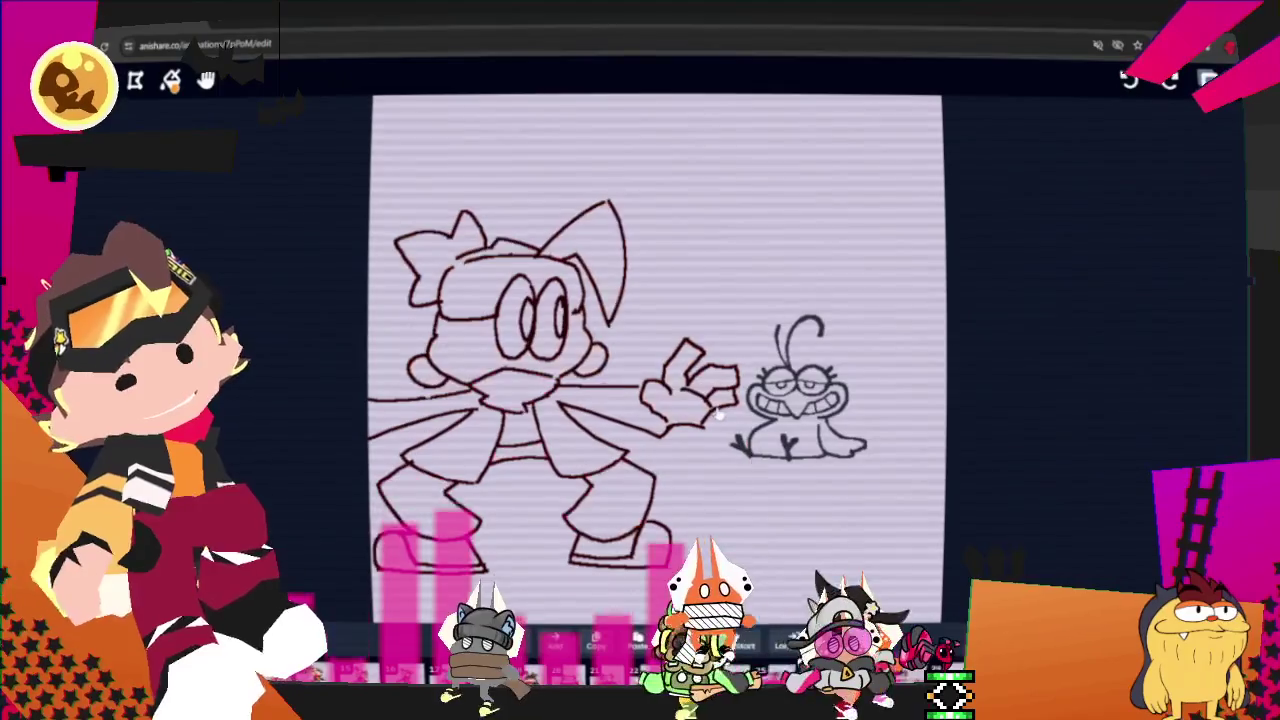
{"action": "key", "text": "Right"}
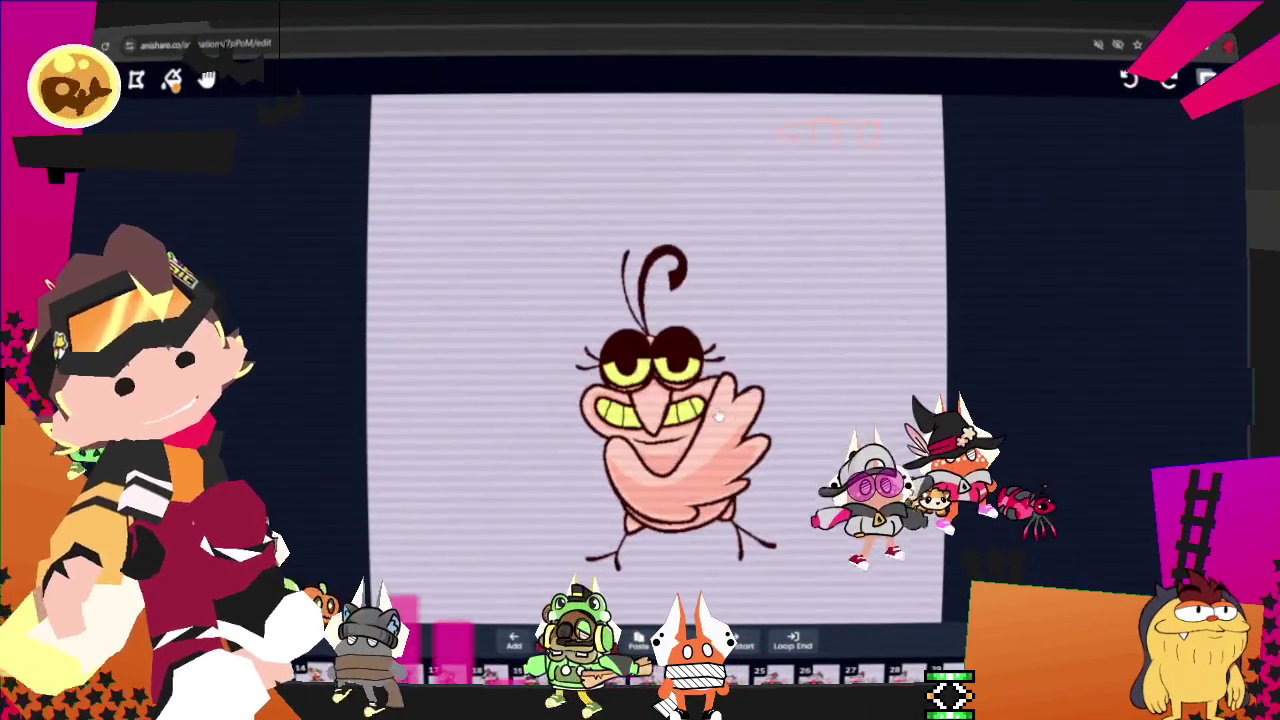
{"action": "key", "text": "Right"}
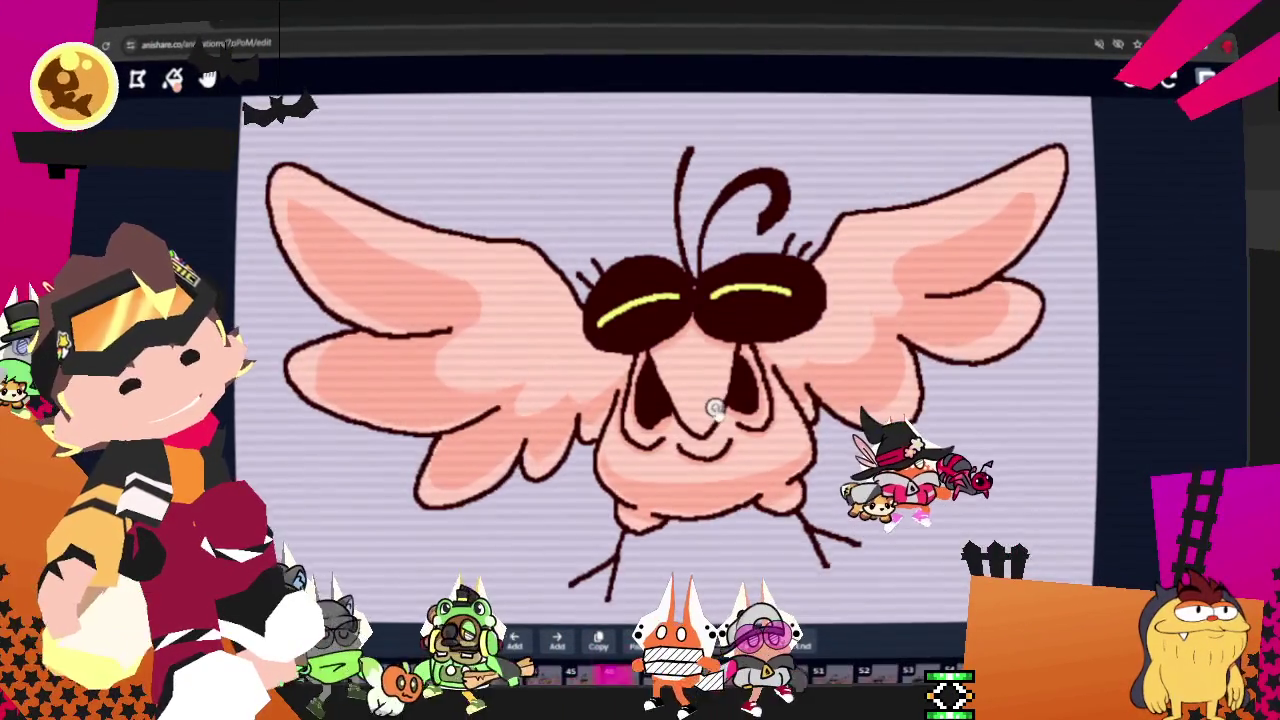
{"action": "key", "text": "Right"}
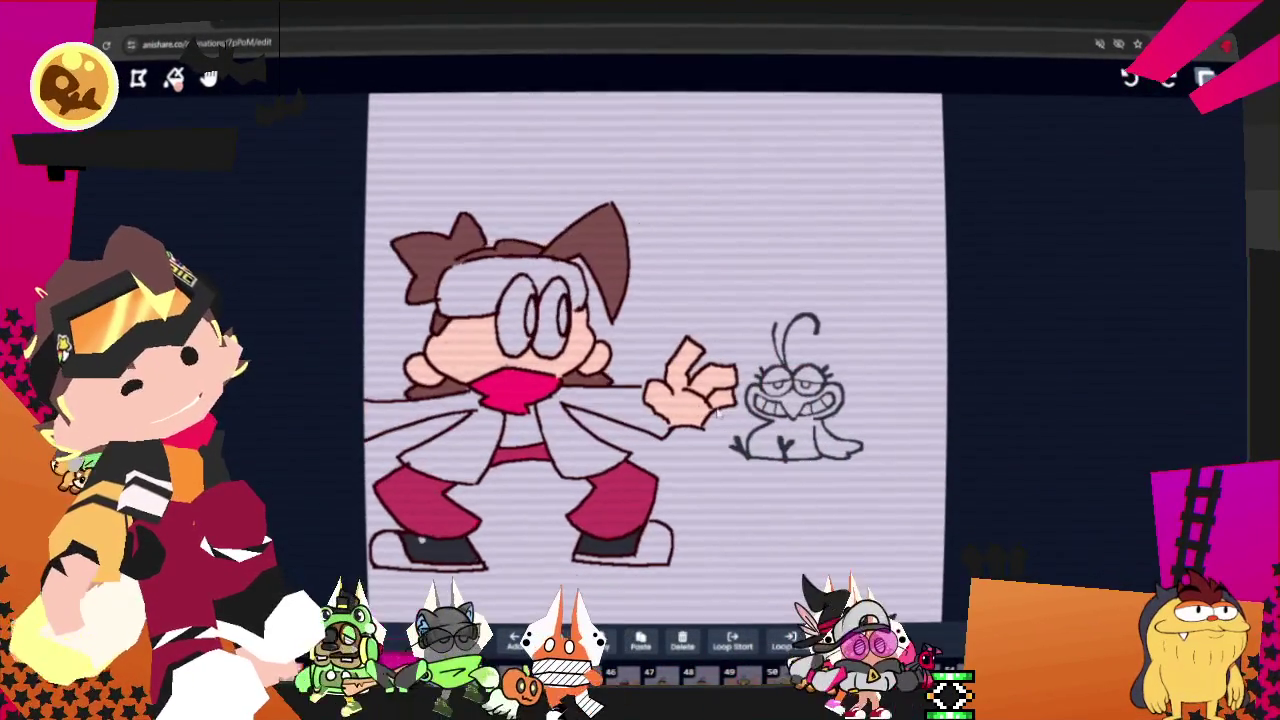
{"action": "key", "text": "Right"}
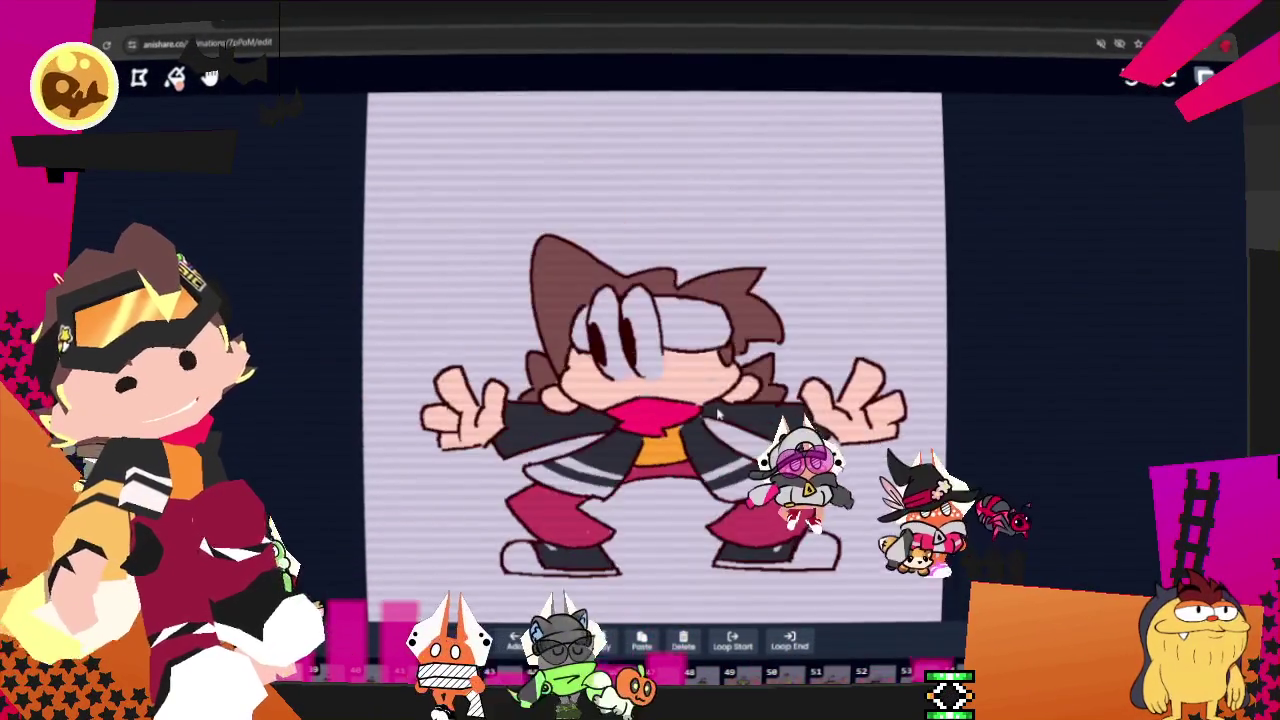
{"action": "key", "text": "Right"}
{"action": "key", "text": "Right"}
{"action": "key", "text": "Right"}
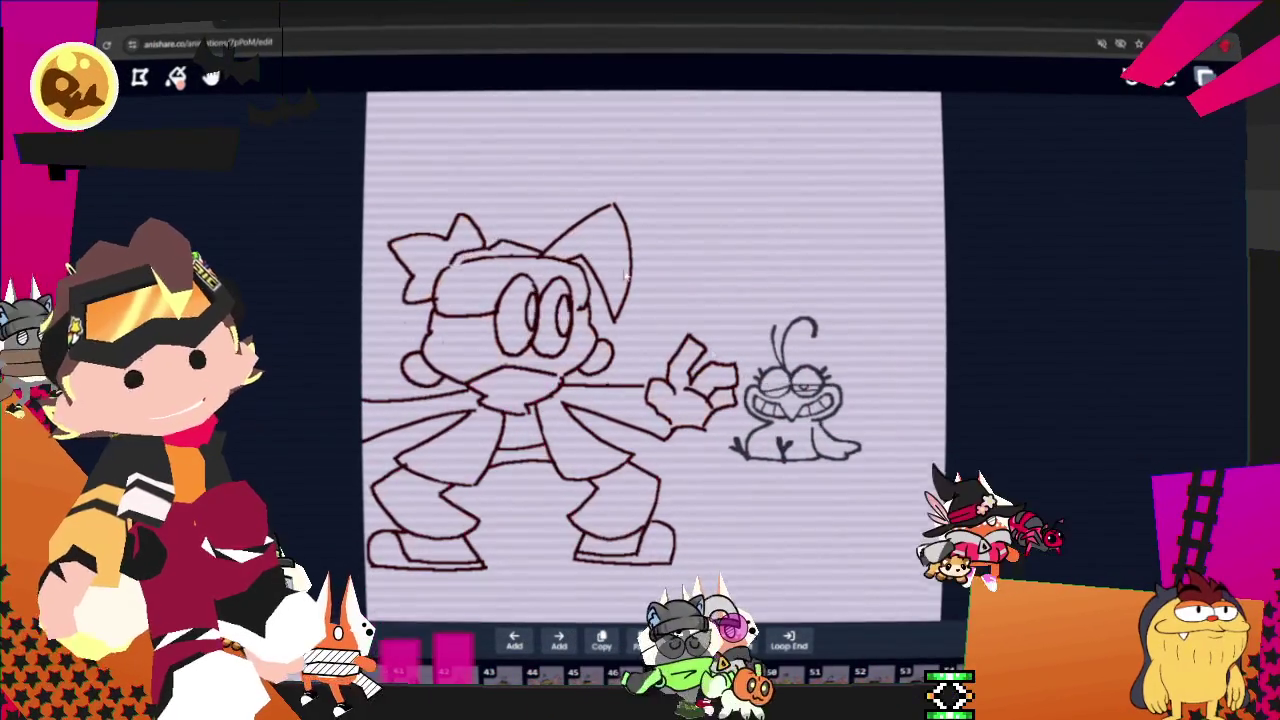
{"action": "key", "text": "Right"}
{"action": "key", "text": "Right"}
{"action": "key", "text": "Right"}
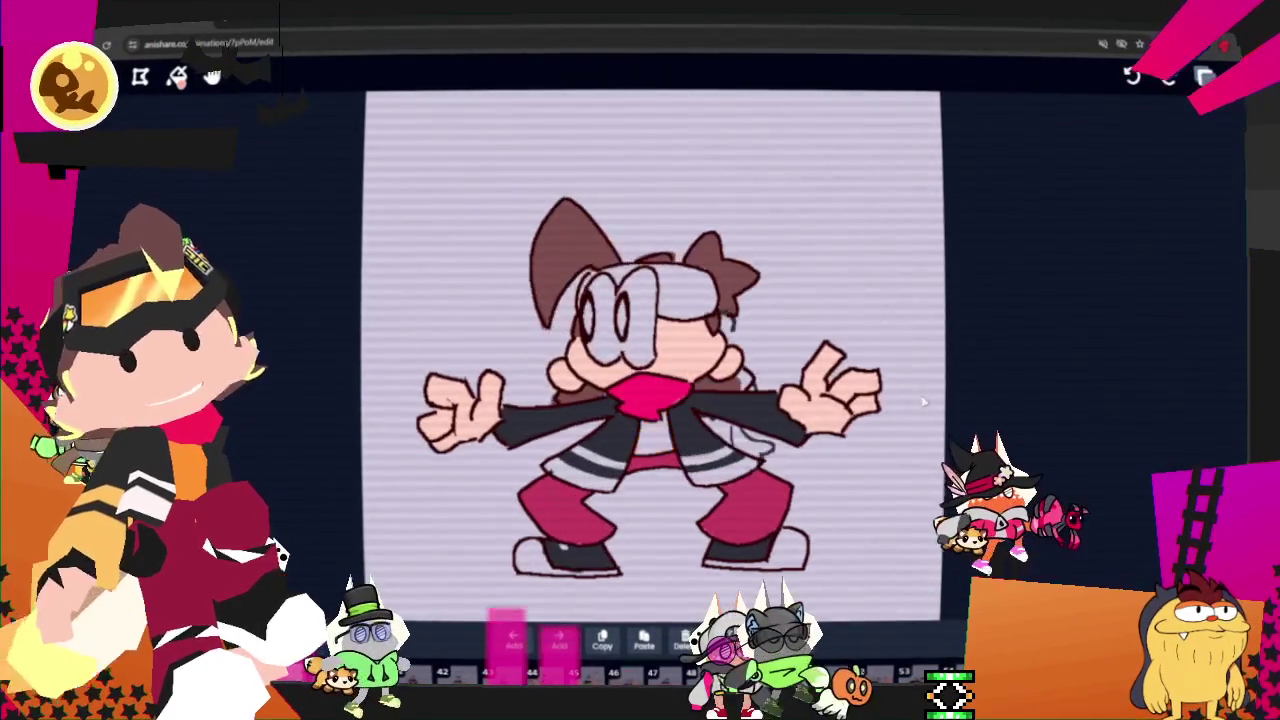
{"action": "key", "text": "Right"}
{"action": "key", "text": "Right"}
{"action": "key", "text": "Right"}
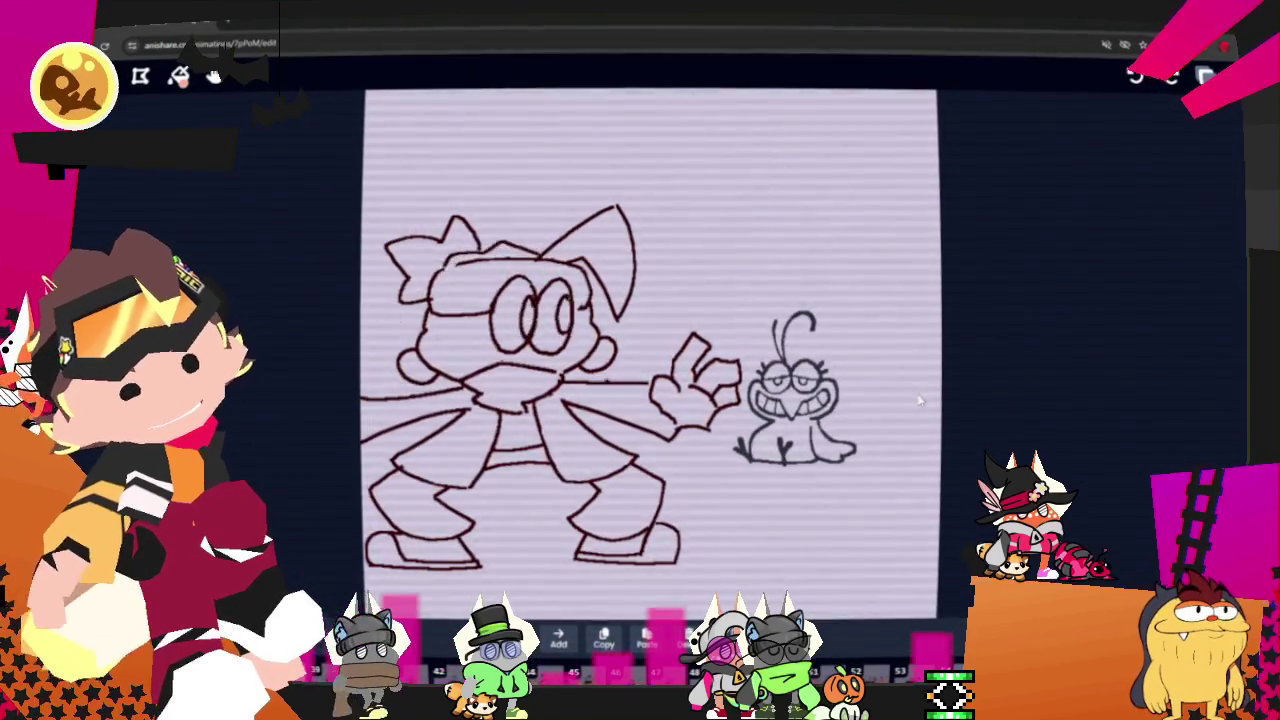
{"action": "key", "text": "Right"}
{"action": "key", "text": "Right"}
{"action": "key", "text": "Right"}
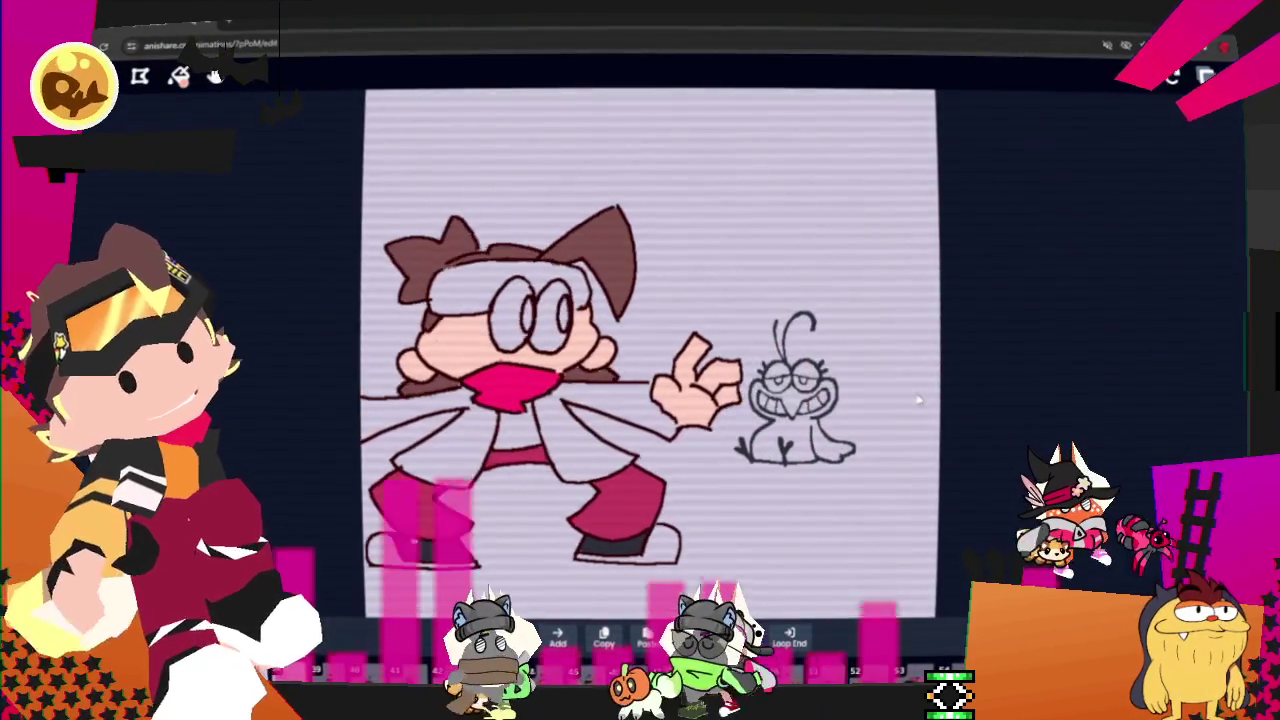
{"action": "key", "text": "Right"}
{"action": "key", "text": "Right"}
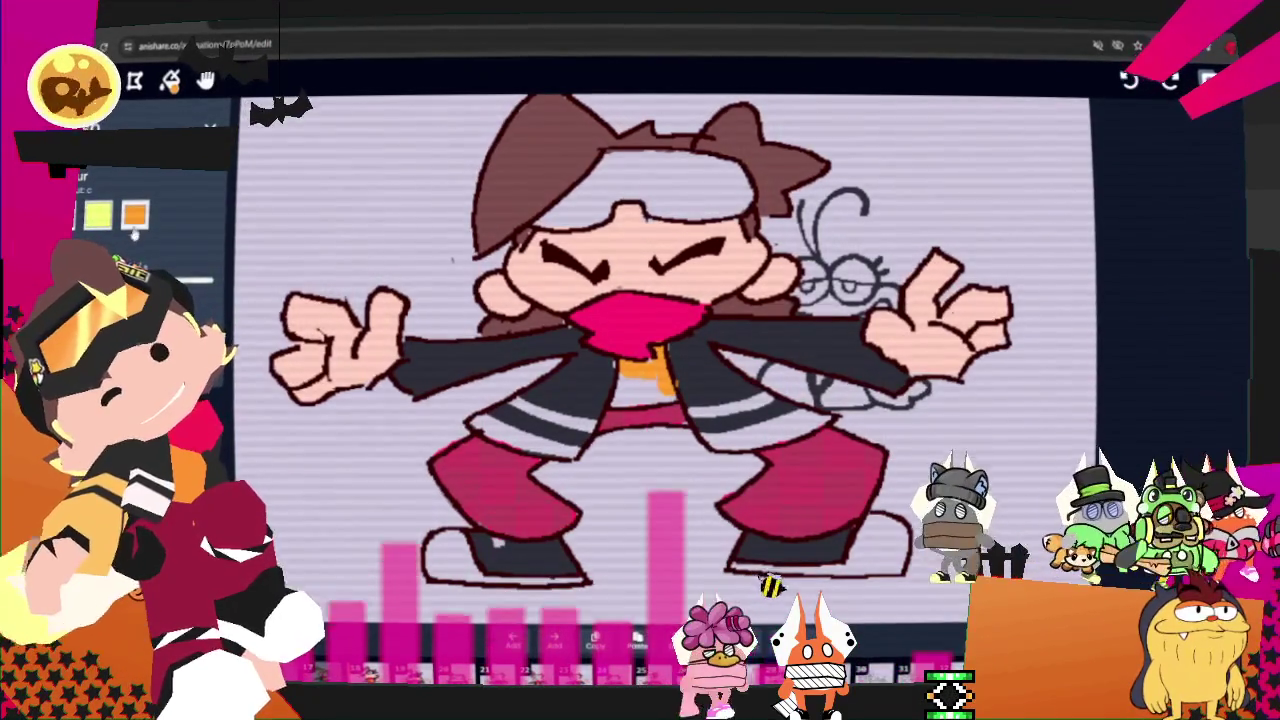
- Paint the shirt under the collar orange on three consecutive dance frames
{"action": "left_click_drag", "start_coordinate": [641, 366], "coordinate": [661, 396]}
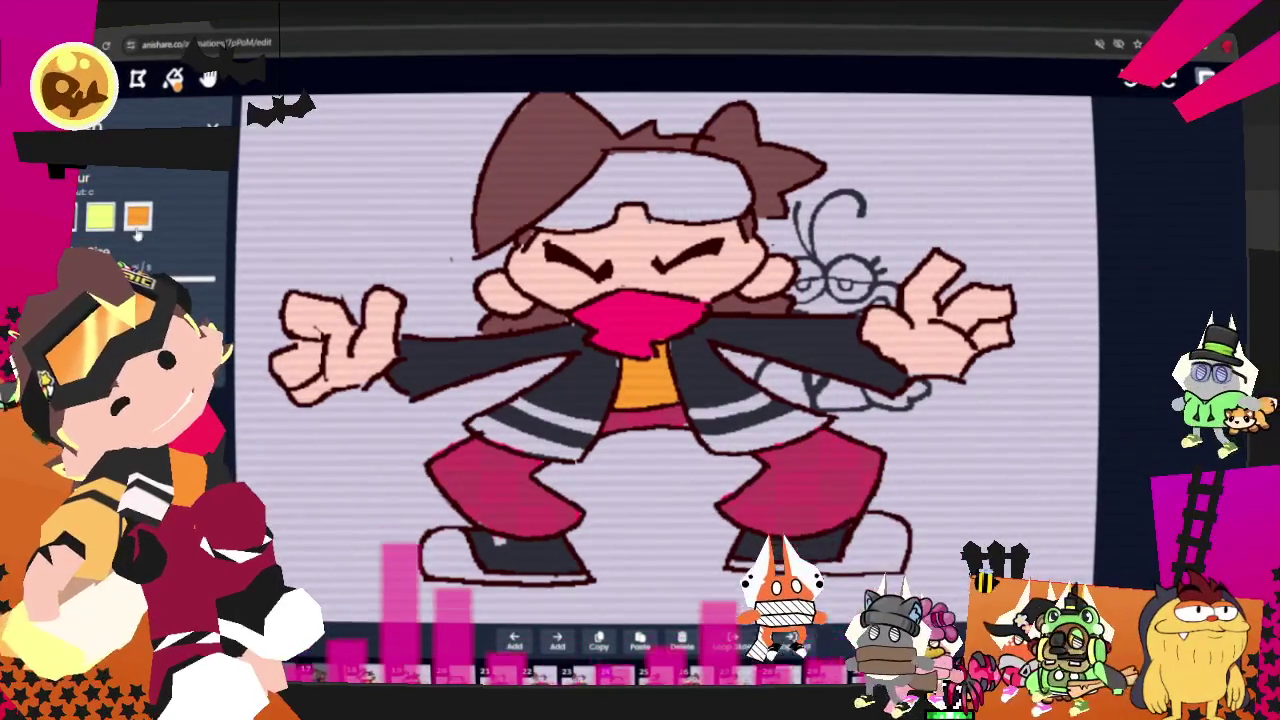
{"action": "key", "text": "Right"}
{"action": "mouse_move", "coordinate": [617, 343]}
{"action": "left_mouse_down"}
{"action": "mouse_move", "coordinate": [650, 355]}
{"action": "mouse_move", "coordinate": [640, 380]}
{"action": "left_mouse_up"}
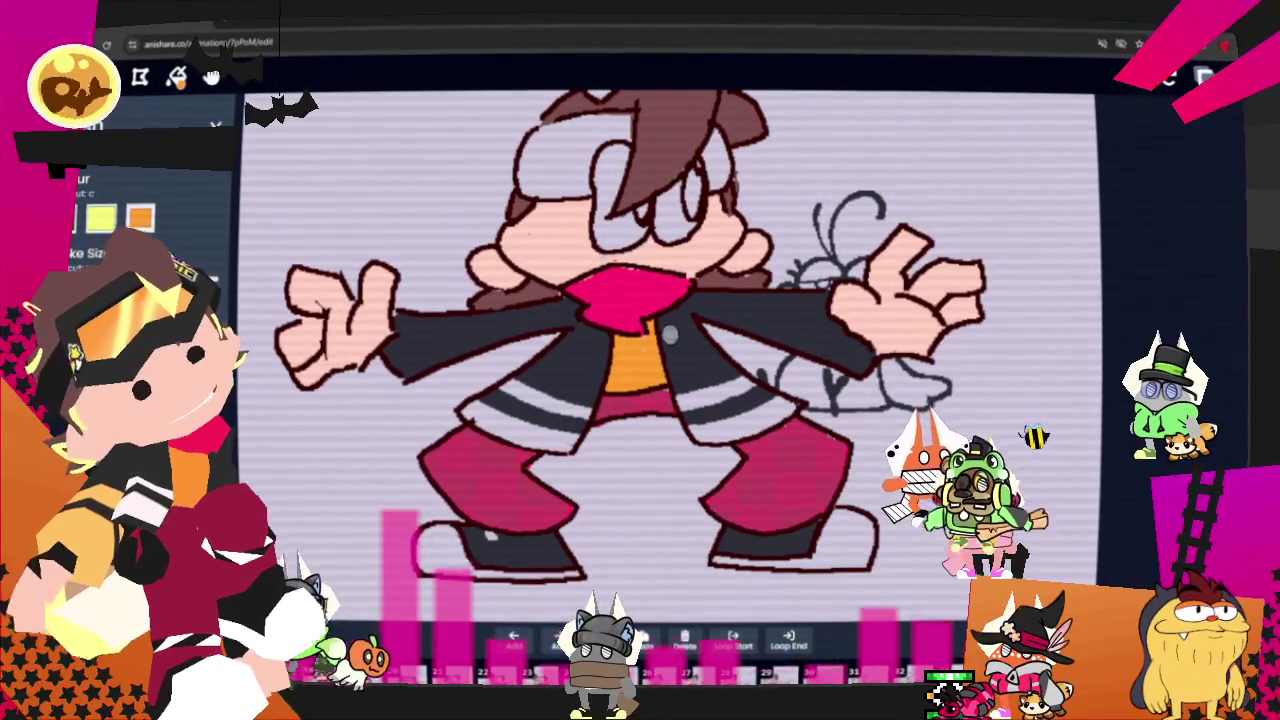
{"action": "left_click_drag", "start_coordinate": [645, 343], "coordinate": [620, 330]}
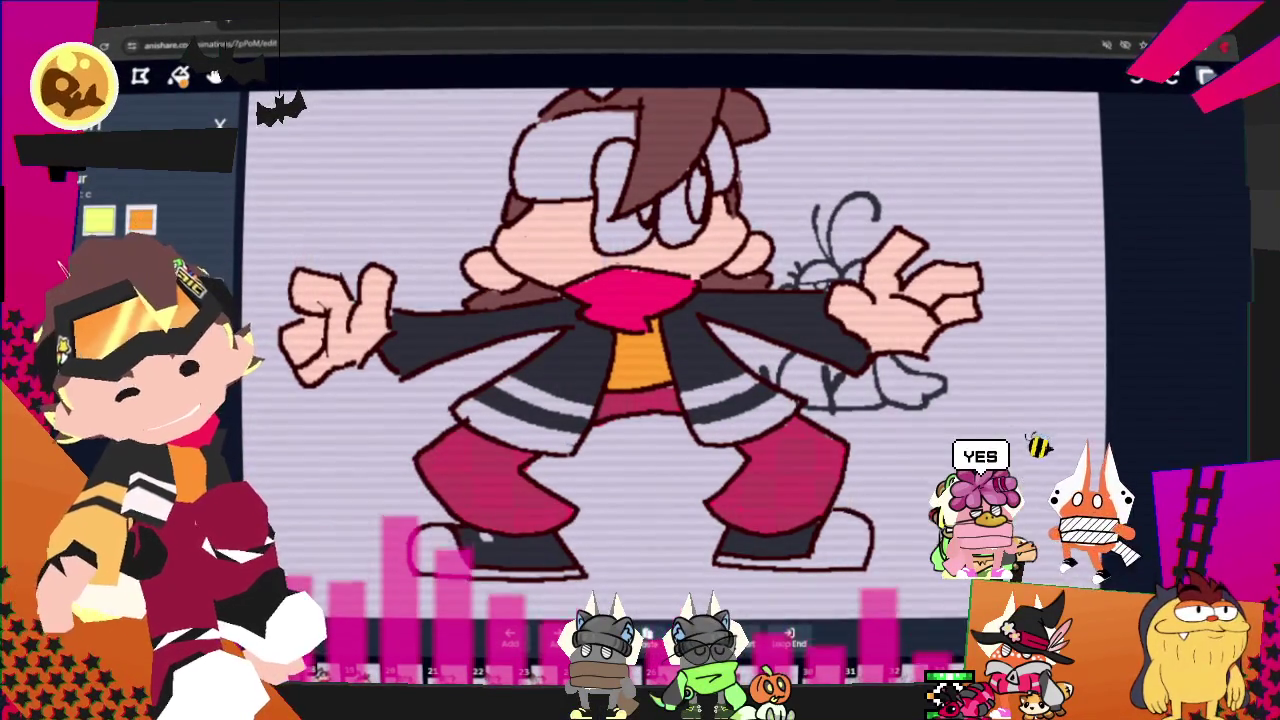
{"action": "key", "text": "Right"}
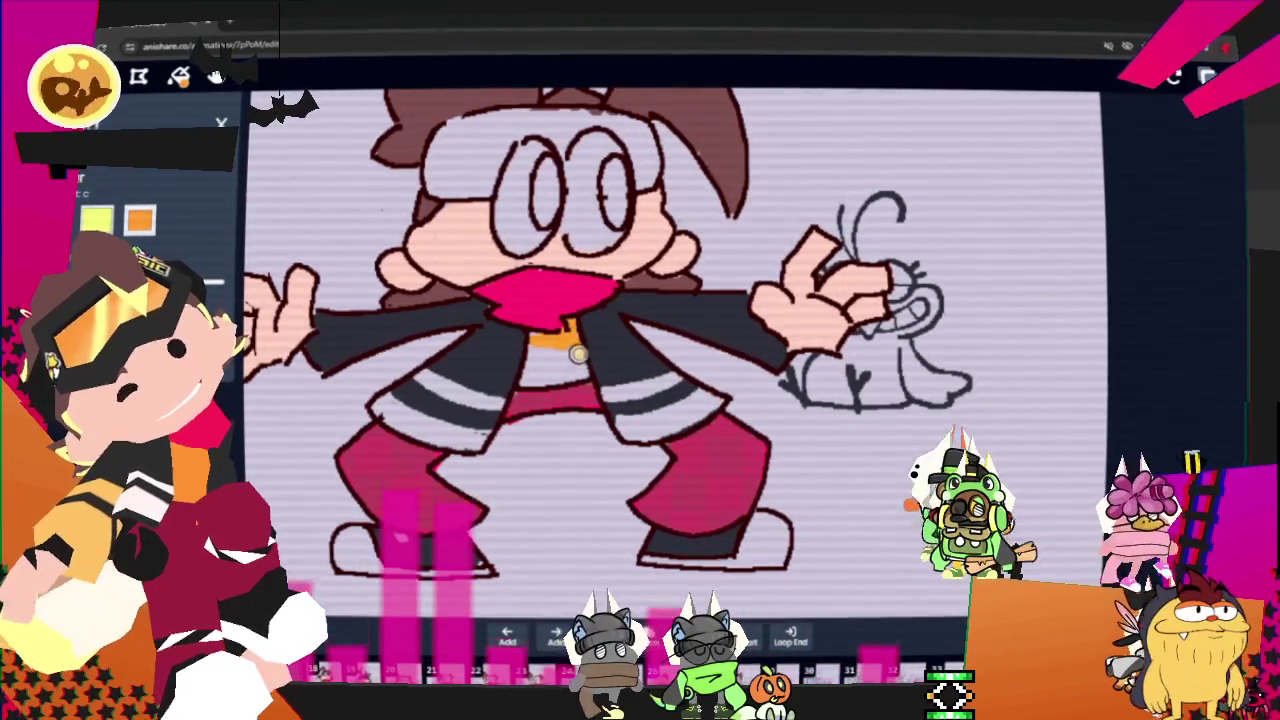
{"action": "left_click_drag", "start_coordinate": [573, 343], "coordinate": [523, 371]}
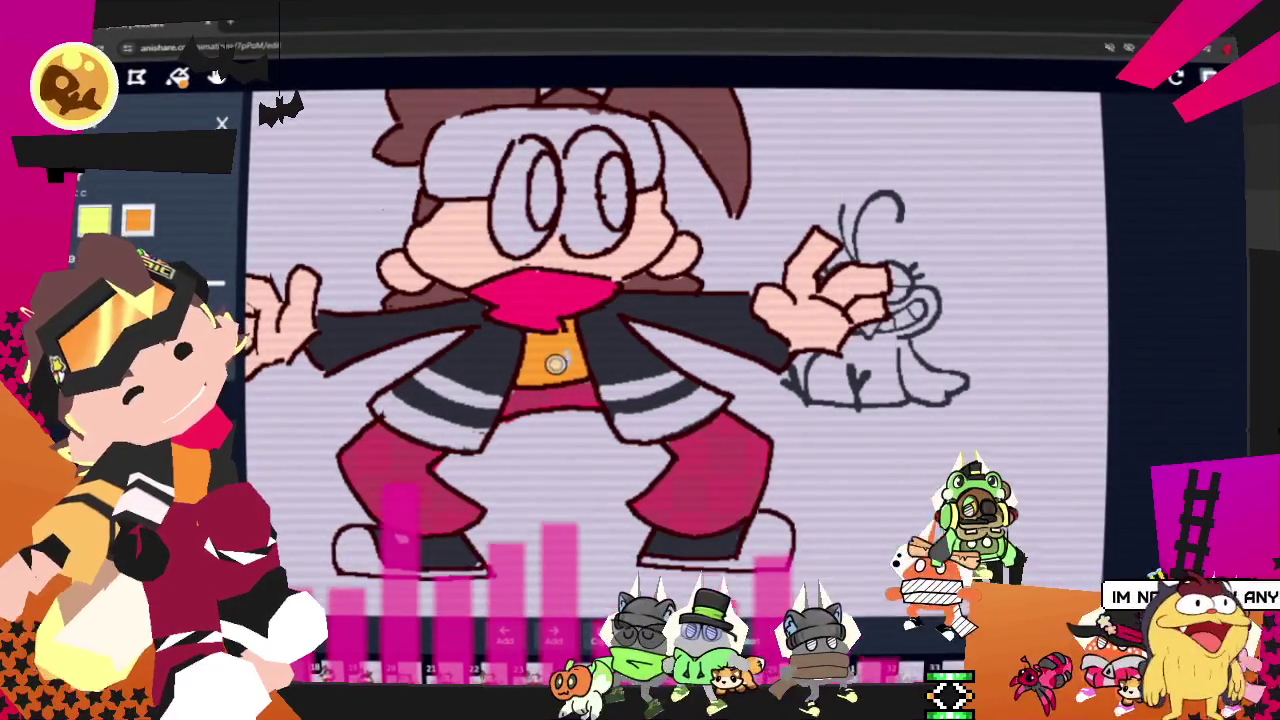
{"action": "key", "text": "Right"}
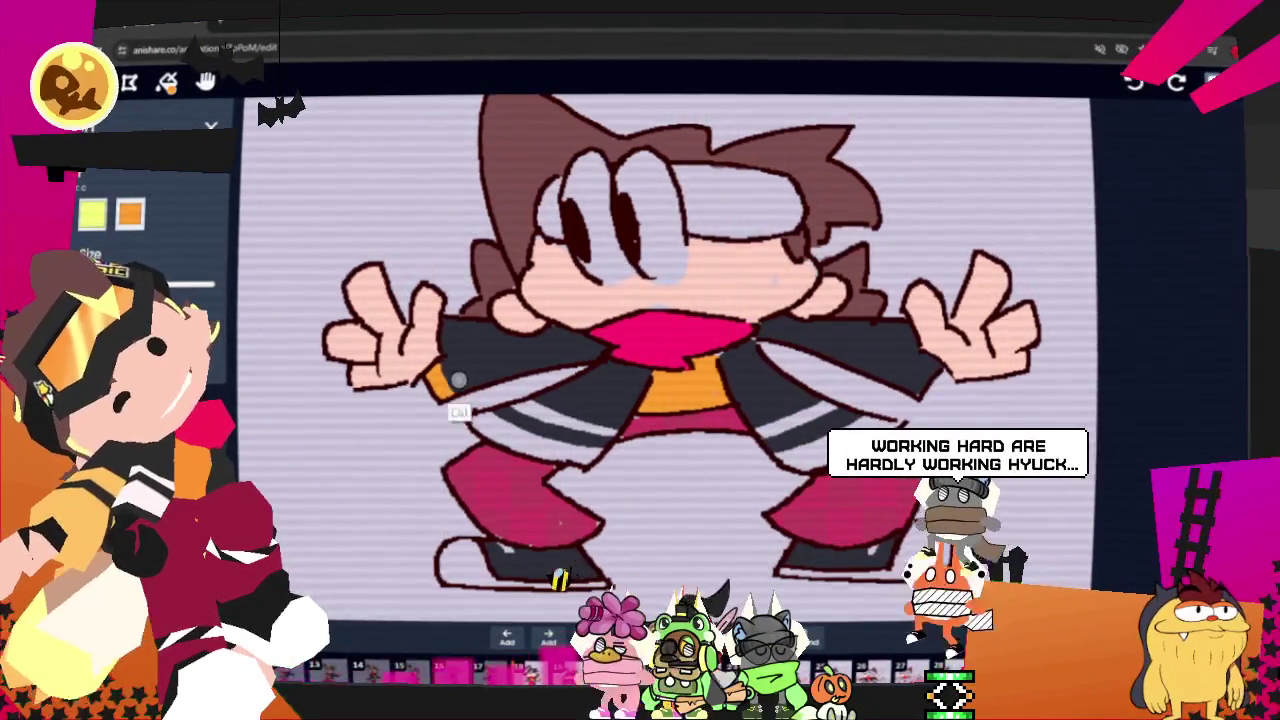
- Extend the orange trim up the jacket's left edge and move on to the next frame
{"action": "left_click_drag", "start_coordinate": [450, 395], "coordinate": [455, 357]}
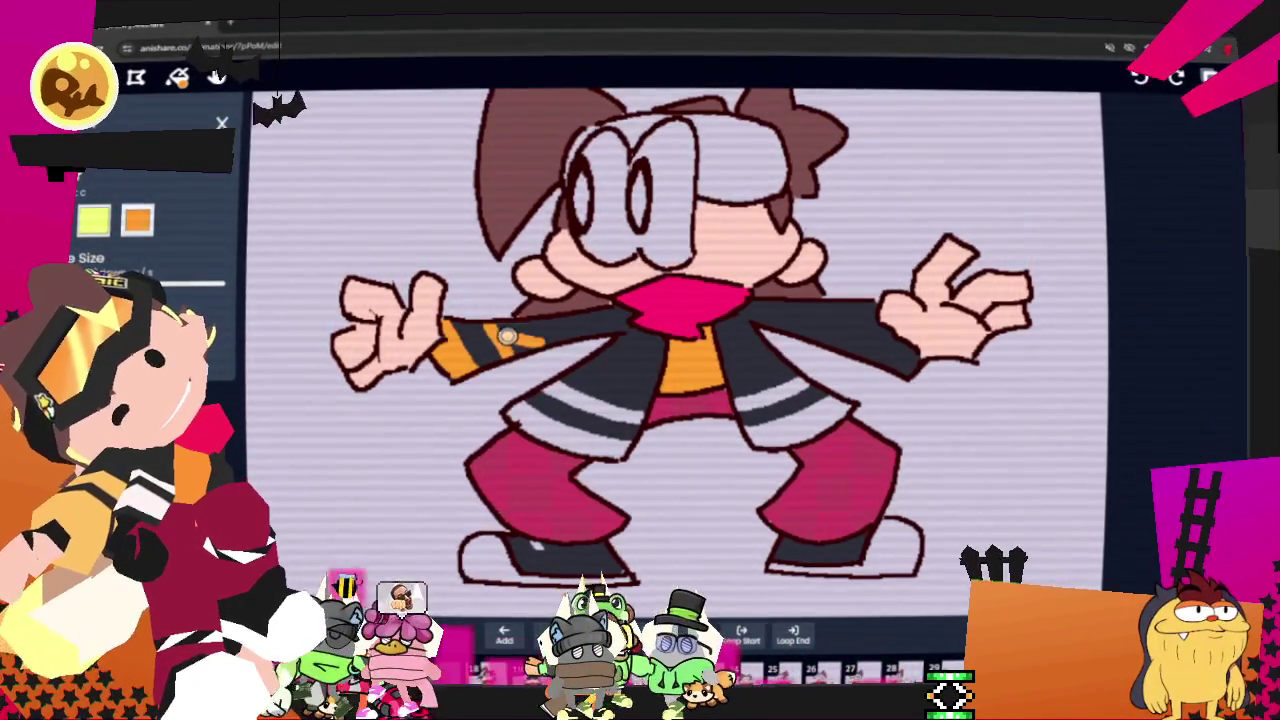
{"action": "key", "text": "space"}
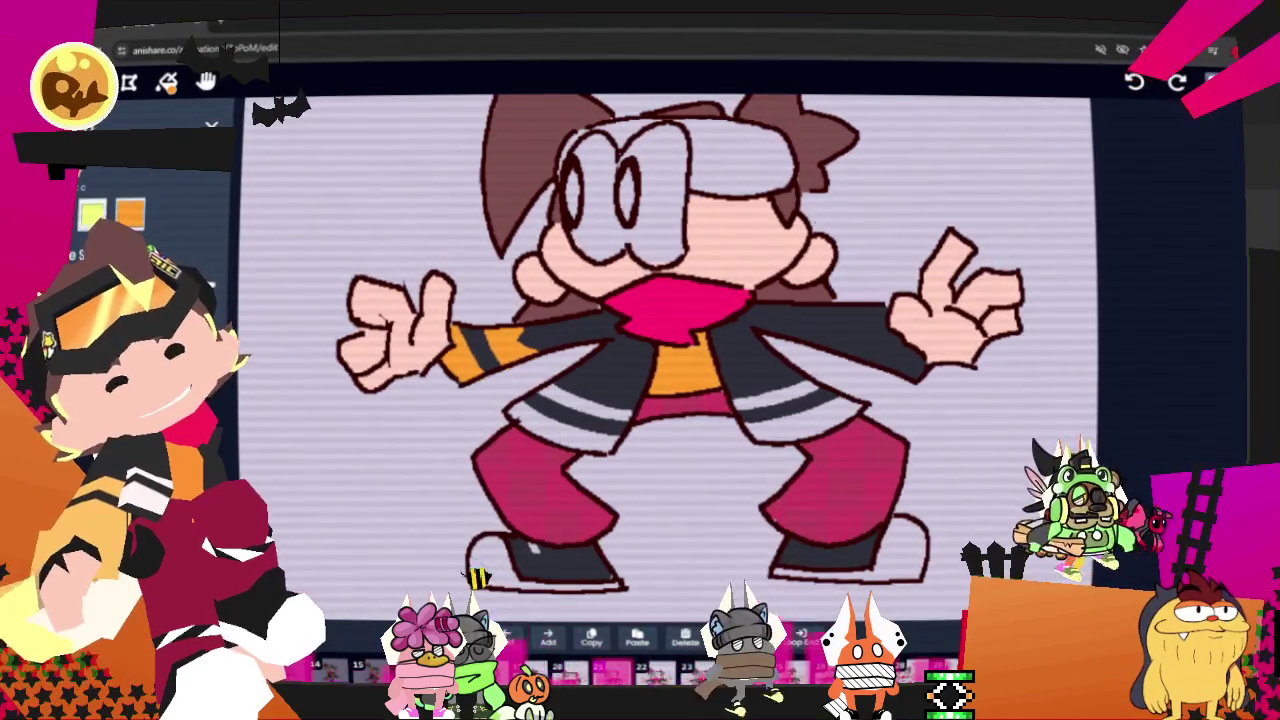
- Paint yellow-green stripes and the cuff on the right sleeve across two frames, then pick yellow
{"action": "left_click_drag", "start_coordinate": [898, 340], "coordinate": [896, 366]}
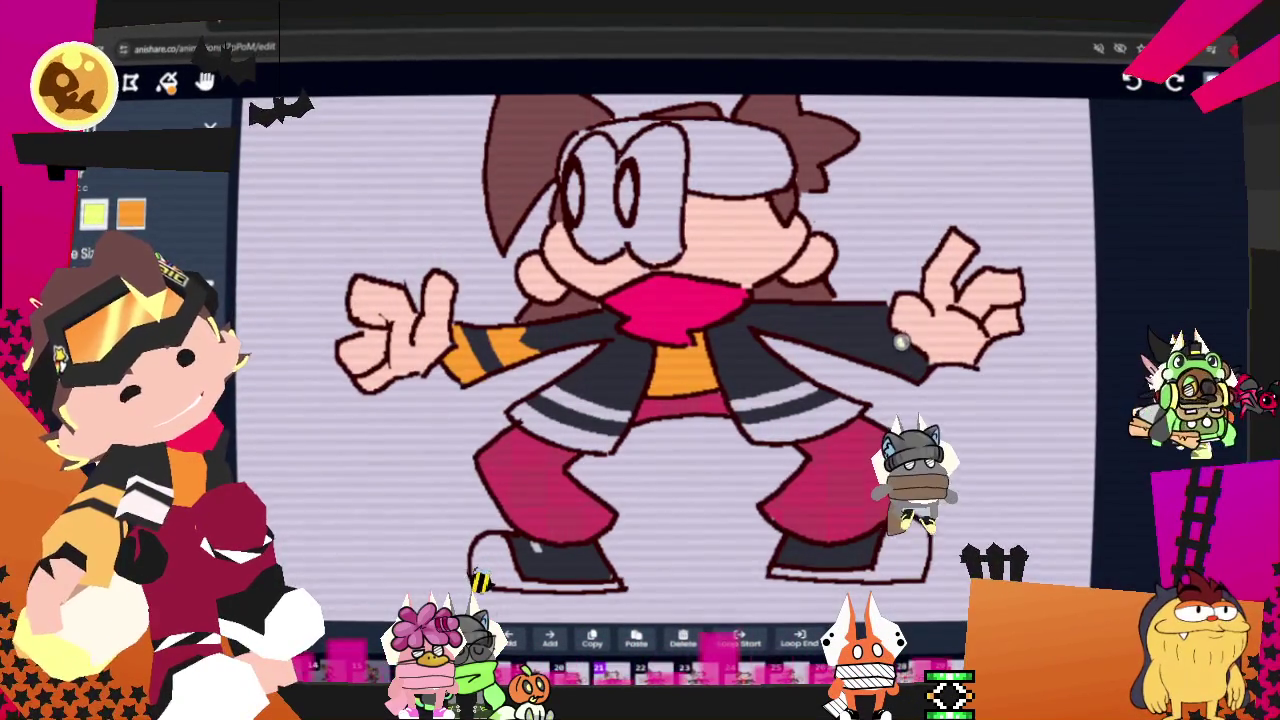
{"action": "left_click", "coordinate": [903, 362]}
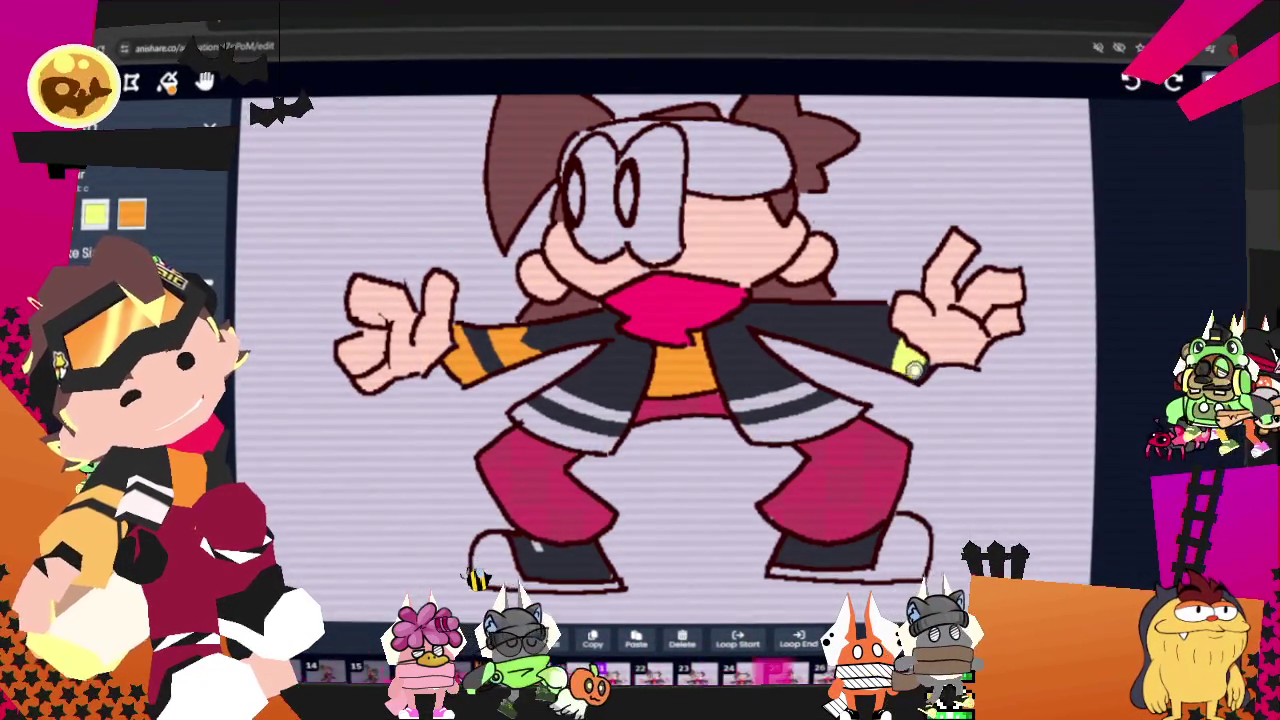
{"action": "mouse_move", "coordinate": [862, 312]}
{"action": "left_mouse_down"}
{"action": "mouse_move", "coordinate": [856, 354]}
{"action": "mouse_move", "coordinate": [886, 352]}
{"action": "mouse_move", "coordinate": [834, 350]}
{"action": "left_mouse_up"}
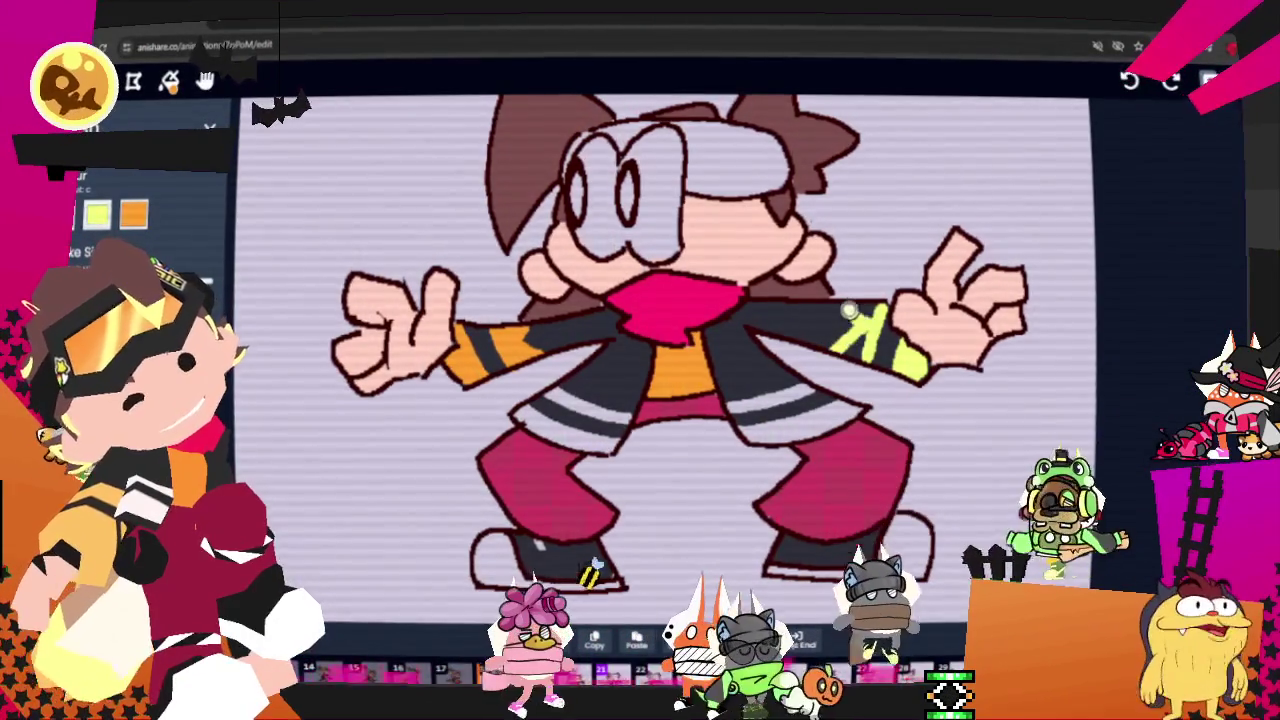
{"action": "left_click", "coordinate": [860, 340]}
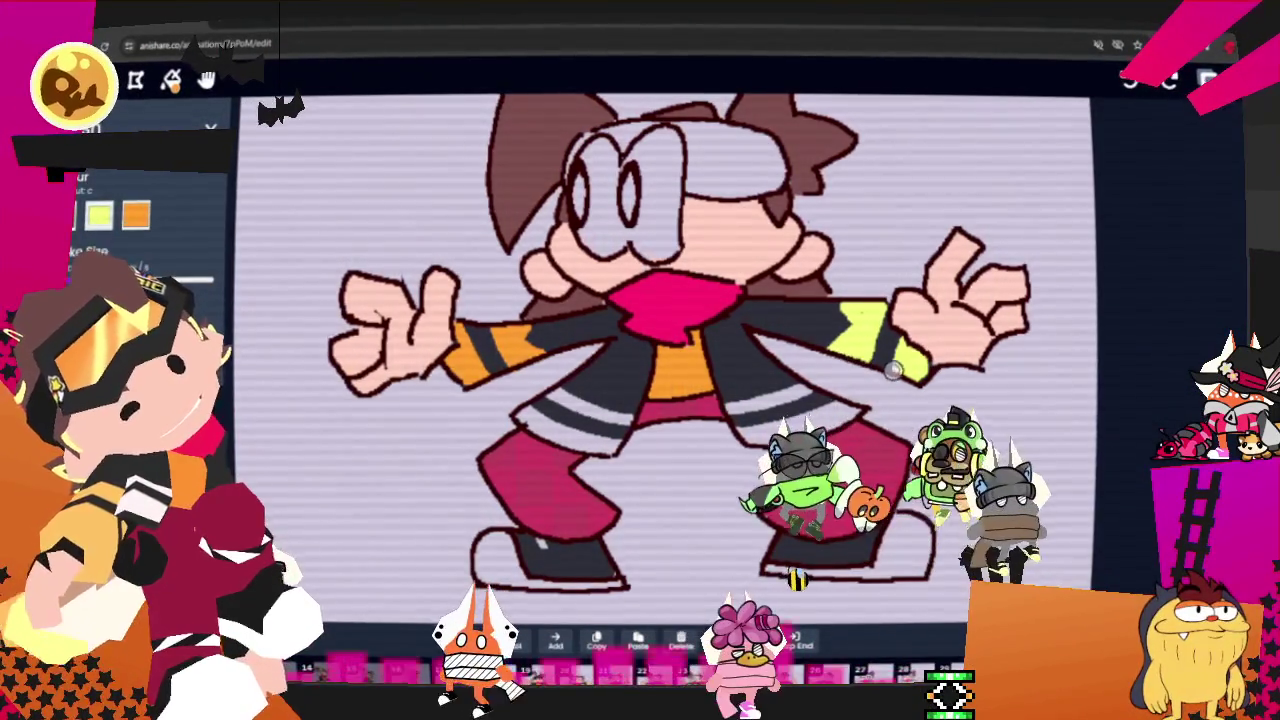
{"action": "key", "text": "Right"}
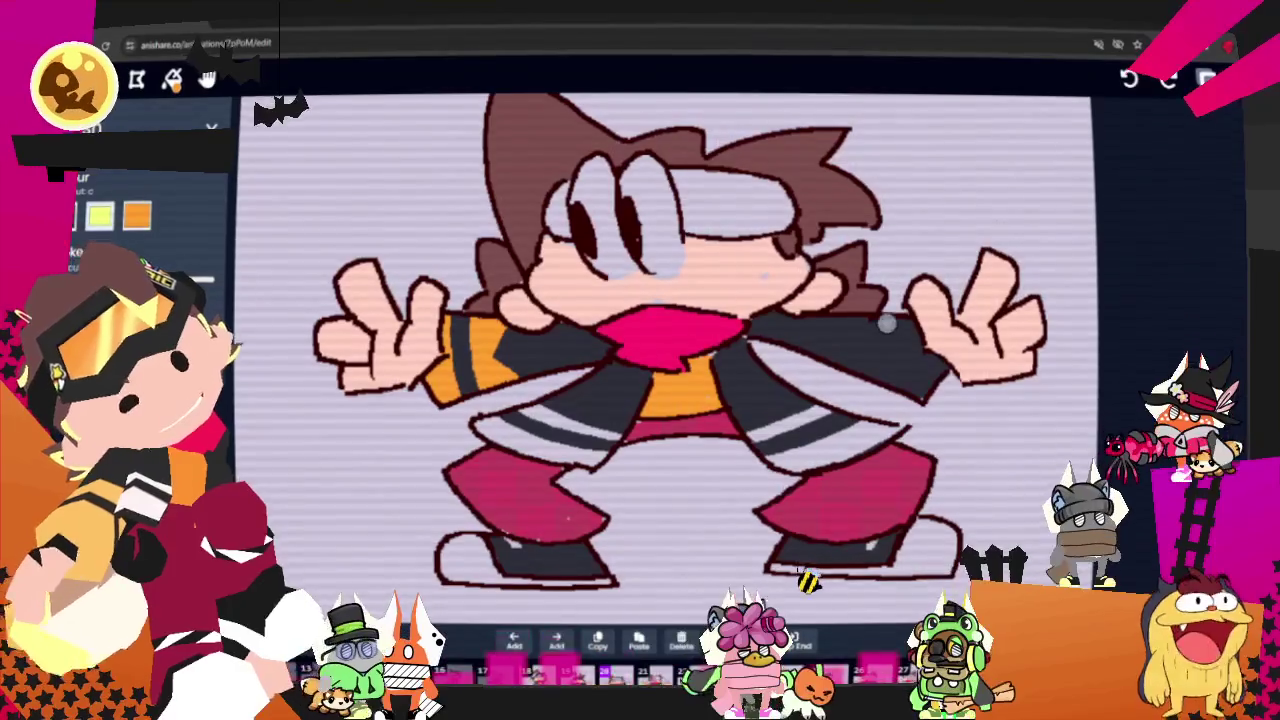
{"action": "left_click_drag", "start_coordinate": [866, 360], "coordinate": [917, 390]}
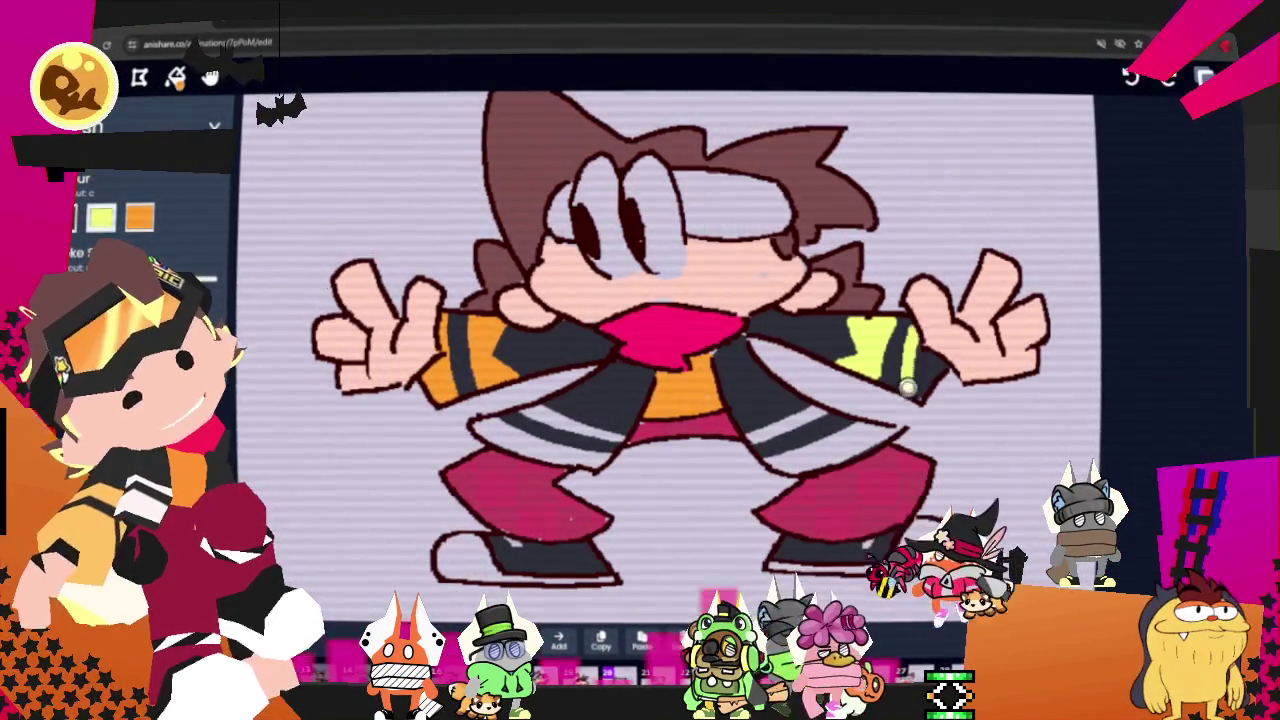
{"action": "left_click_drag", "start_coordinate": [933, 365], "coordinate": [940, 376]}
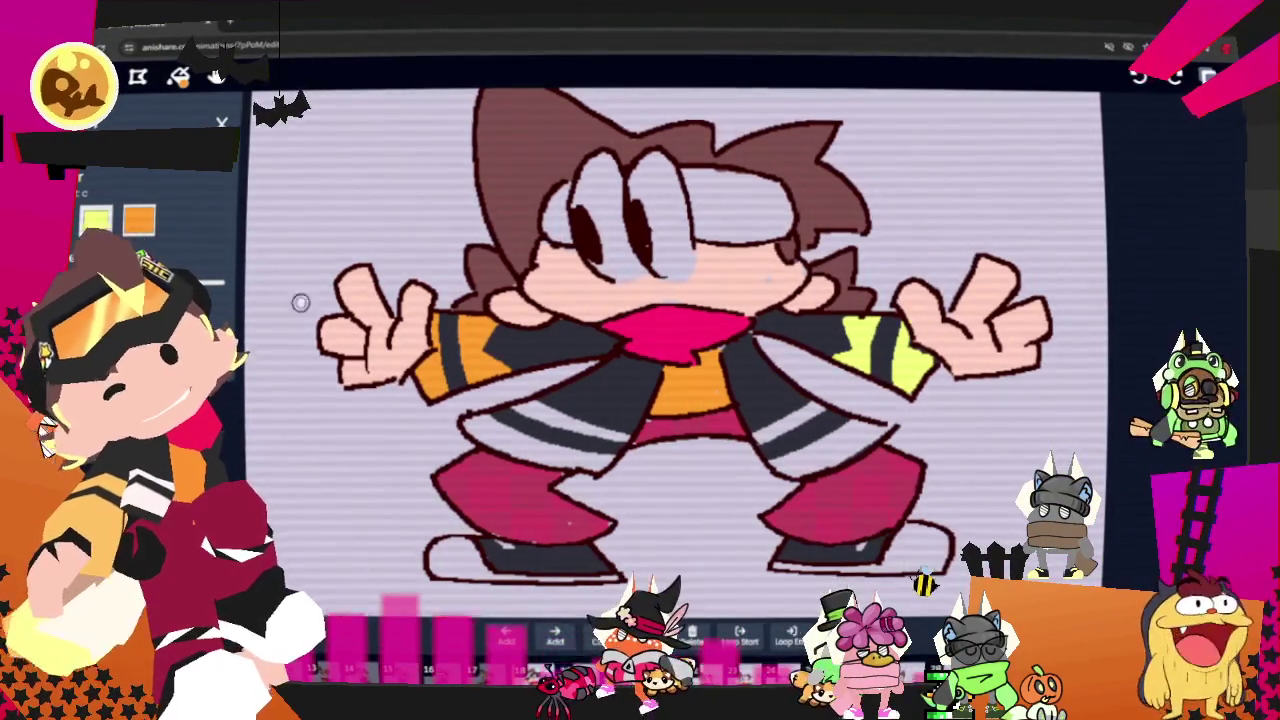
{"action": "left_click", "coordinate": [900, 320], "text": "alt"}
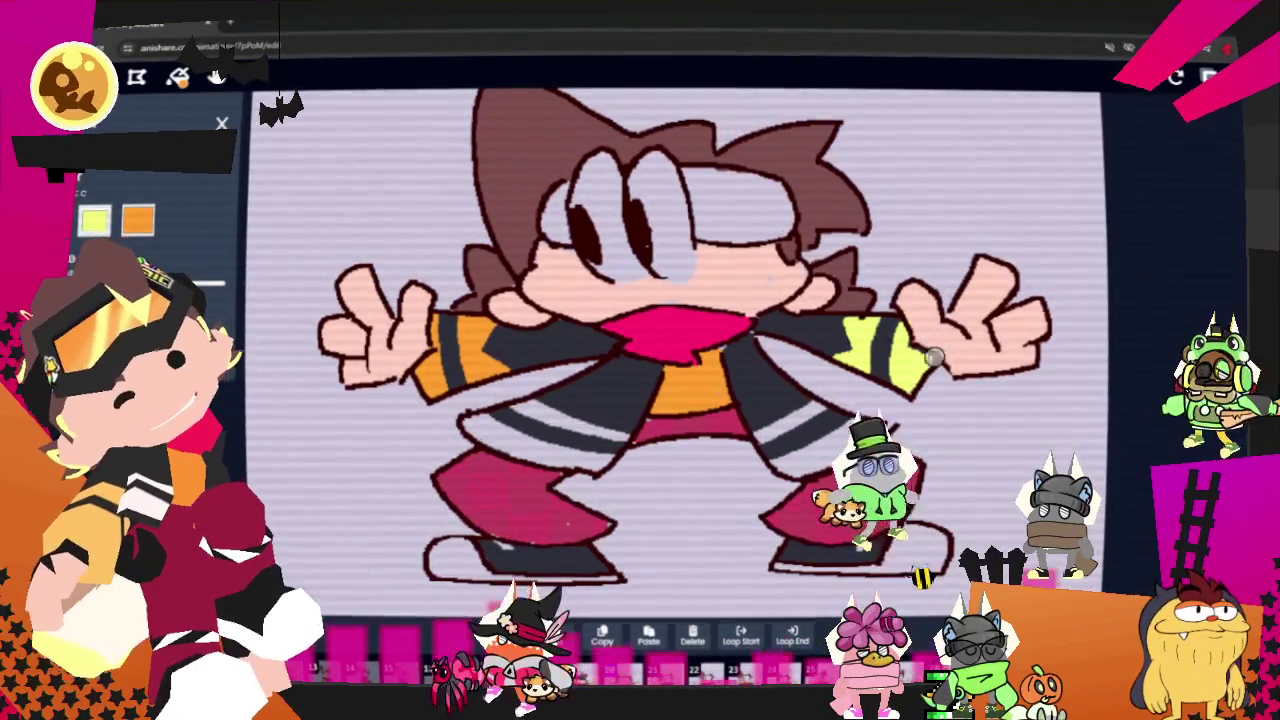
- On the visor frame, add a yellow right-sleeve stripe and orange on the left lapel
{"action": "key", "text": "Right"}
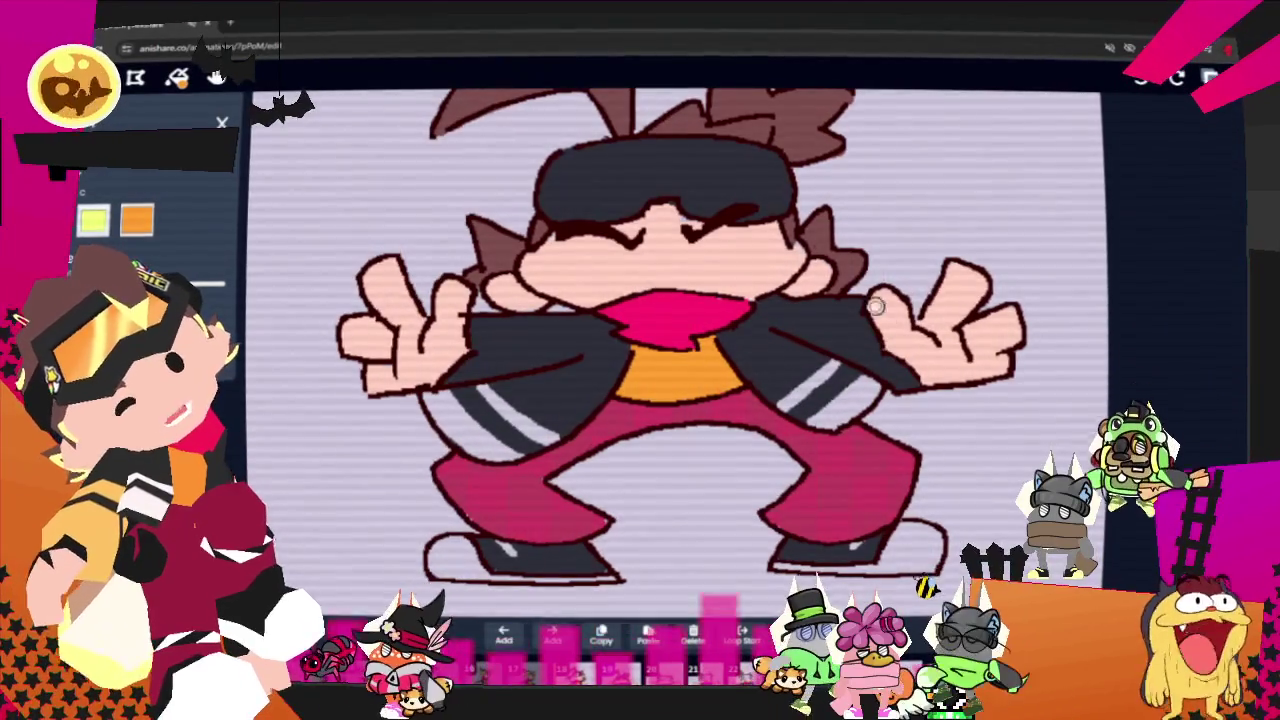
{"action": "left_click", "coordinate": [880, 363]}
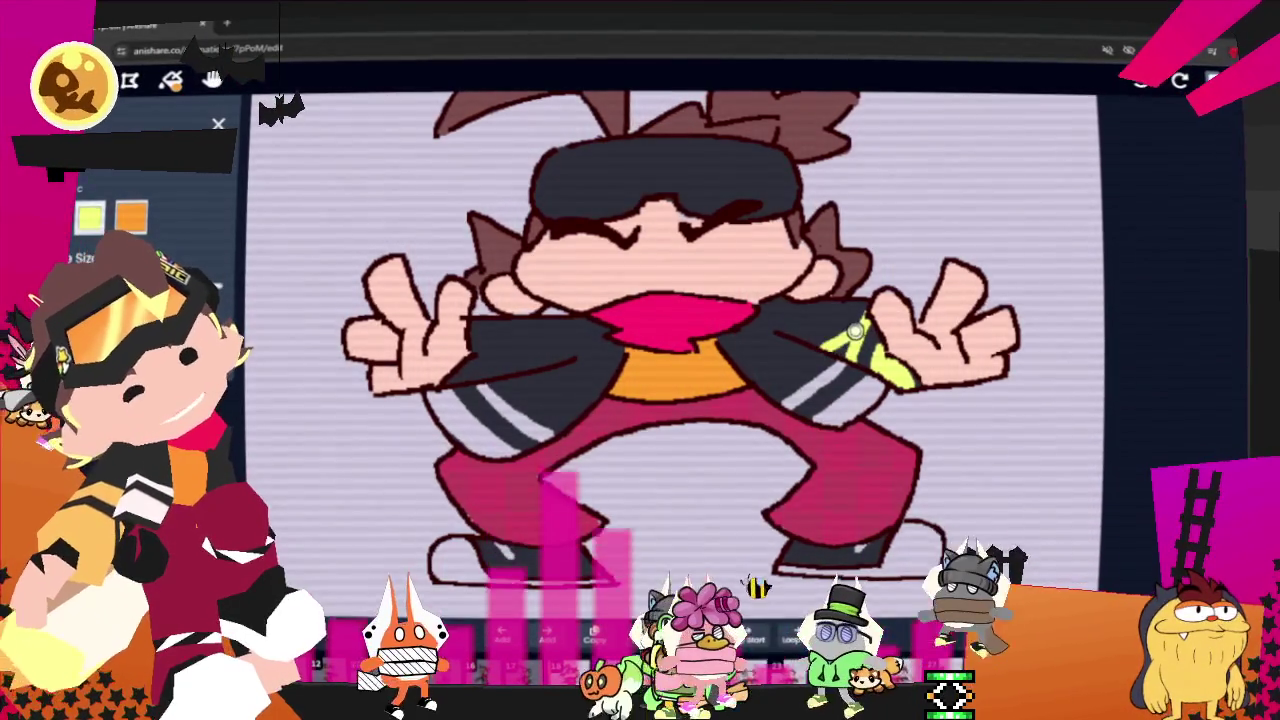
{"action": "left_click_drag", "start_coordinate": [838, 348], "coordinate": [845, 347]}
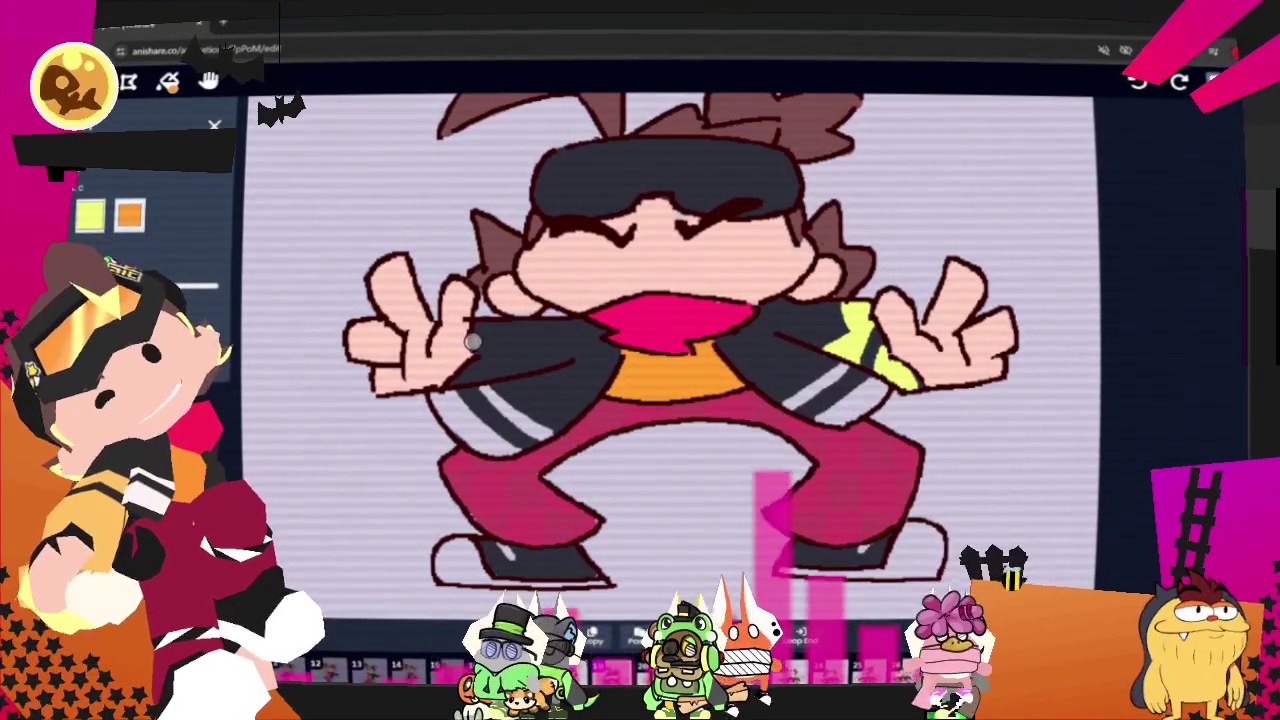
{"action": "left_click_drag", "start_coordinate": [480, 330], "coordinate": [468, 372]}
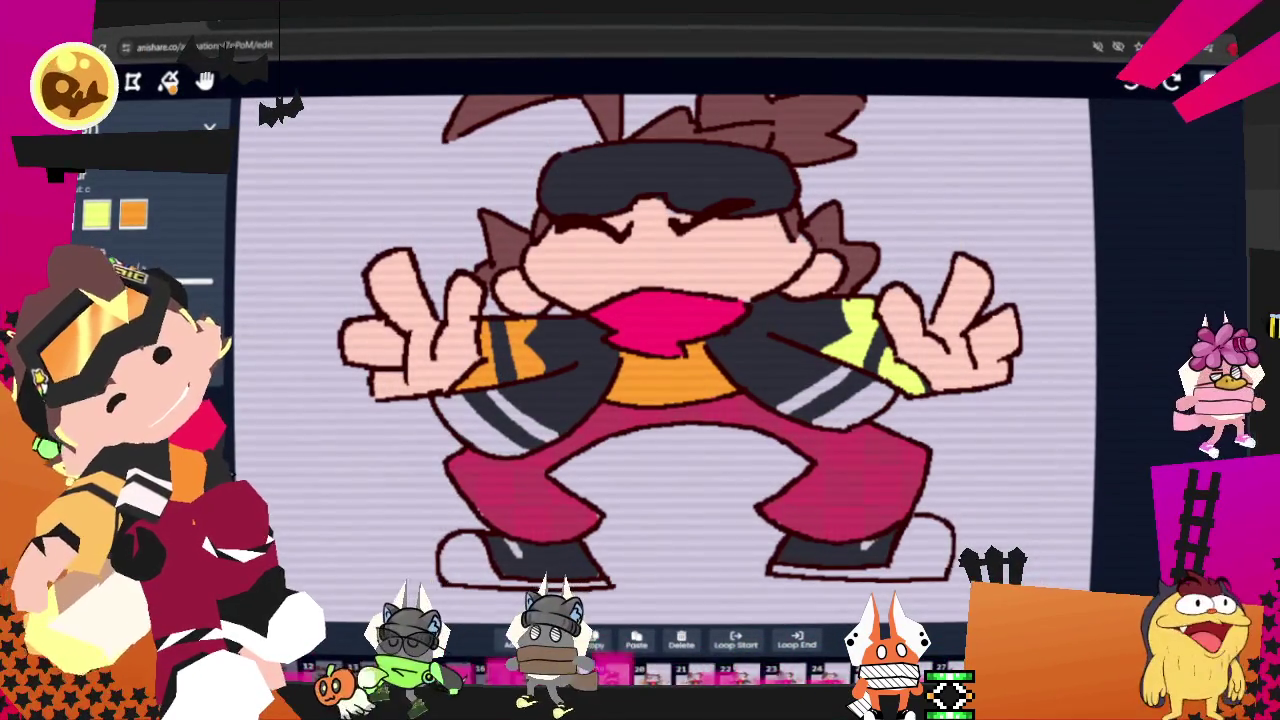
{"action": "key", "text": "space"}
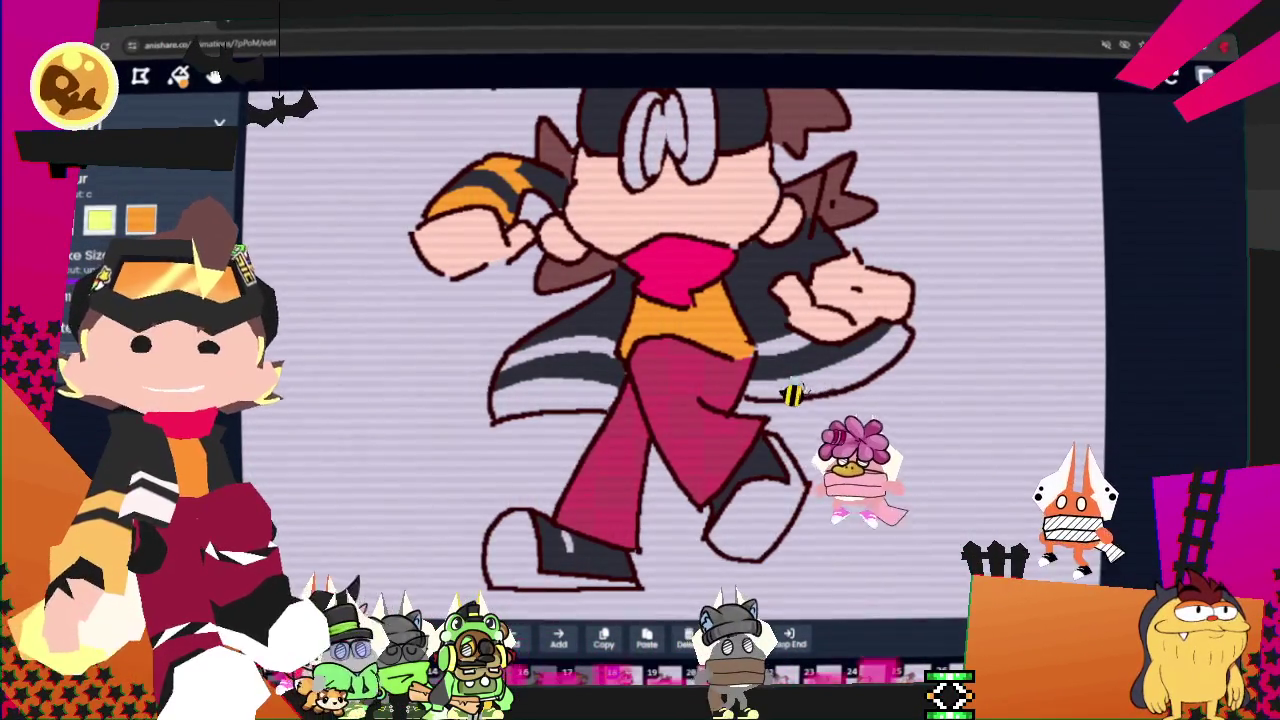
- Zoom out and brush a yellow zigzag stripe on the sleeve by the right hand
{"action": "scroll", "coordinate": [749, 411], "scroll_direction": "down", "scroll_amount": 2}
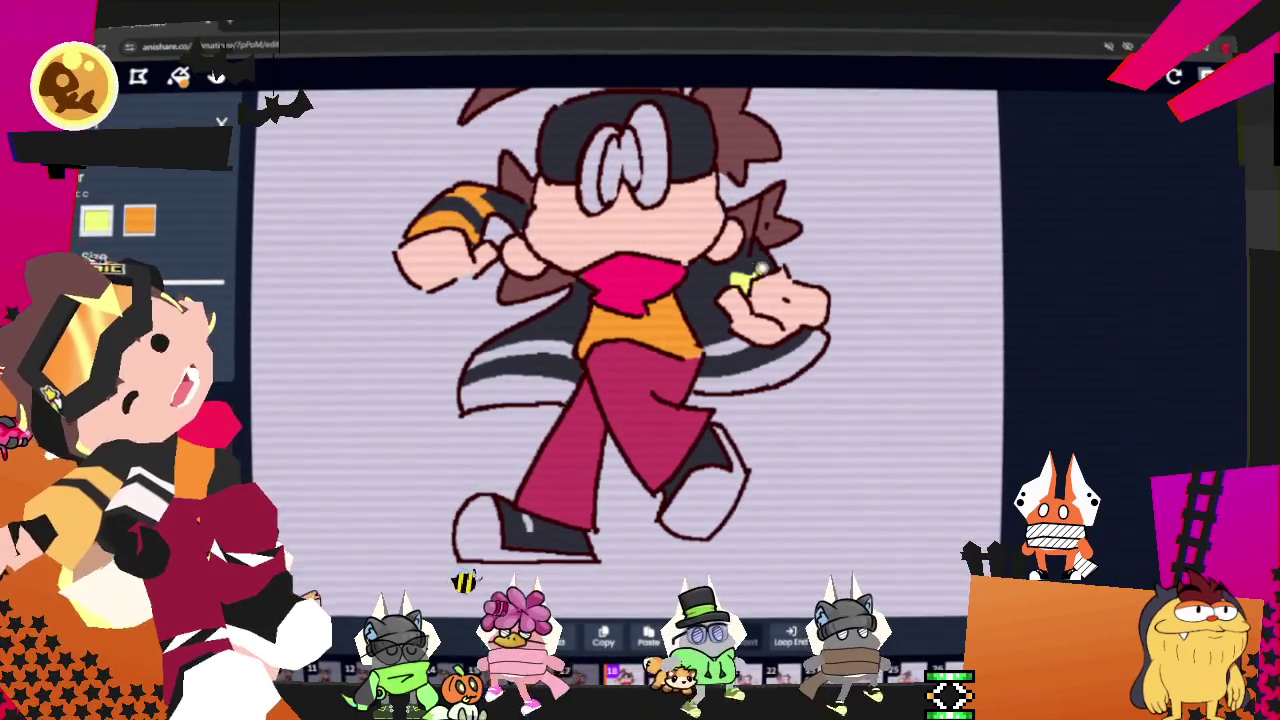
{"action": "left_click_drag", "start_coordinate": [754, 278], "coordinate": [775, 272]}
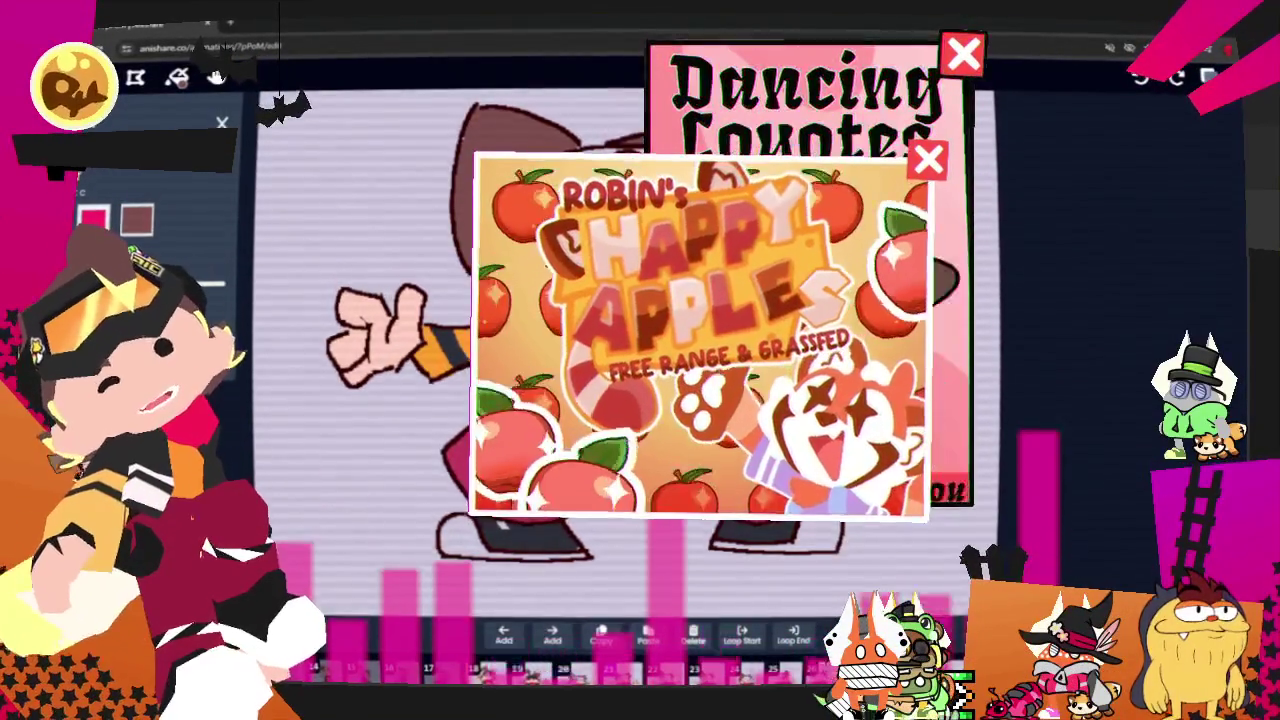
- Lasso the raised left hand and drag the selection up and around to reposition it
{"action": "key", "text": "s"}
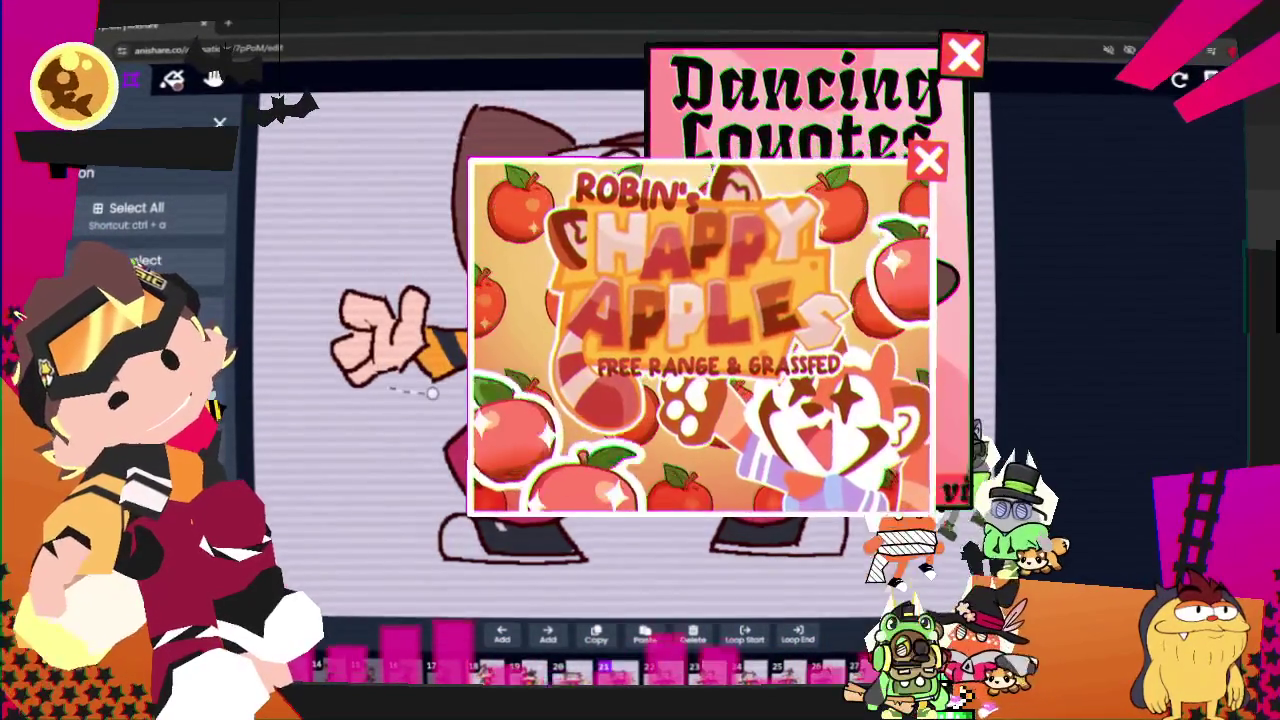
{"action": "left_click_drag", "start_coordinate": [295, 350], "coordinate": [432, 393]}
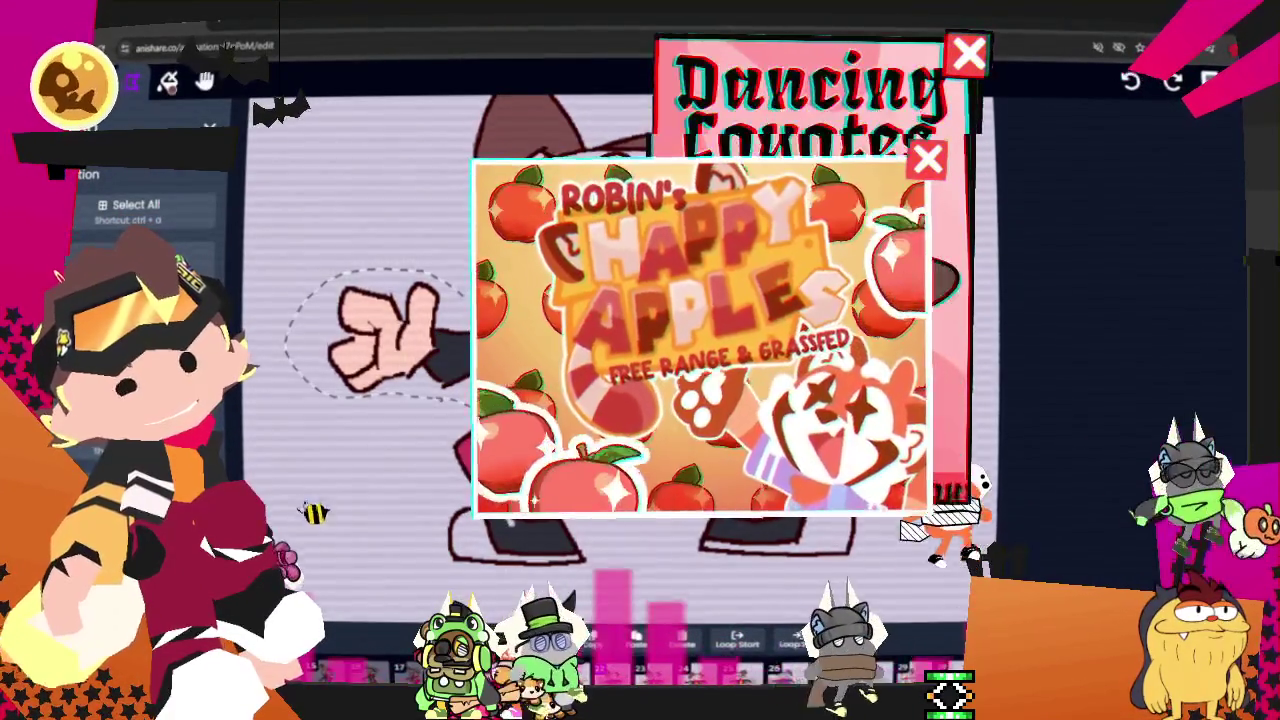
{"action": "key", "text": "Return"}
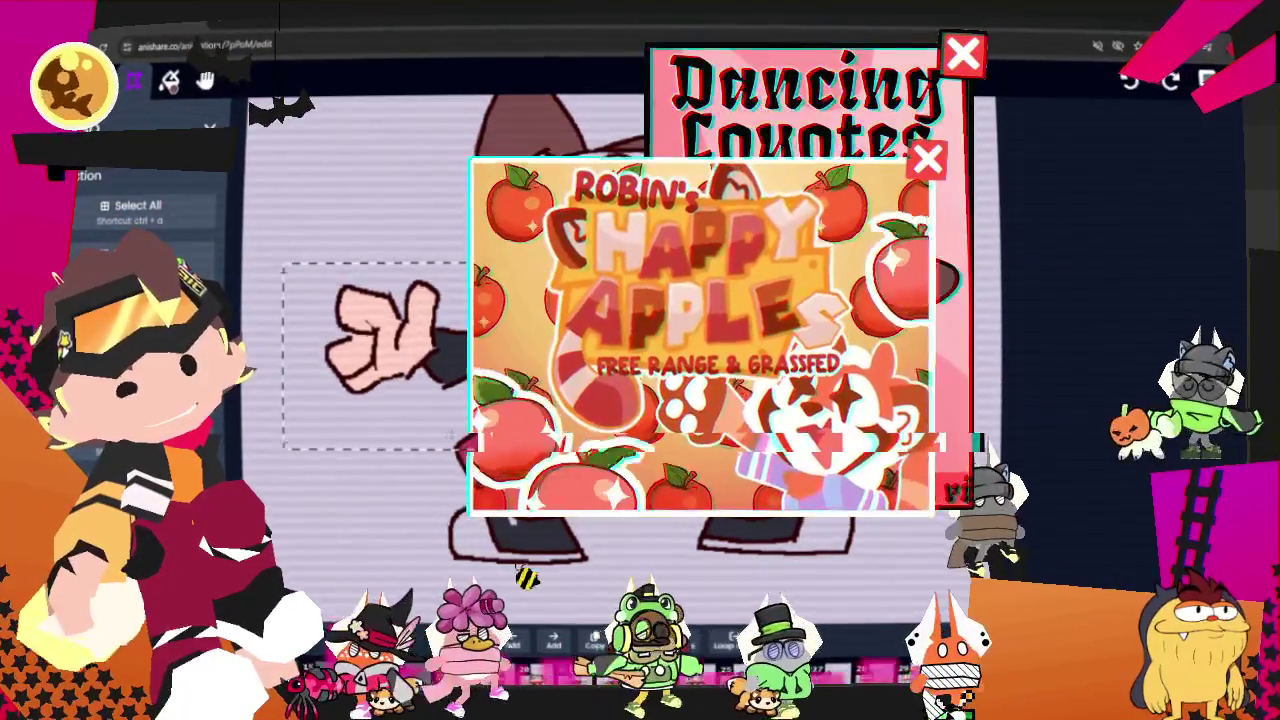
{"action": "left_click_drag", "start_coordinate": [370, 356], "coordinate": [457, 217]}
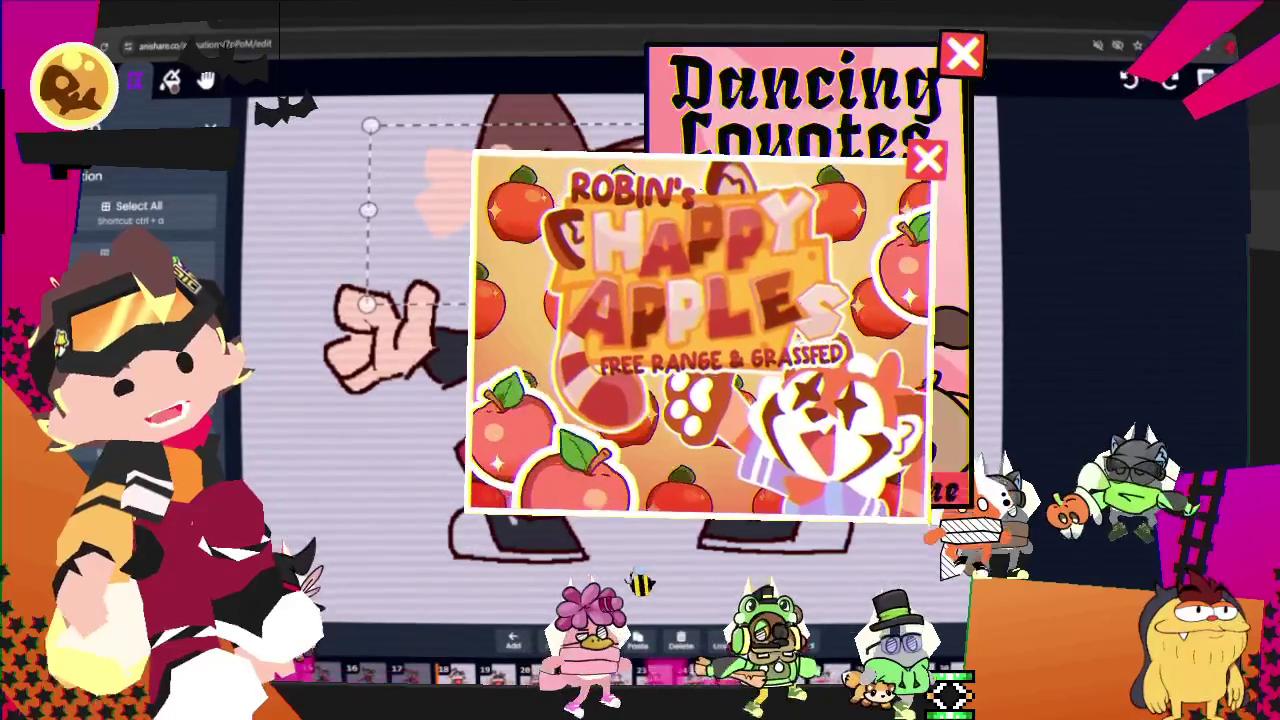
{"action": "left_click_drag", "start_coordinate": [430, 290], "coordinate": [345, 260]}
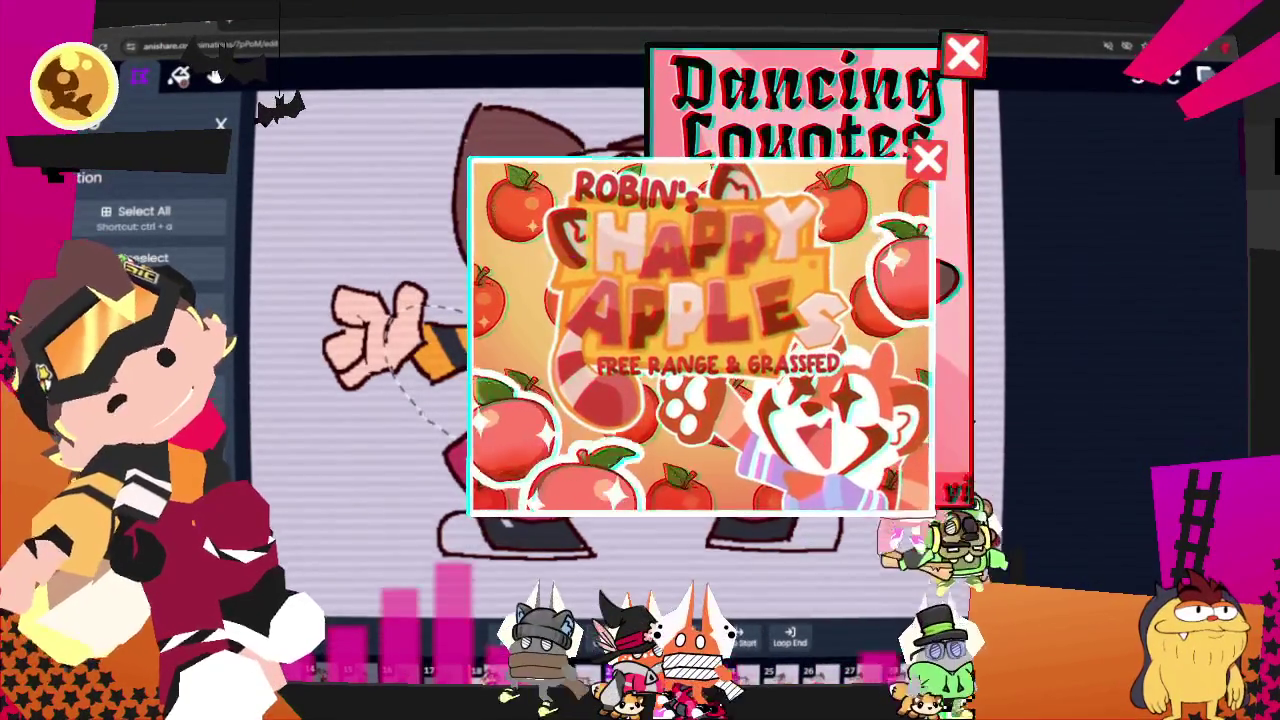
- Make Middleground the active layer, then select the outstretched arm and shift it slightly left
{"action": "key", "text": "l"}
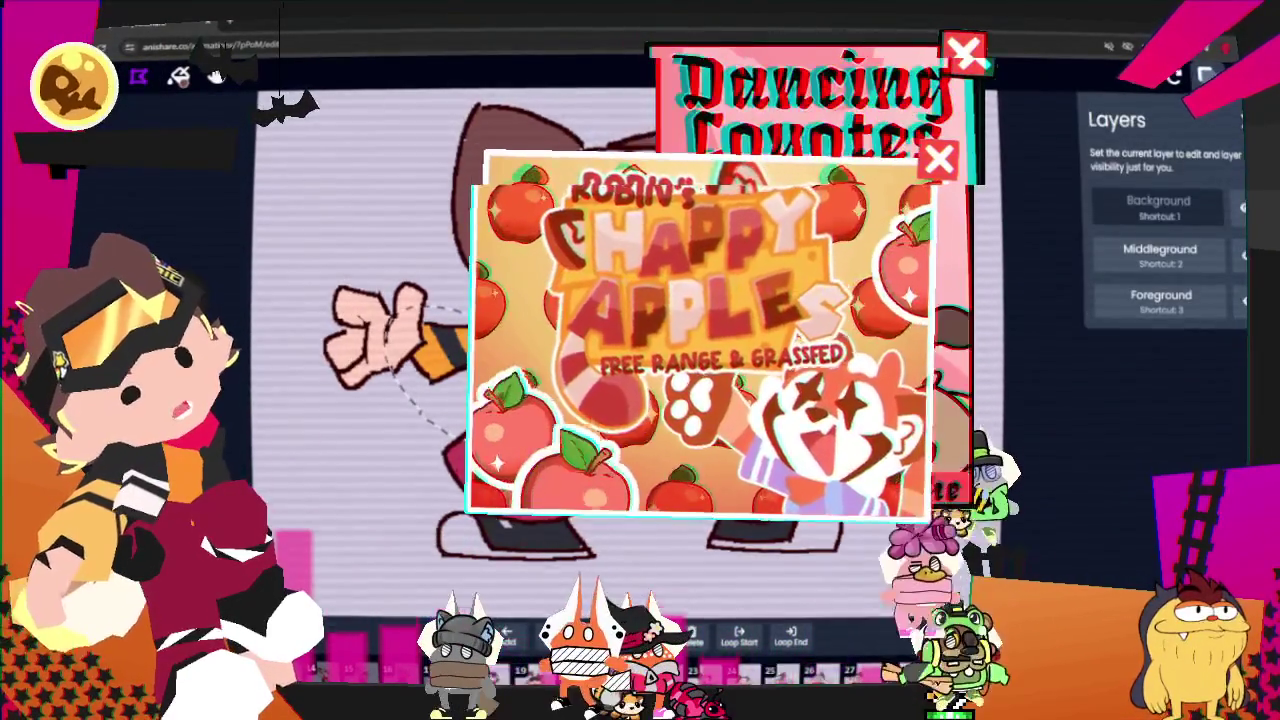
{"action": "key", "text": "2"}
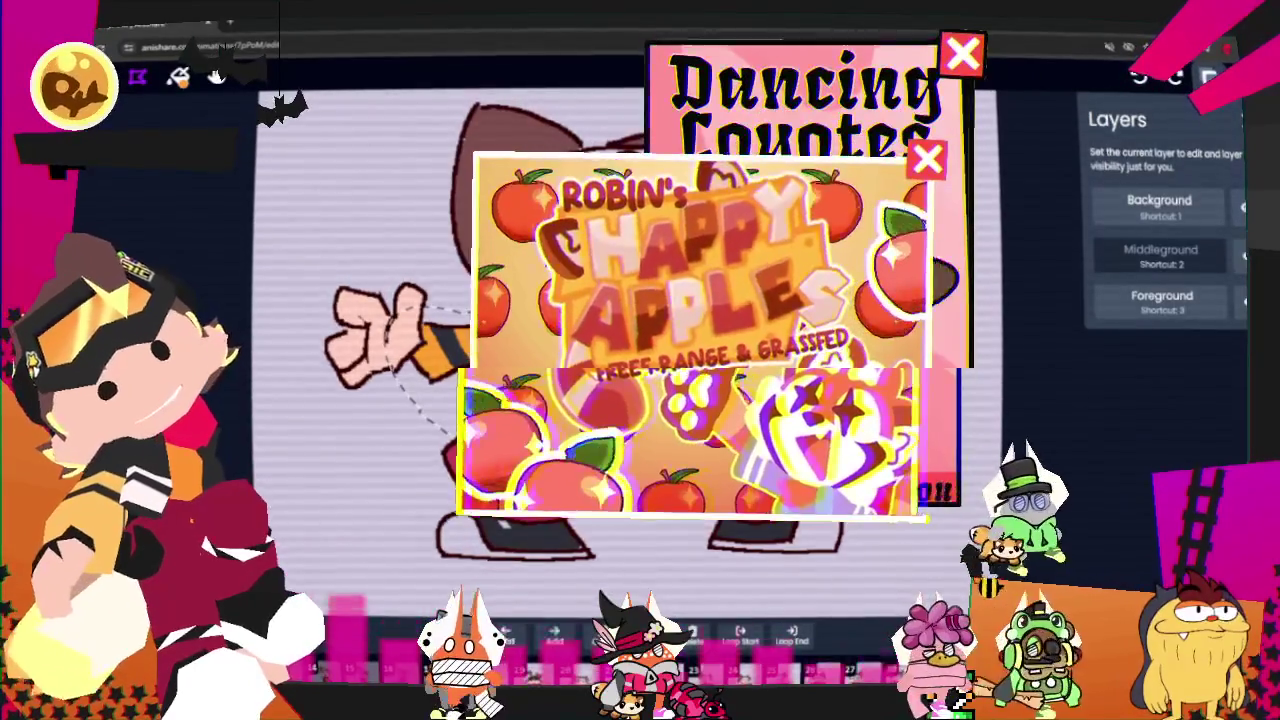
{"action": "key", "text": "c"}
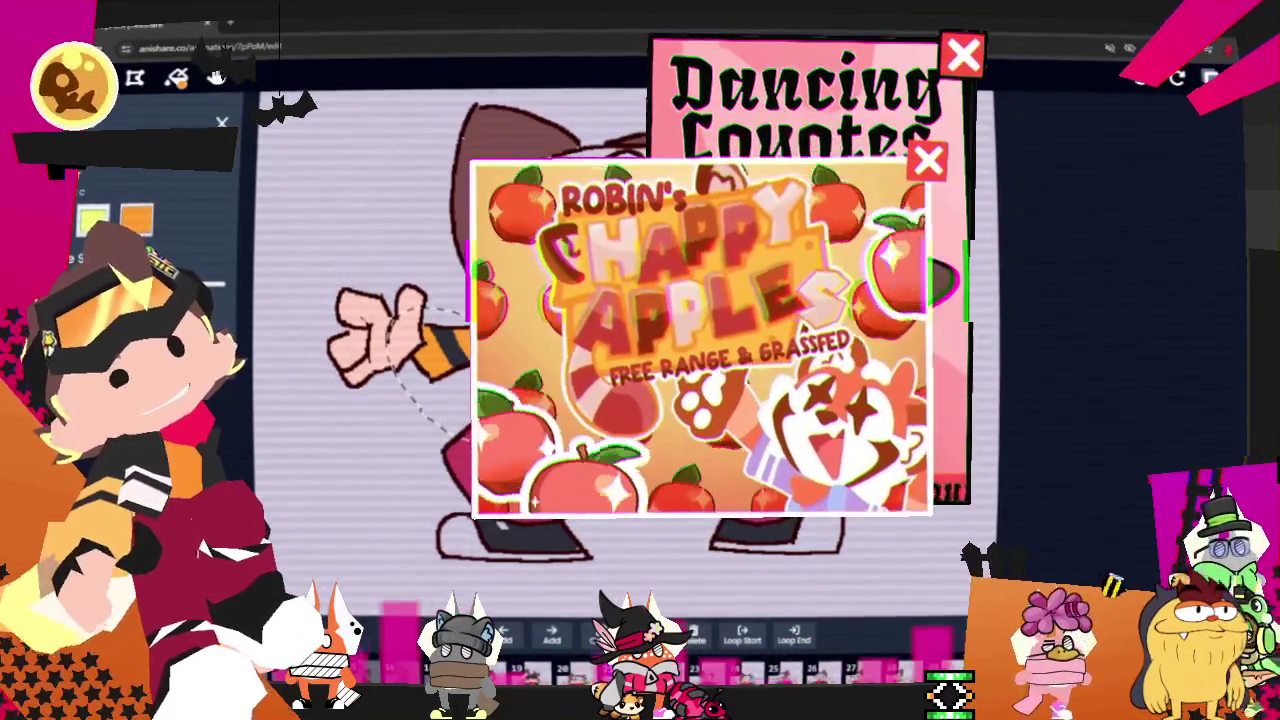
{"action": "key", "text": "s"}
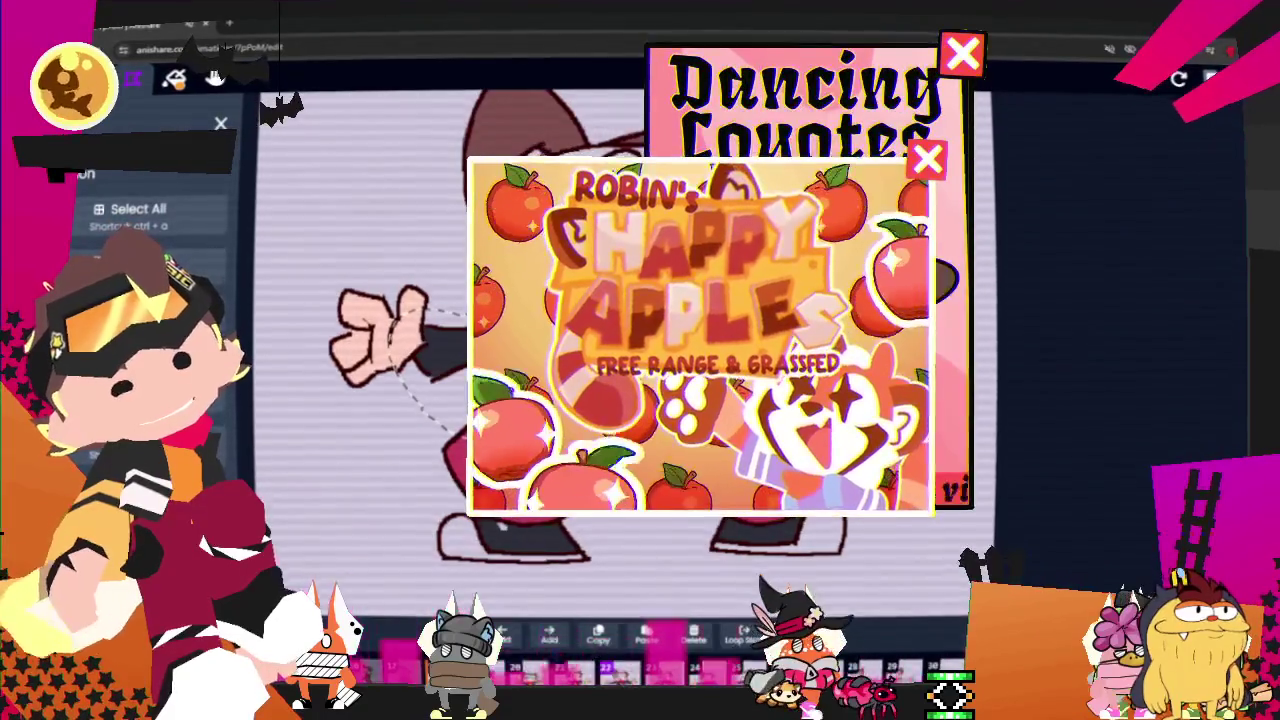
{"action": "left_click_drag", "start_coordinate": [445, 425], "coordinate": [390, 345]}
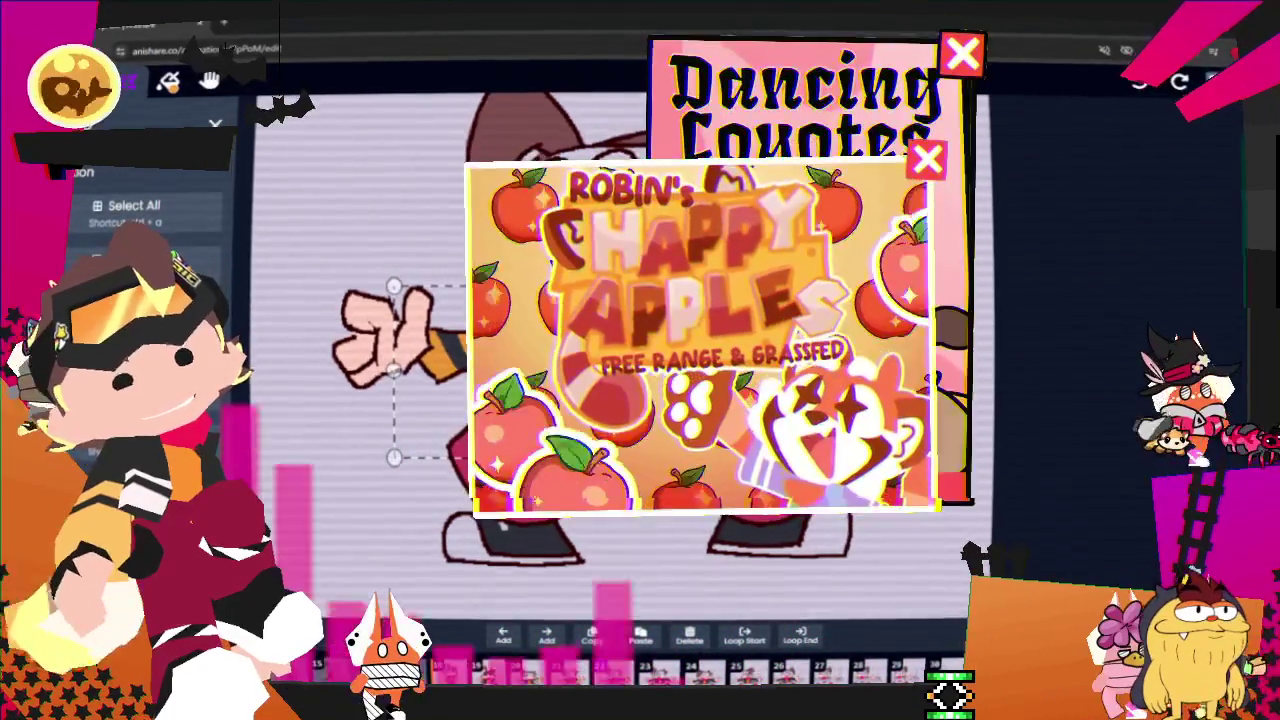
{"action": "key", "text": "Escape"}
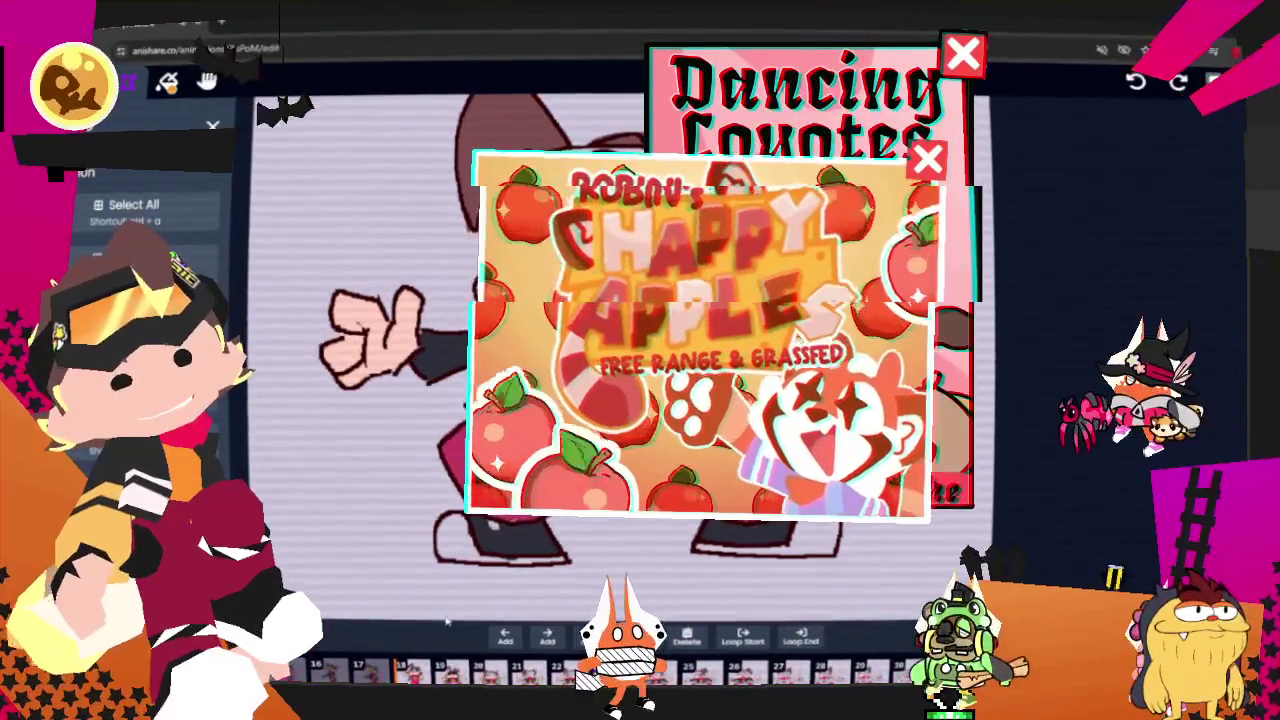
{"action": "left_click", "coordinate": [400, 330]}
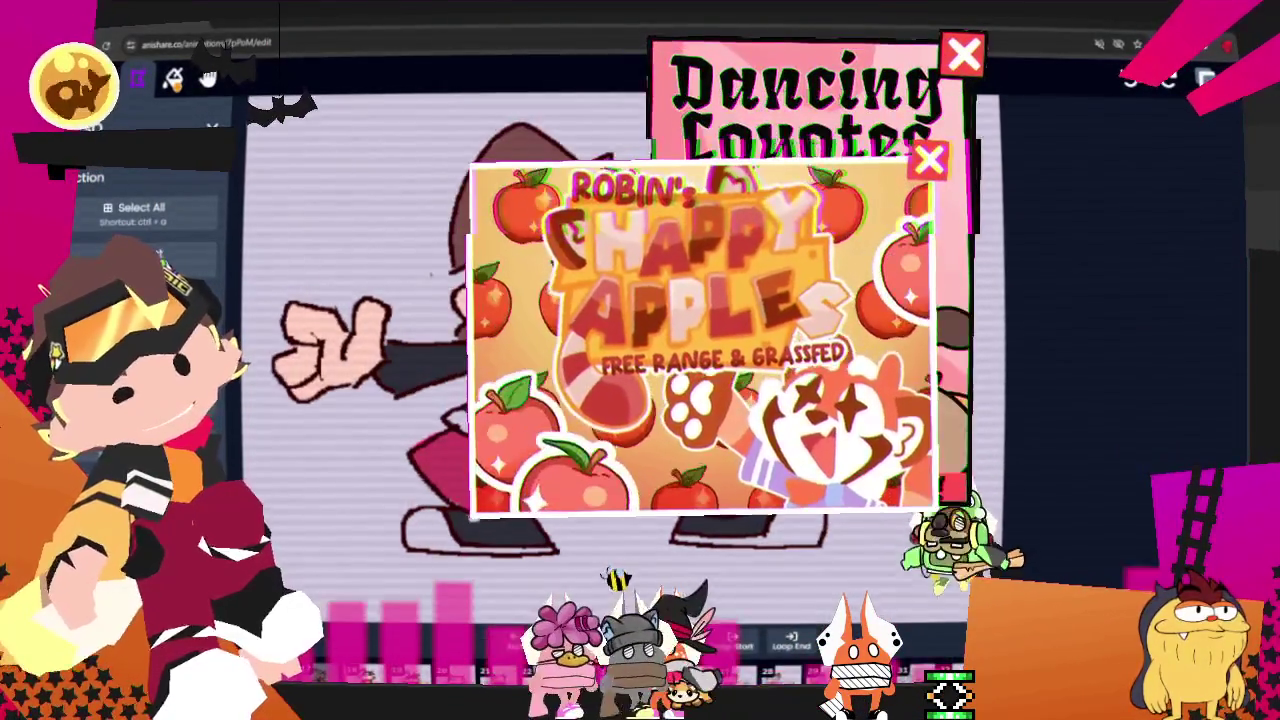
{"action": "key", "text": "ctrl+a"}
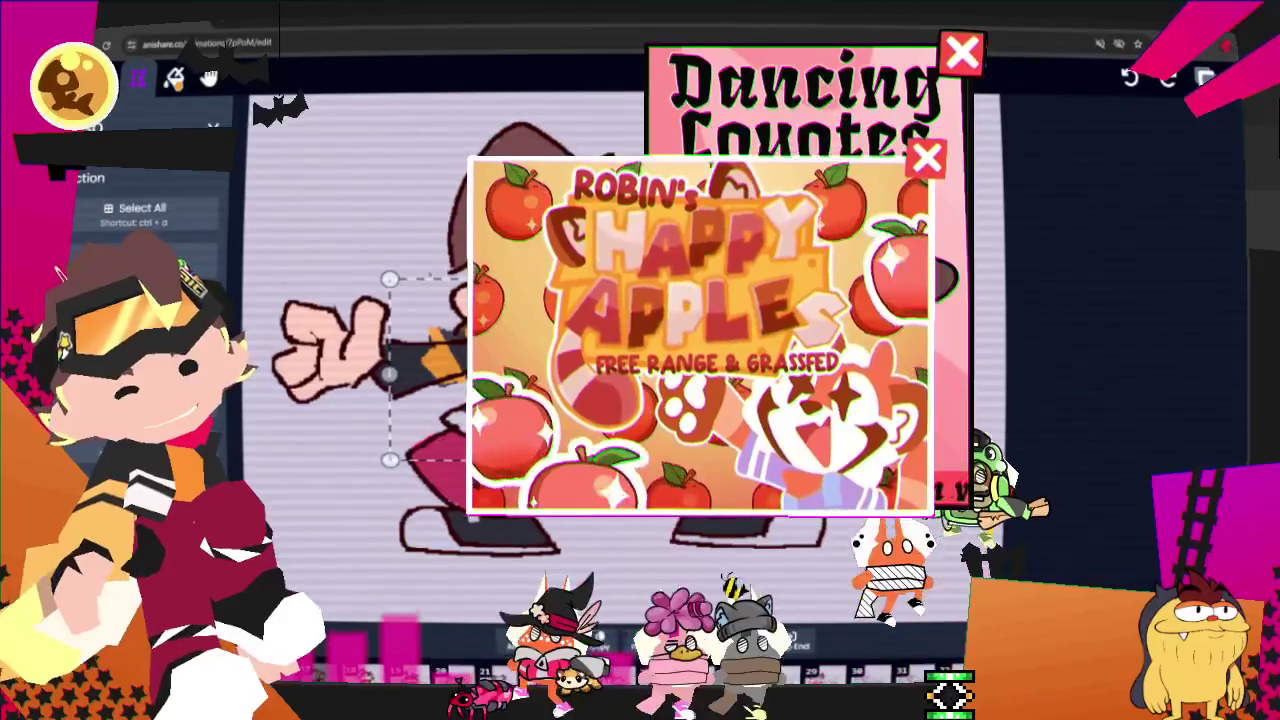
{"action": "left_click_drag", "start_coordinate": [420, 370], "coordinate": [388, 370]}
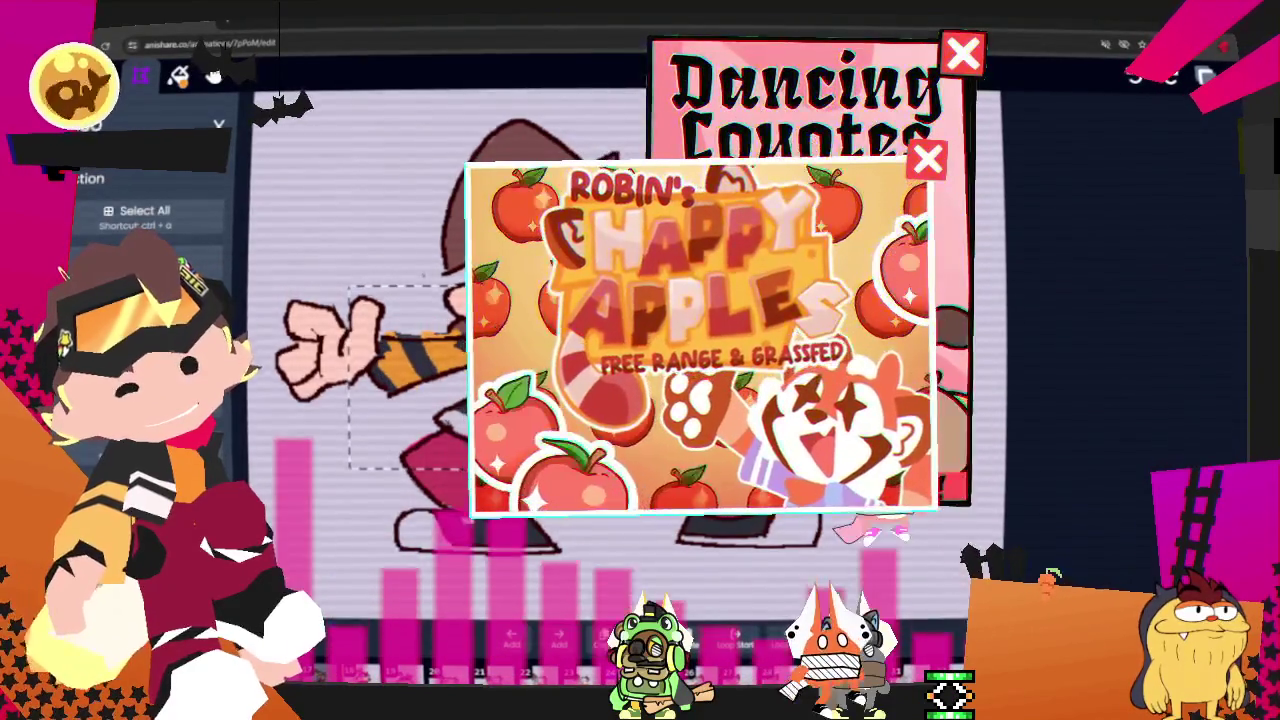
- Remove the stray grey shoe piece and deselect the arm
{"action": "left_click_drag", "start_coordinate": [692, 578], "coordinate": [1050, 543]}
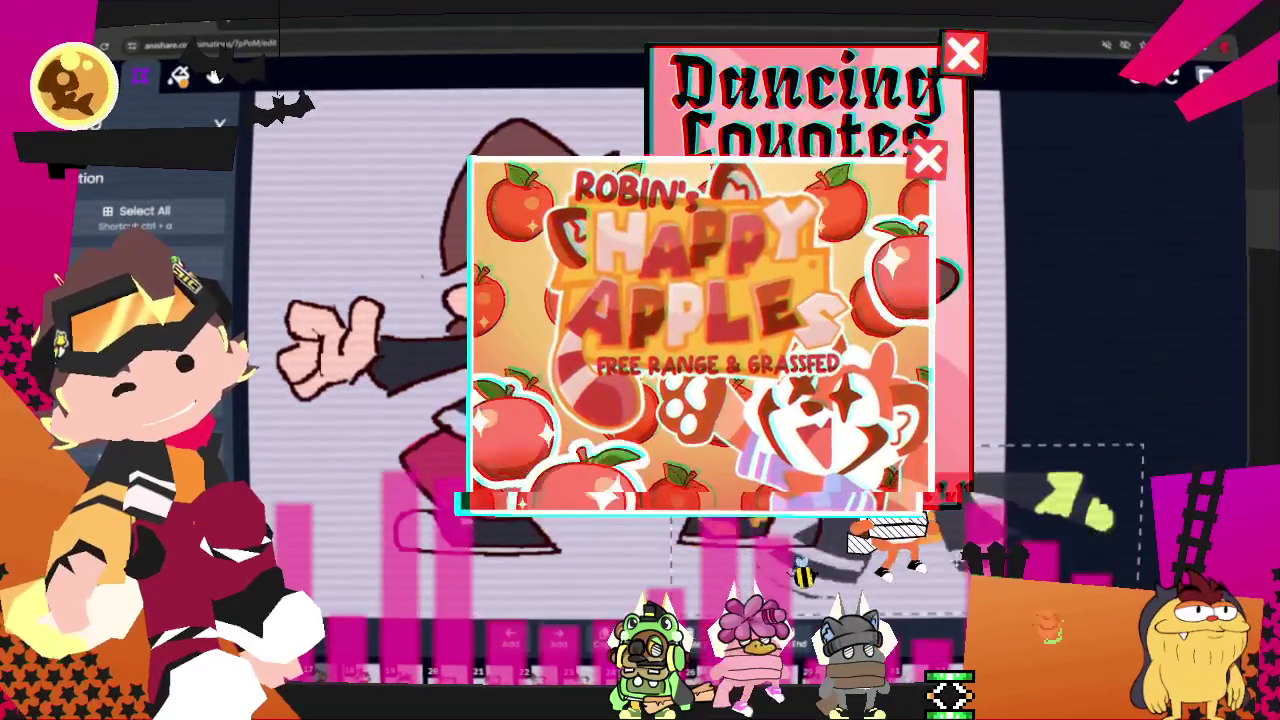
{"action": "key", "text": "ctrl+z"}
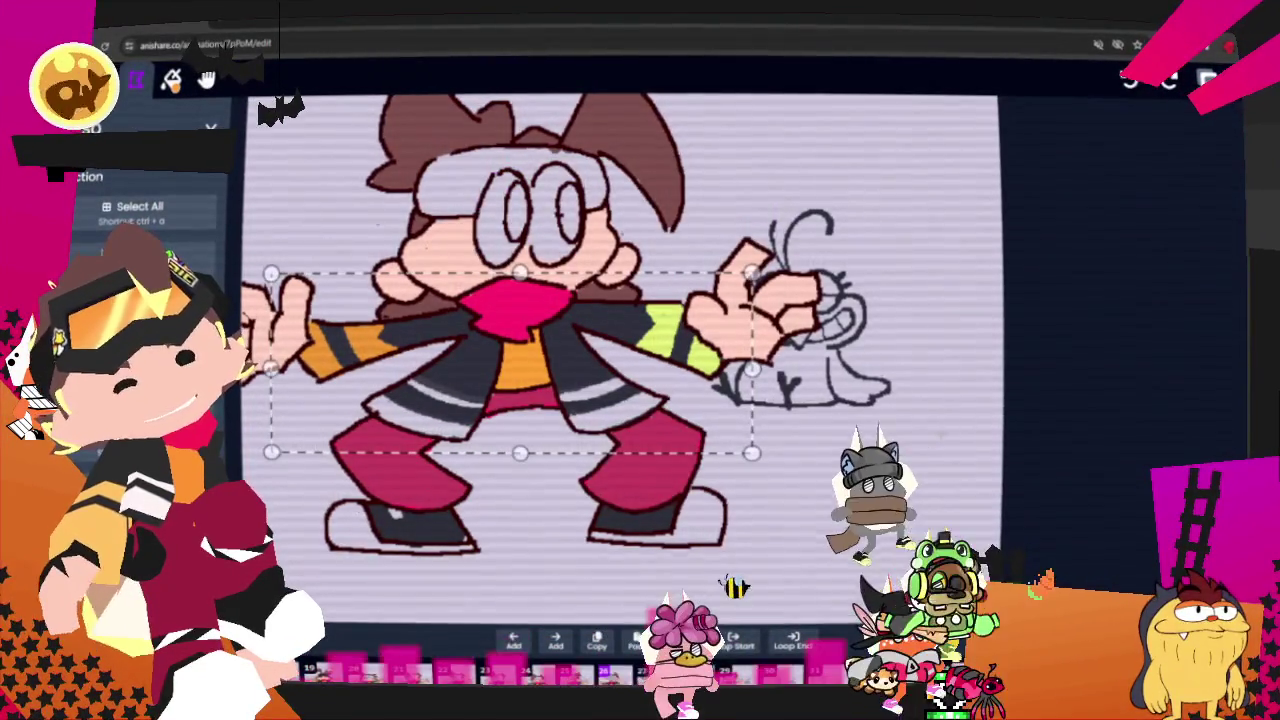
{"action": "left_click", "coordinate": [1028, 397]}
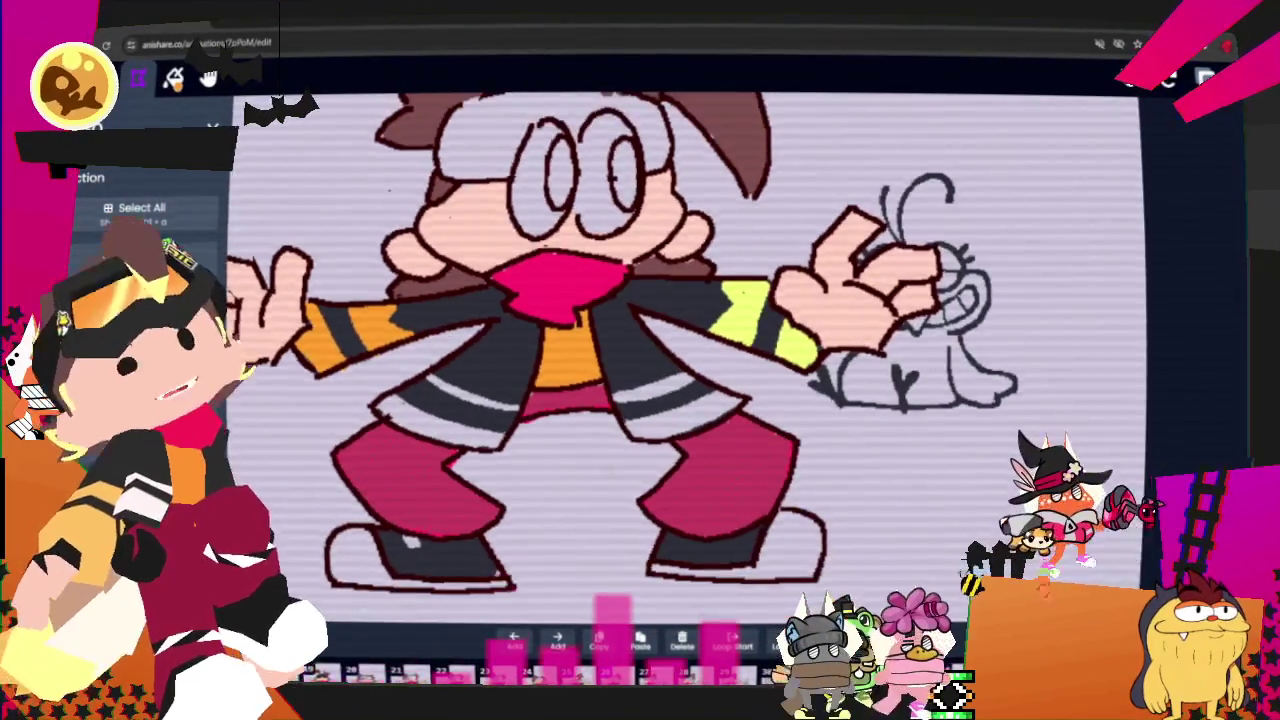
- Paste the coloured jacket onto the next frame and line it up over the character's body
{"action": "key", "text": "Right"}
{"action": "key", "text": "Right"}
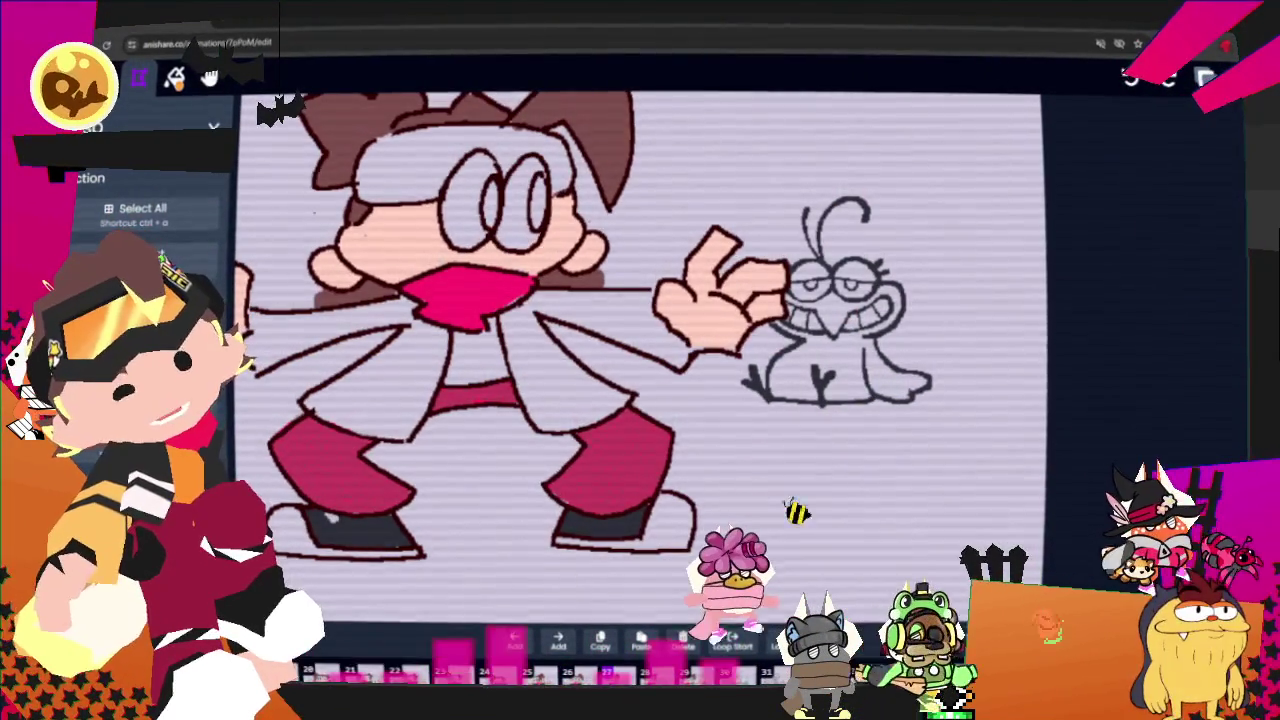
{"action": "key", "text": "ctrl+v"}
{"action": "mouse_move", "coordinate": [650, 372]}
{"action": "left_mouse_down"}
{"action": "mouse_move", "coordinate": [475, 370]}
{"action": "mouse_move", "coordinate": [478, 358]}
{"action": "left_mouse_up"}
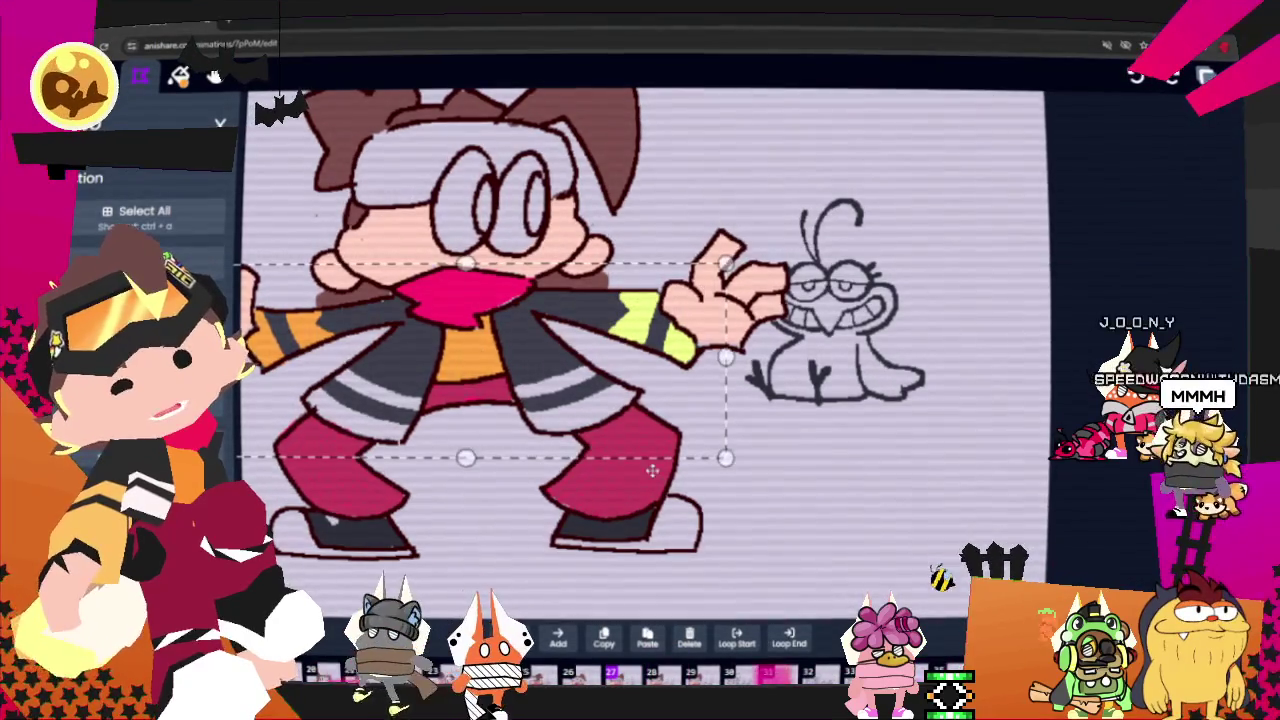
{"action": "key", "text": "Escape"}
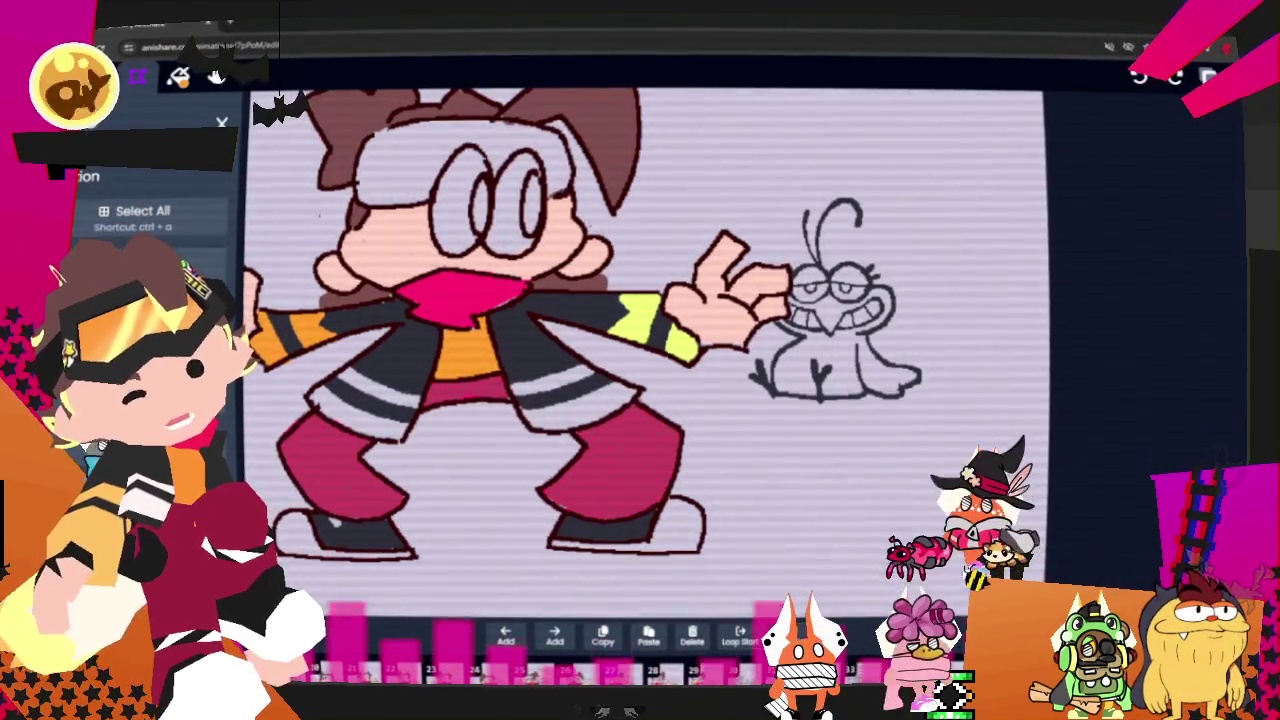
{"action": "key", "text": "ctrl+z"}
{"action": "key", "text": "ctrl+v"}
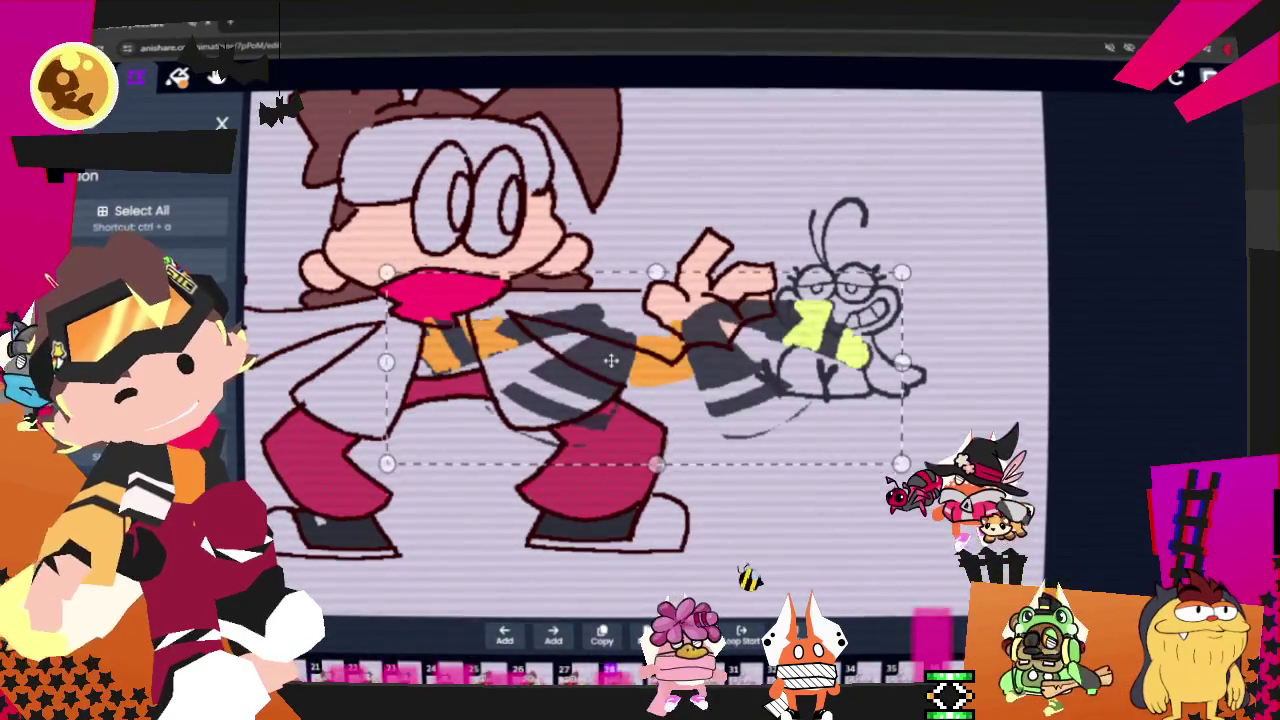
{"action": "left_click_drag", "start_coordinate": [611, 360], "coordinate": [445, 357]}
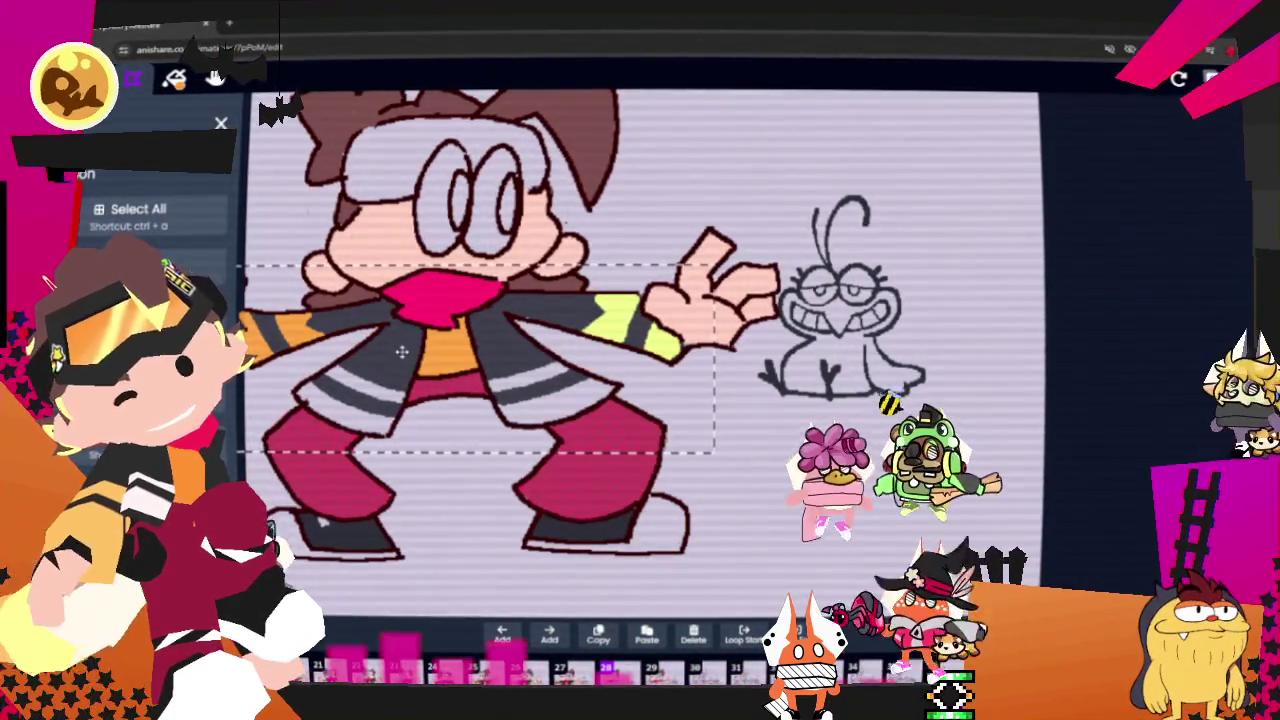
{"action": "key", "text": "Escape"}
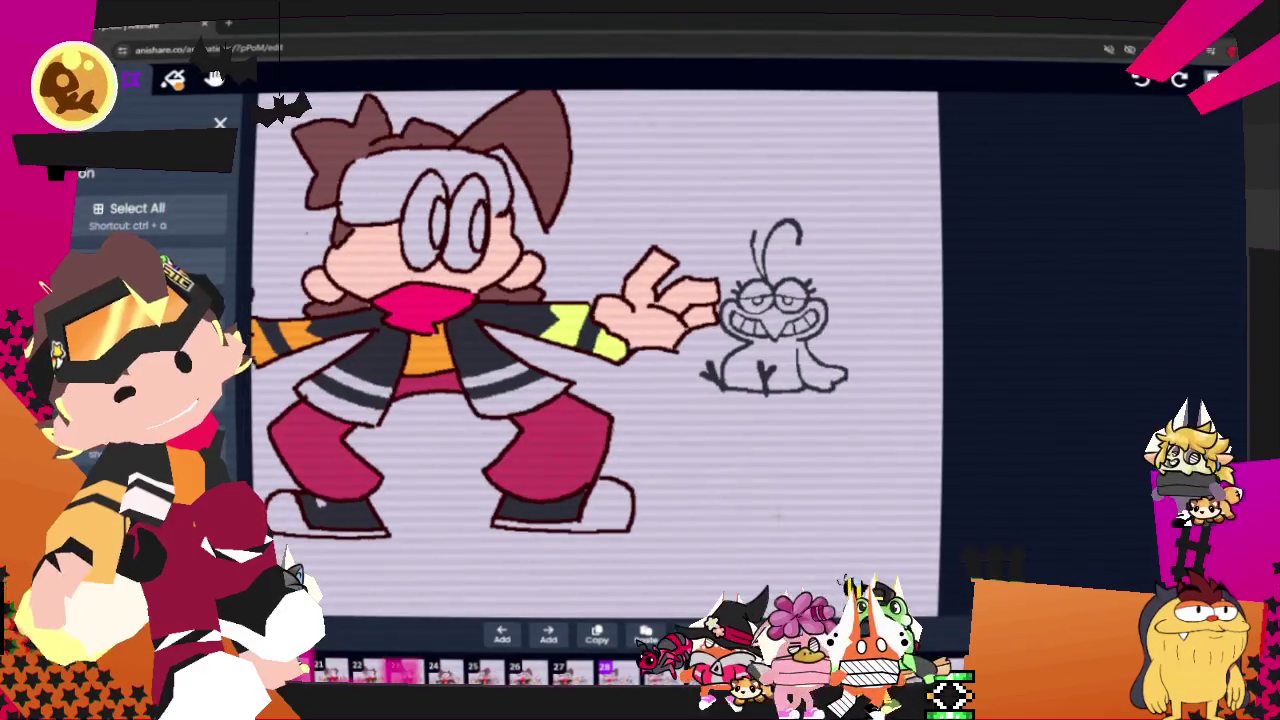
- Paste the coloured jacket onto the next frame and nudge it down to fit the body
{"action": "key", "text": "Right"}
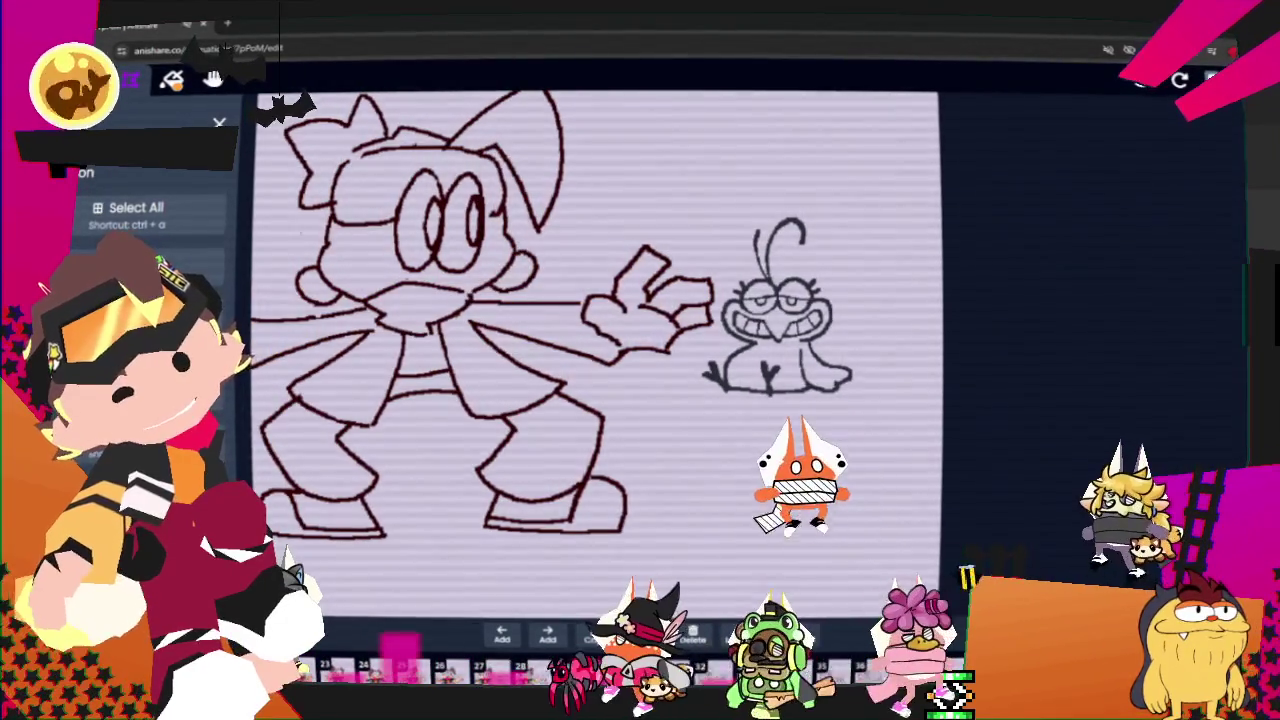
{"action": "key", "text": "ctrl+v"}
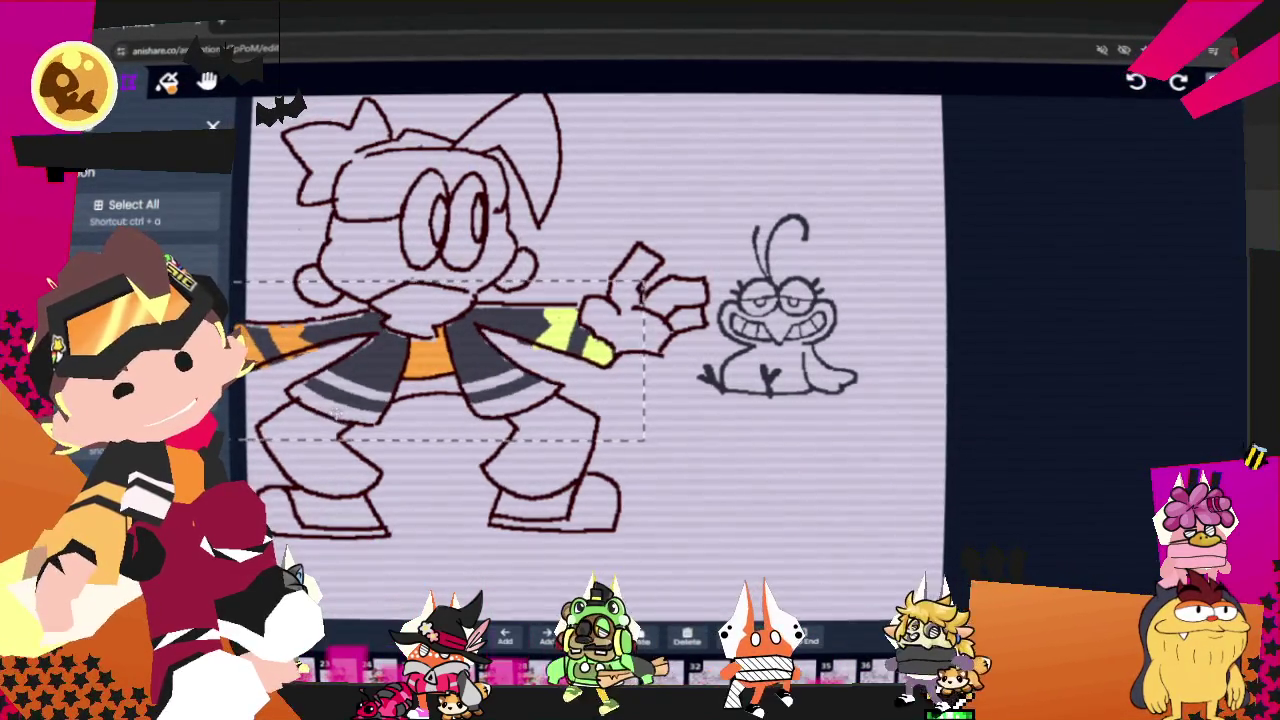
{"action": "left_click_drag", "start_coordinate": [335, 405], "coordinate": [335, 415]}
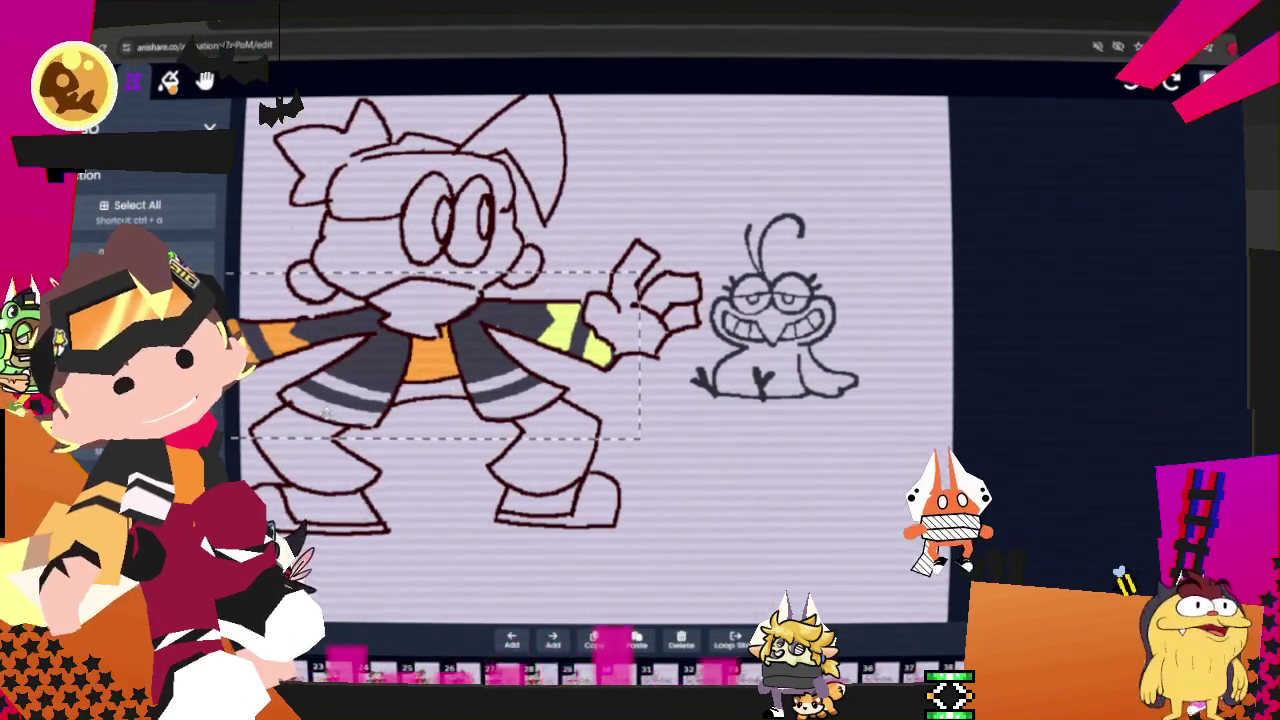
{"action": "key", "text": "Escape"}
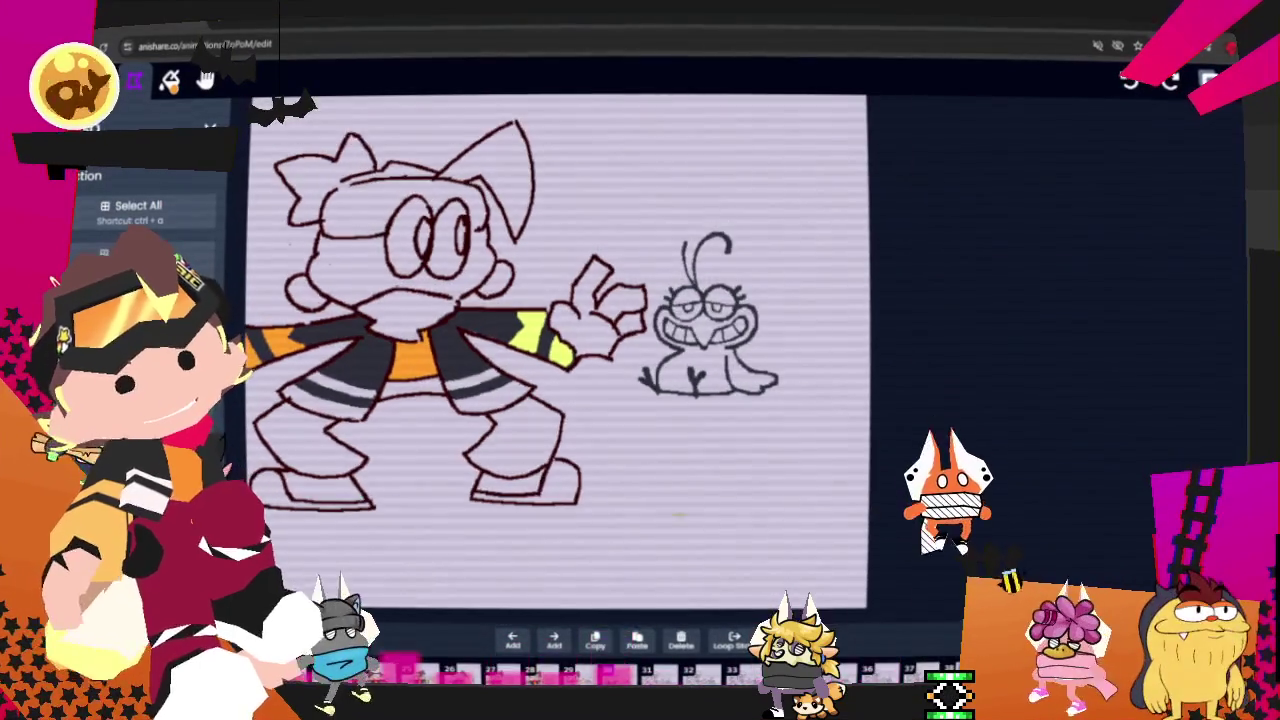
{"action": "key", "text": "ctrl+z"}
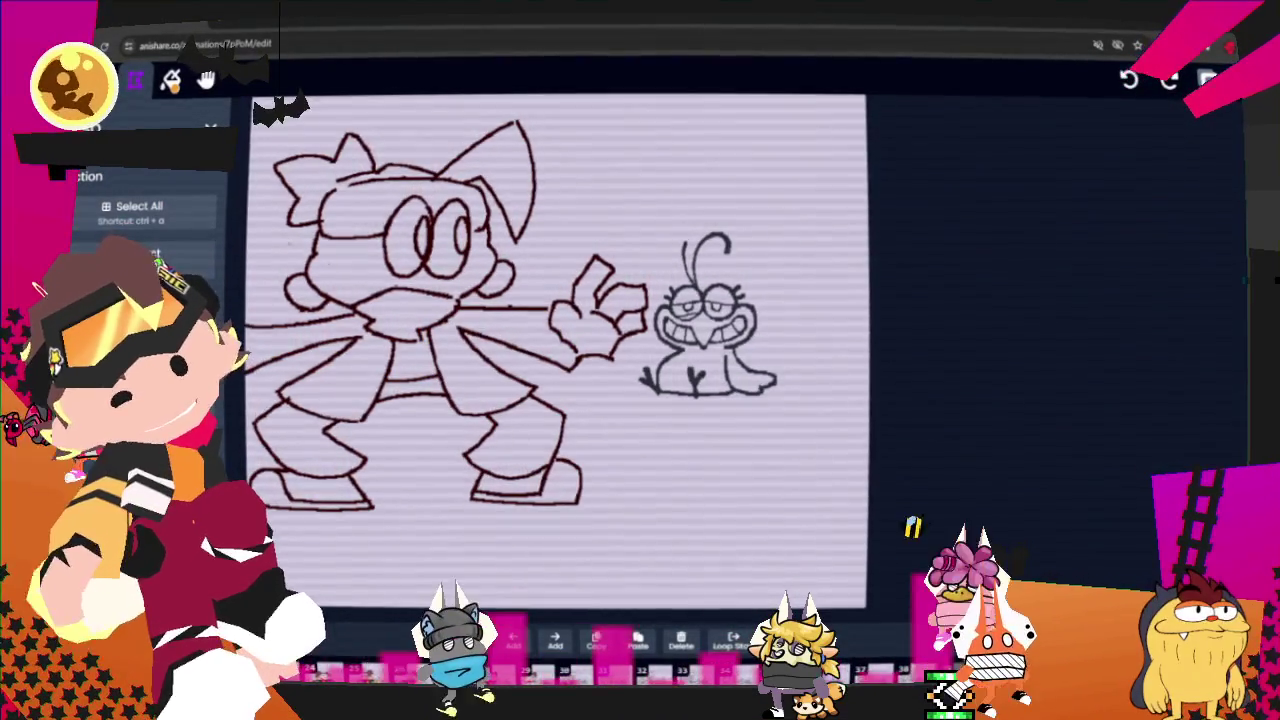
{"action": "key", "text": "ctrl+y"}
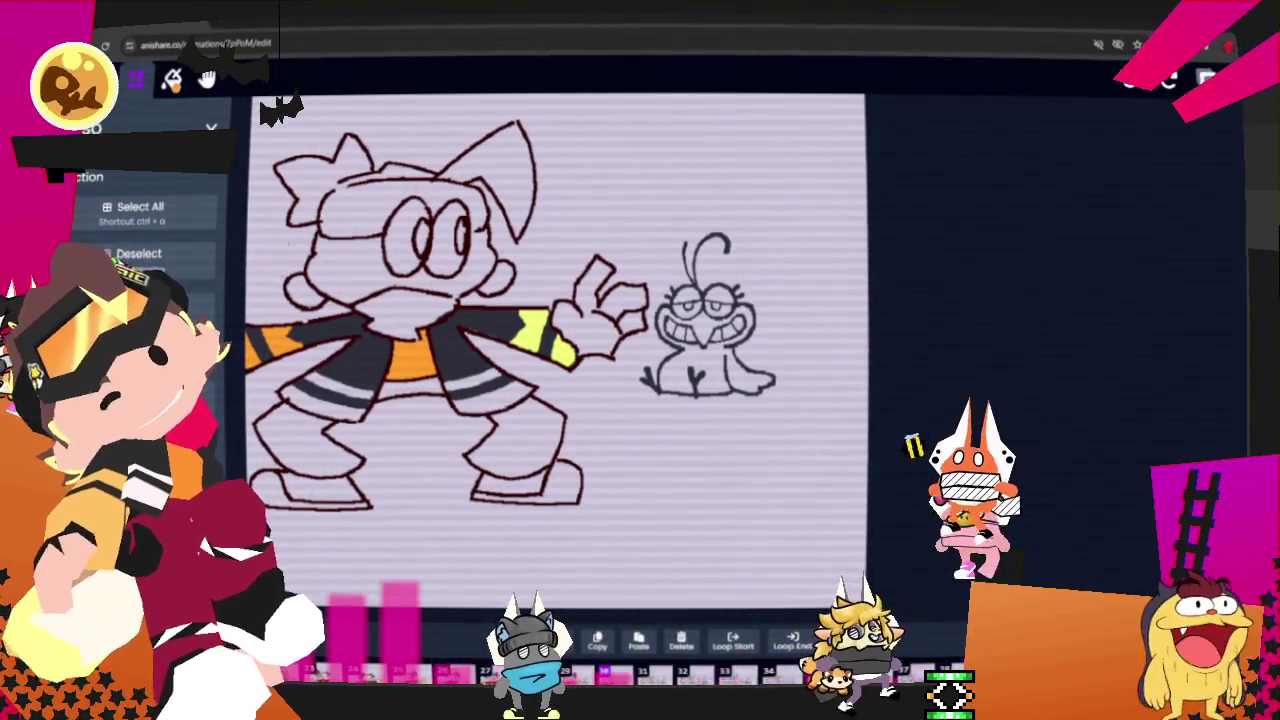
- Try deleting the jacket fills inside a freehand selection, then restore them
{"action": "key", "text": "b"}
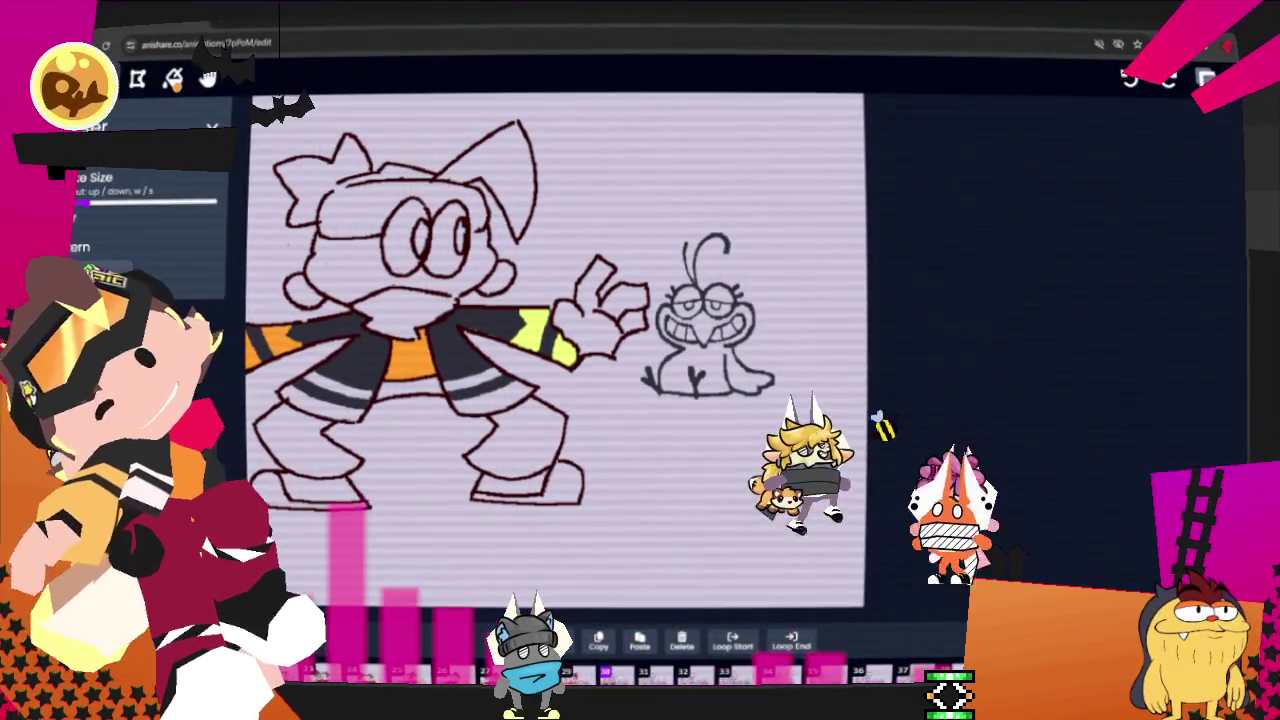
{"action": "key", "text": "b"}
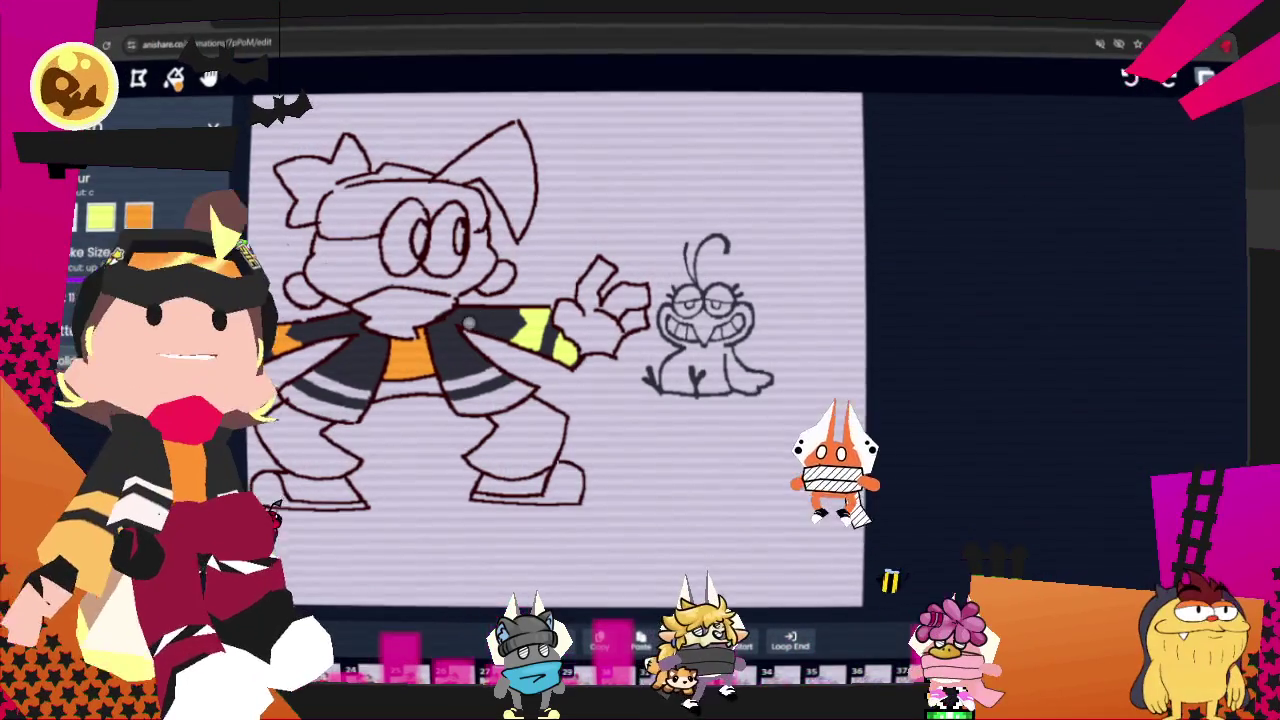
{"action": "key", "text": "s"}
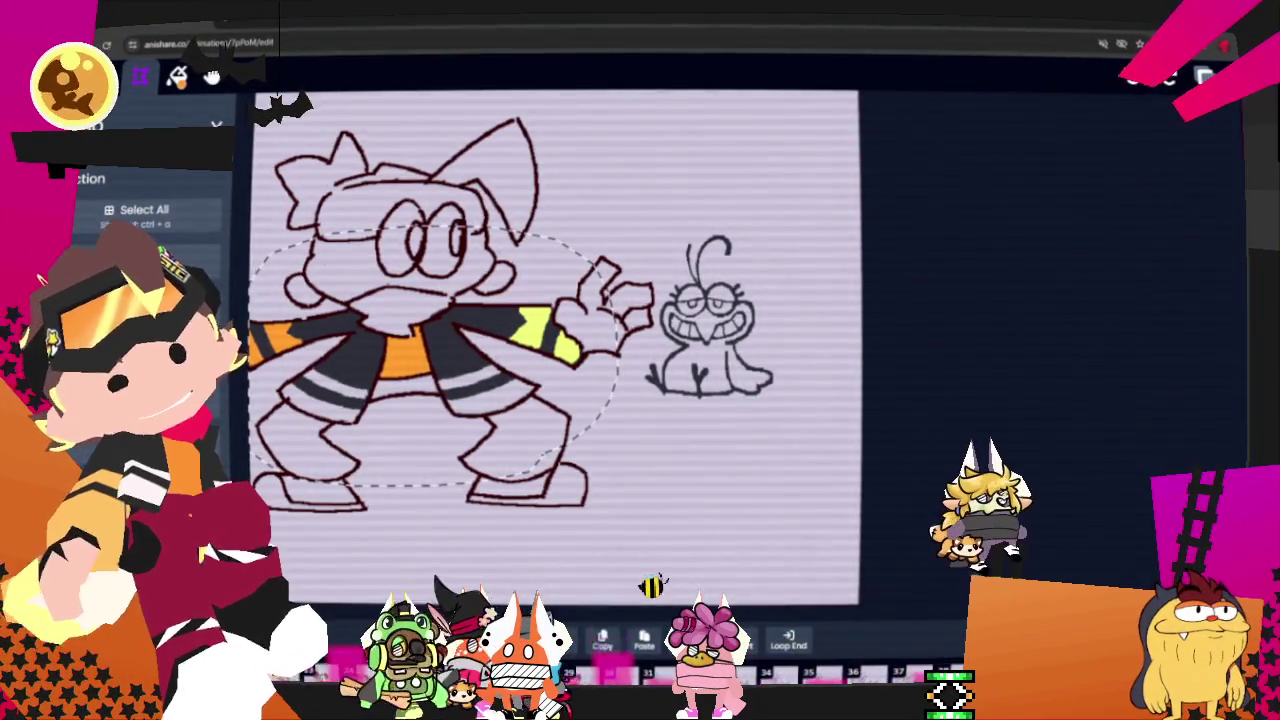
{"action": "key", "text": "Delete"}
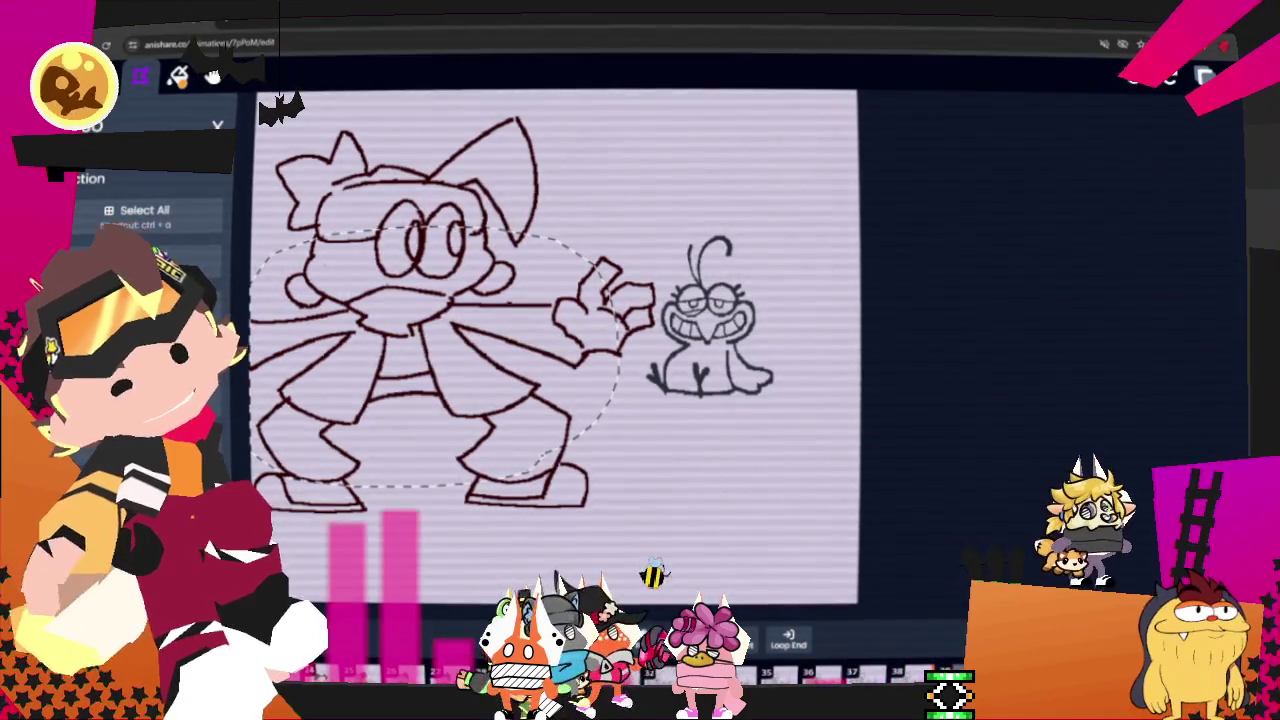
{"action": "key", "text": "ctrl+z"}
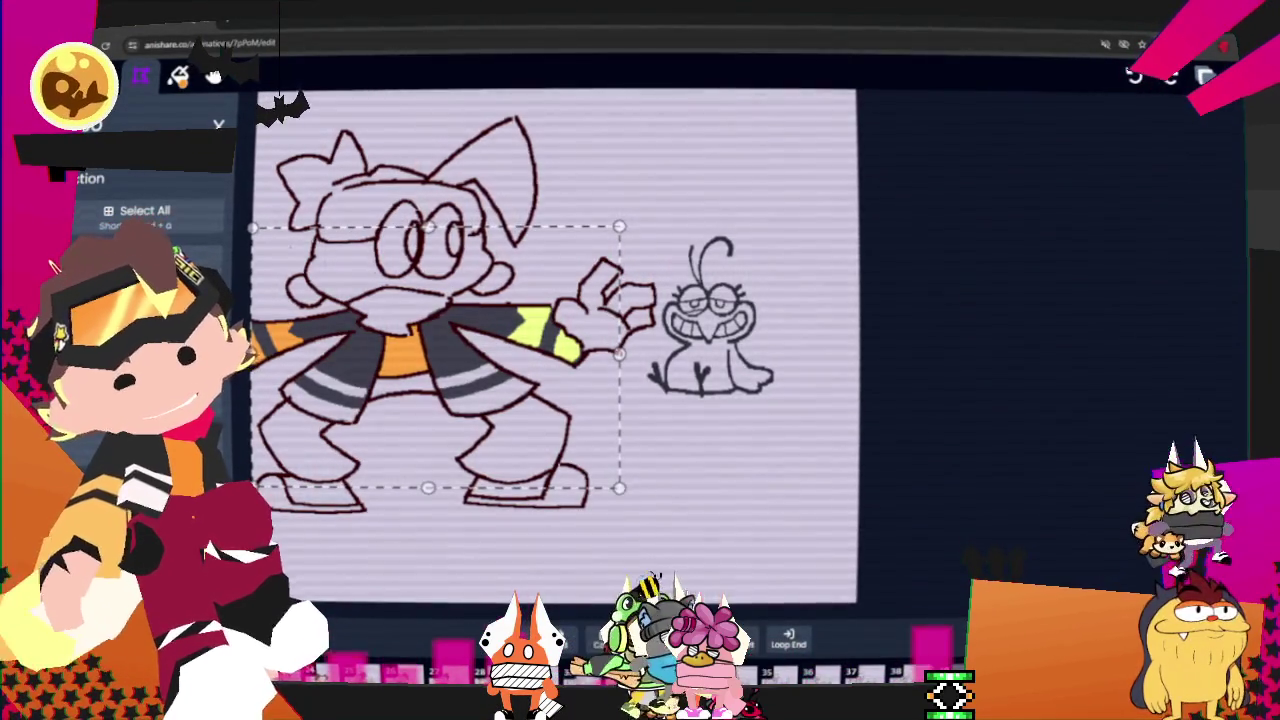
{"action": "key", "text": "Delete"}
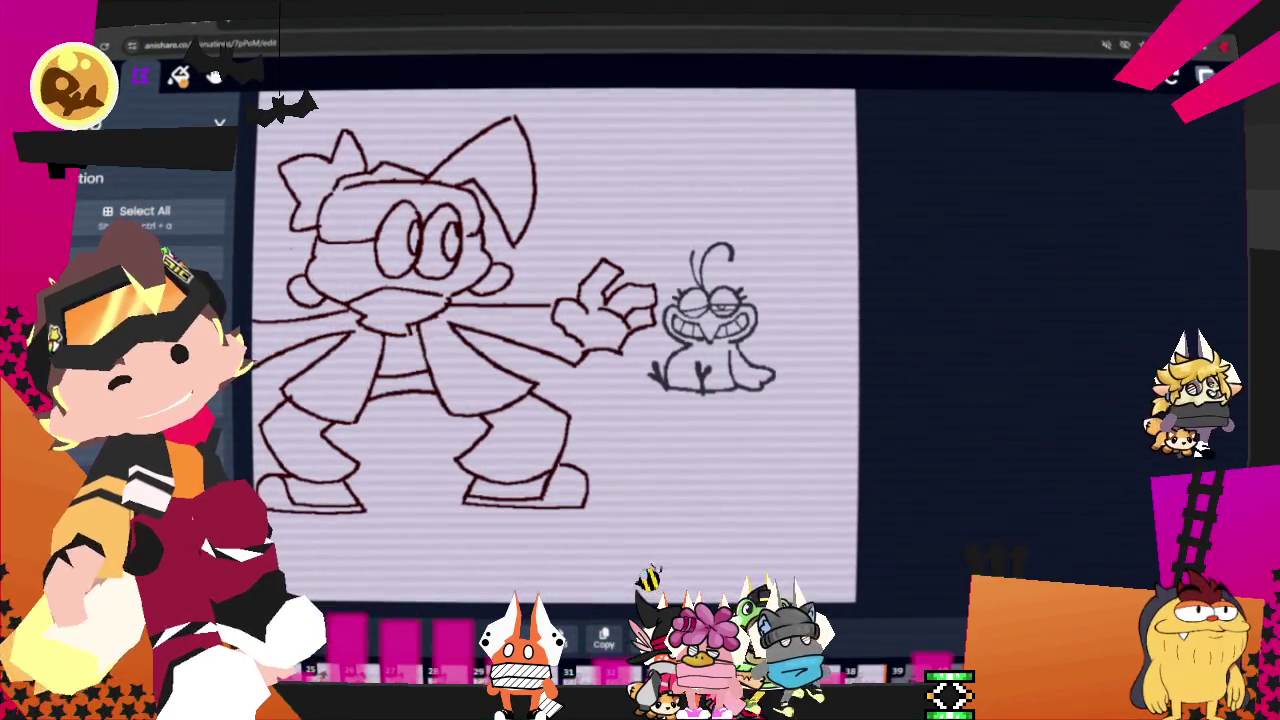
{"action": "key", "text": "ctrl+z"}
{"action": "key", "text": "Delete"}
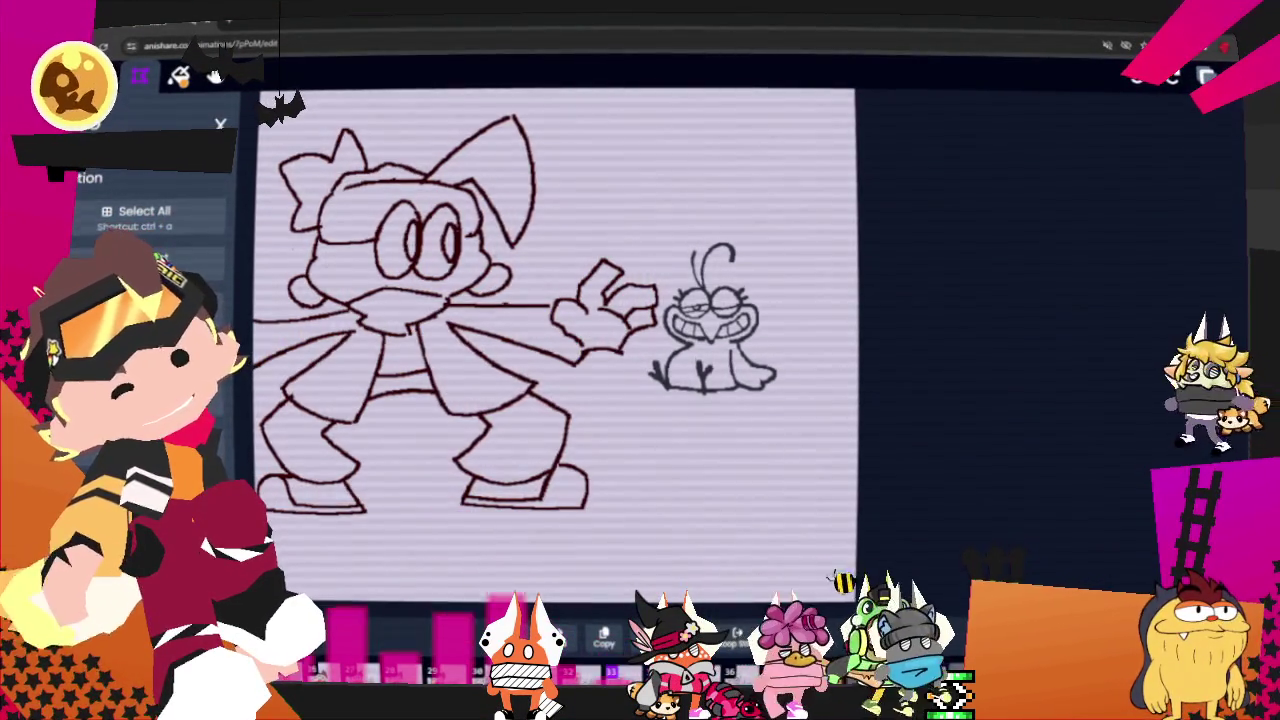
{"action": "key", "text": "ctrl+z"}
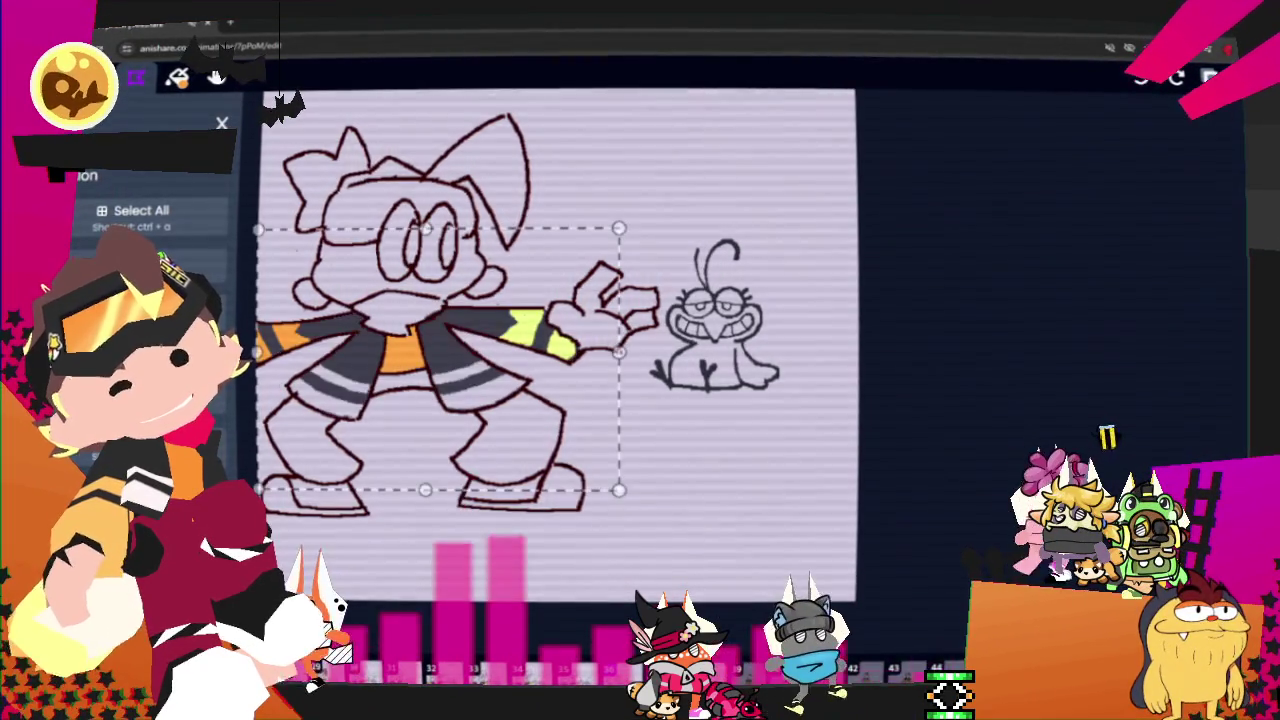
- Paste the coloured jacket onto the sketch frame again and commit it
{"action": "key", "text": "ctrl+v"}
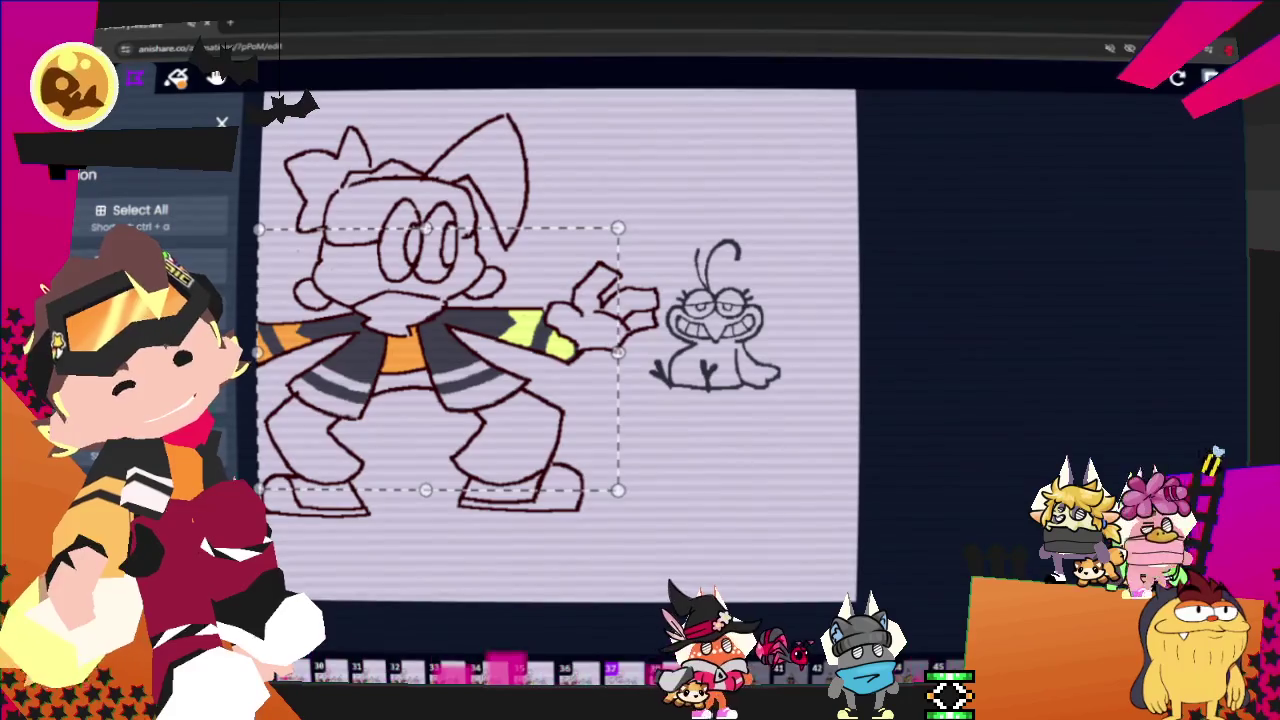
{"action": "key", "text": "ctrl+v"}
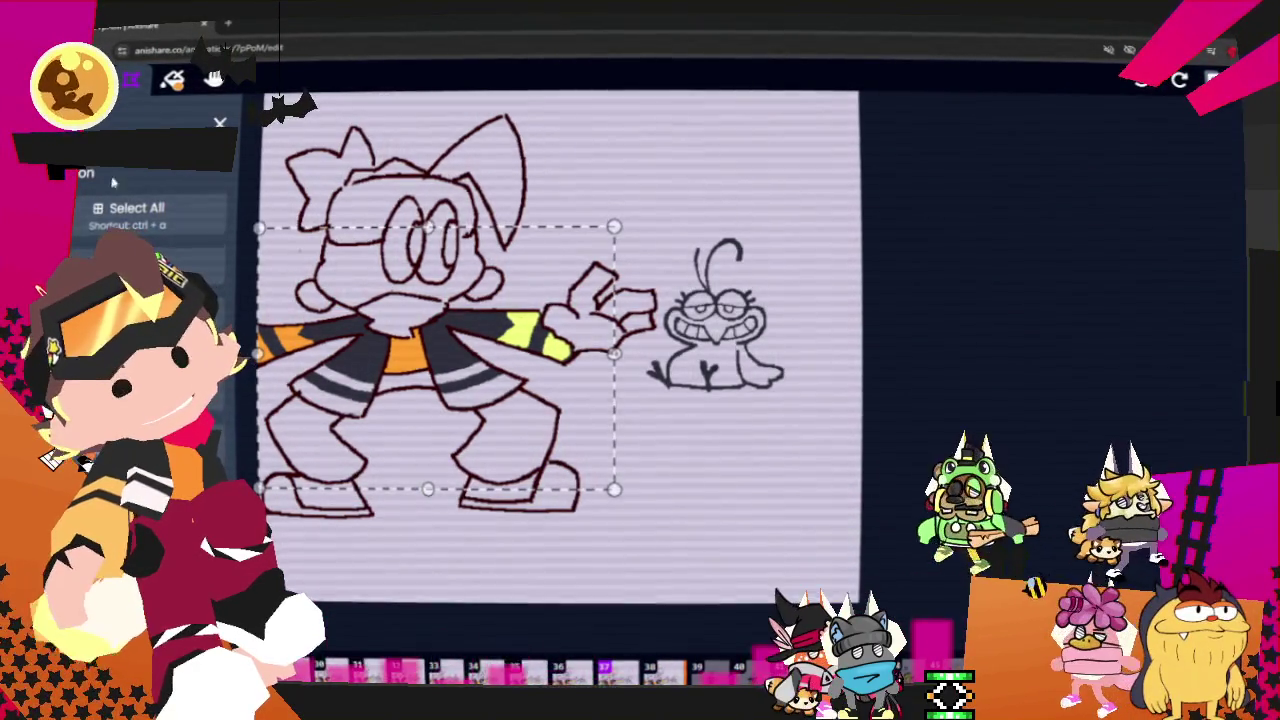
{"action": "left_click", "coordinate": [1097, 459]}
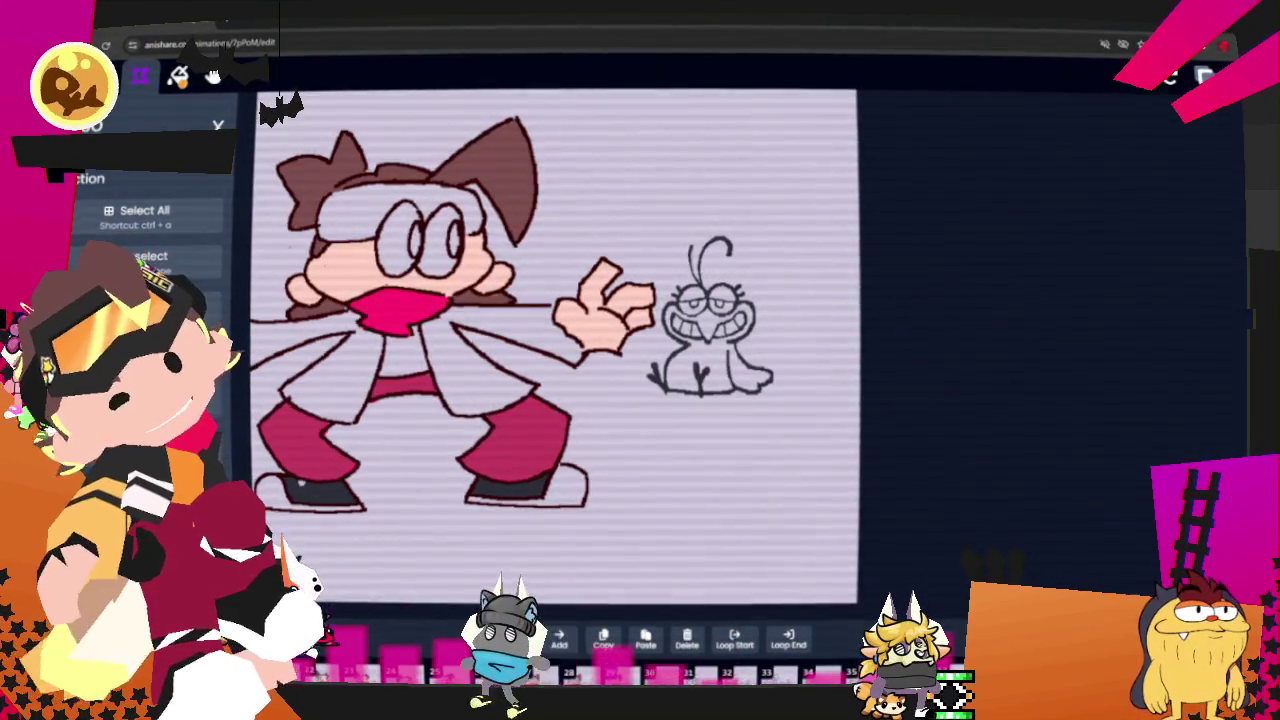
- Select all on this frame while bringing the coloured jacket onto it
{"action": "key", "text": "ctrl+a"}
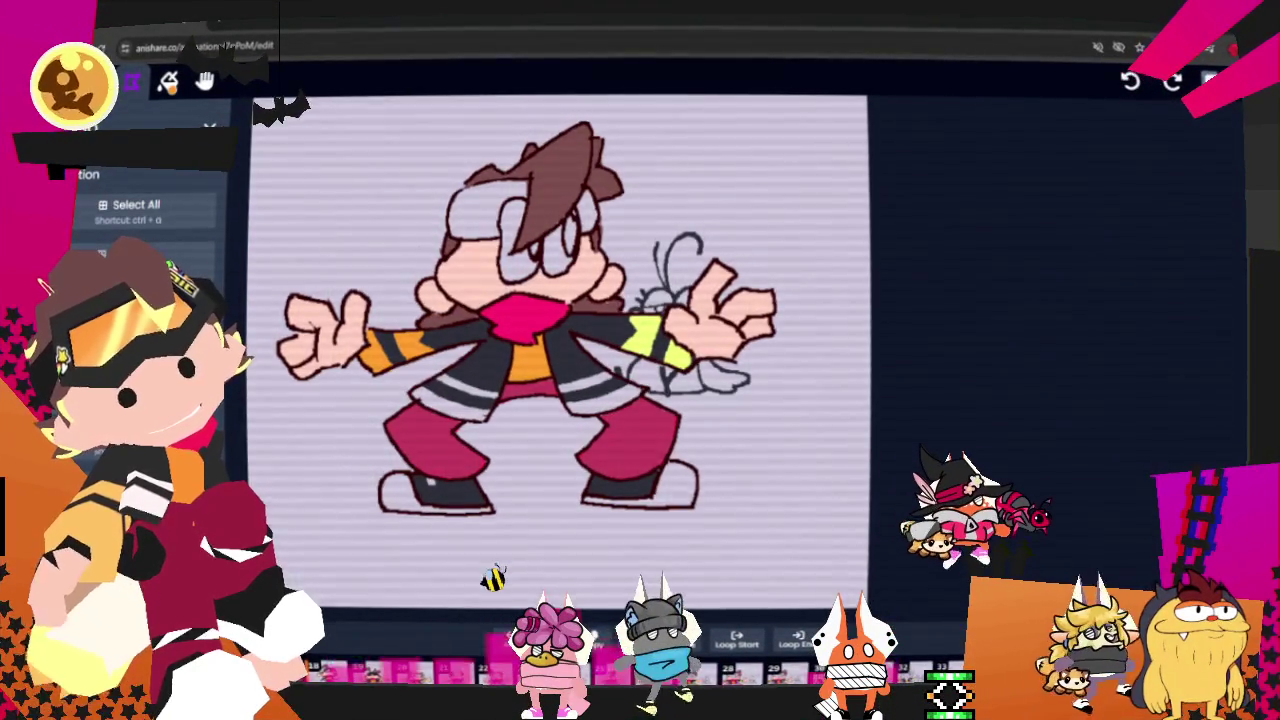
- Zoom in and brush a yellow band across the character's right sleeve
{"action": "scroll", "coordinate": [692, 361], "scroll_direction": "up", "scroll_amount": 2}
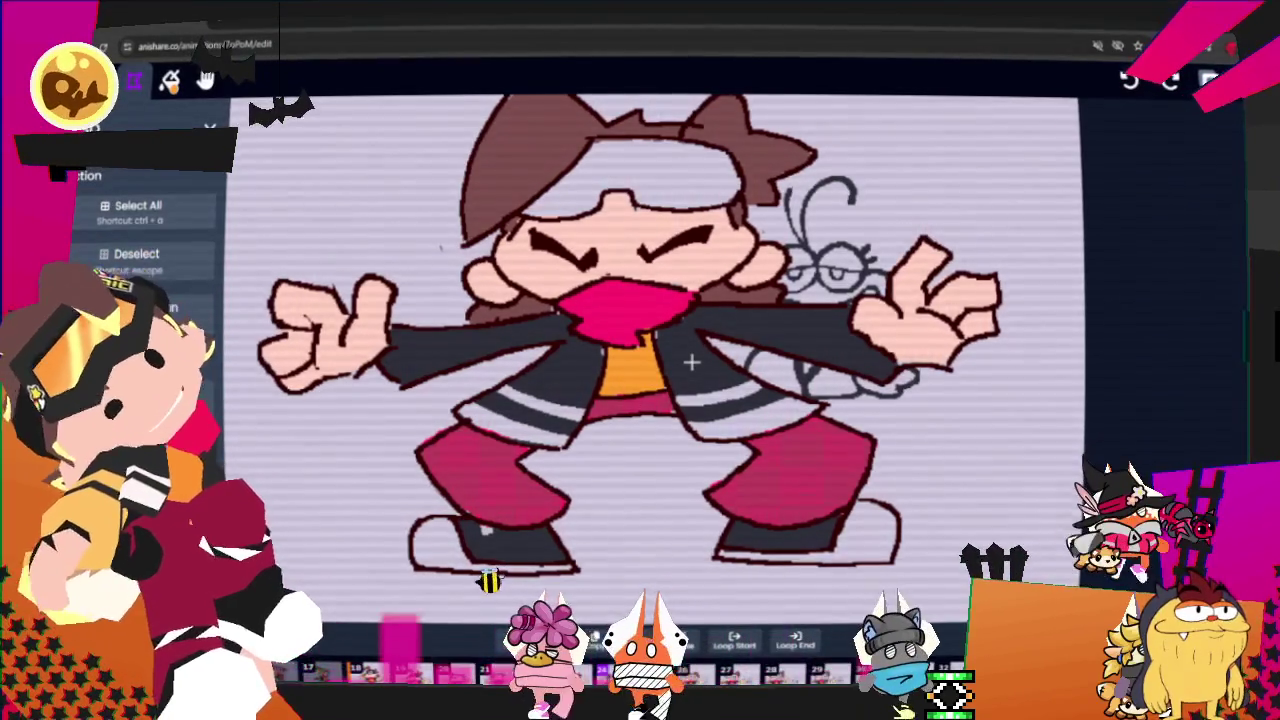
{"action": "key", "text": "b"}
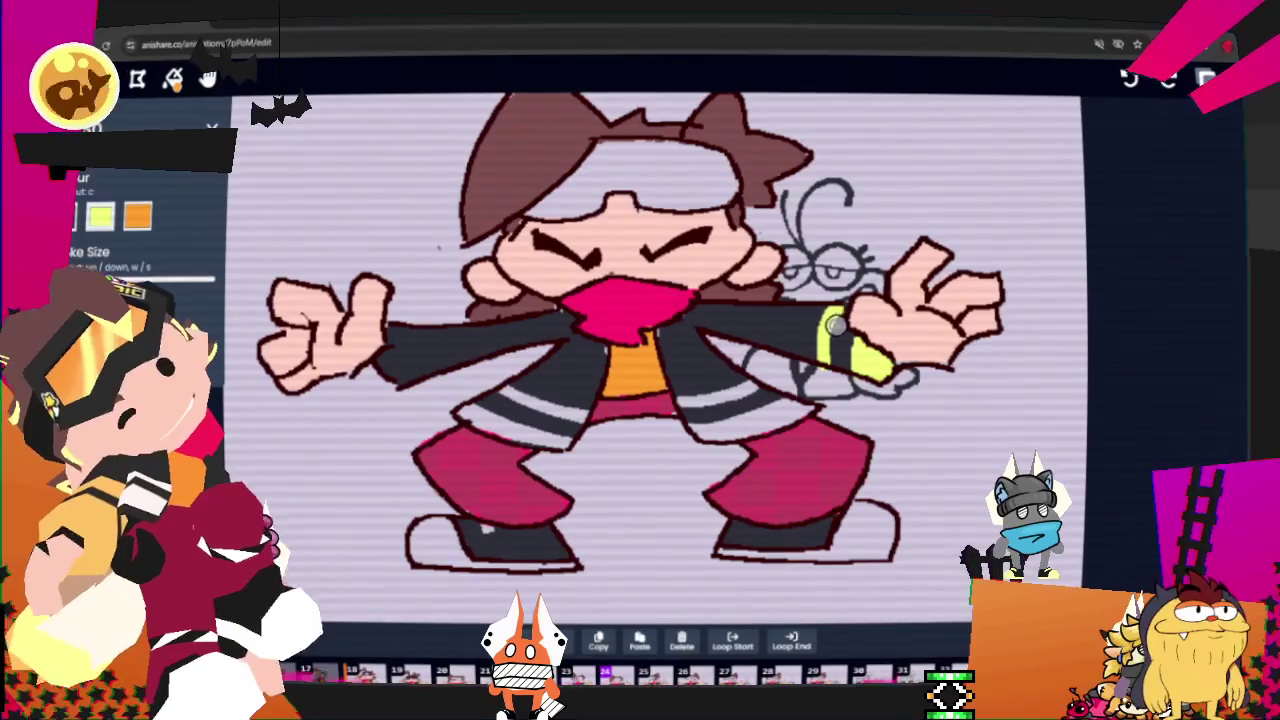
{"action": "left_click_drag", "start_coordinate": [809, 317], "coordinate": [875, 313]}
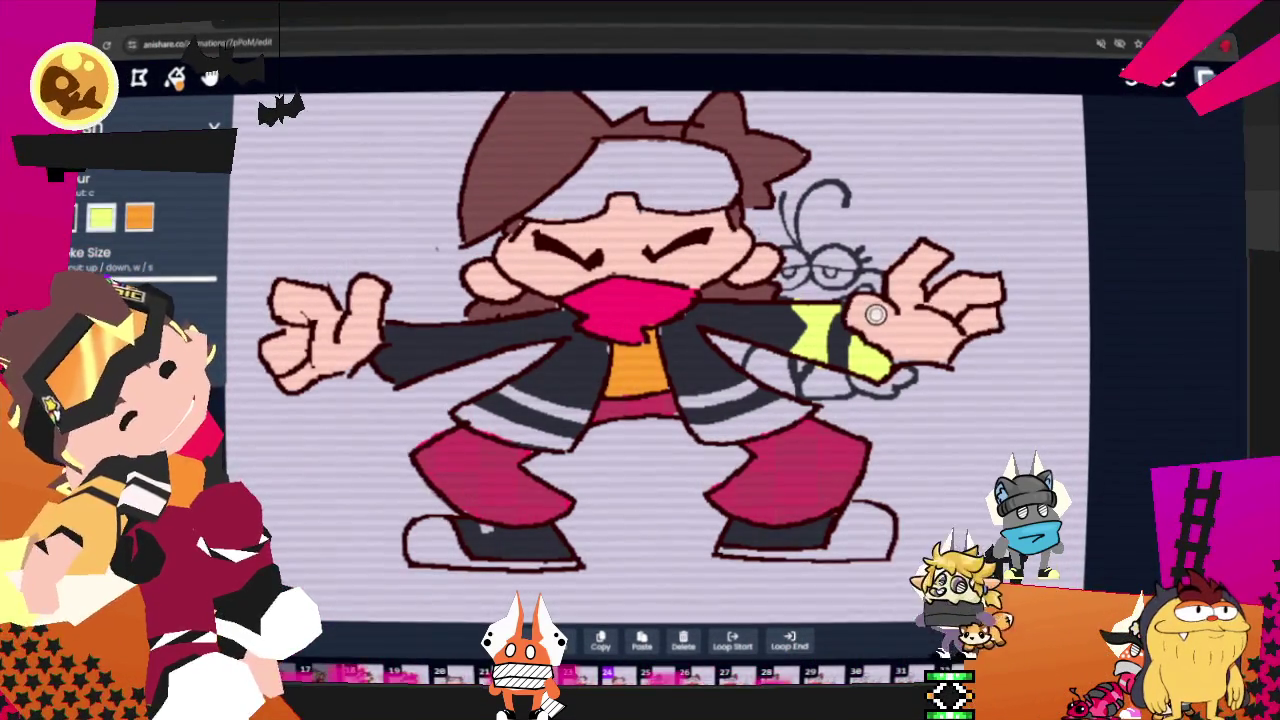
- Paint the left sleeve cuff with orange stripes
{"action": "key", "text": "e"}
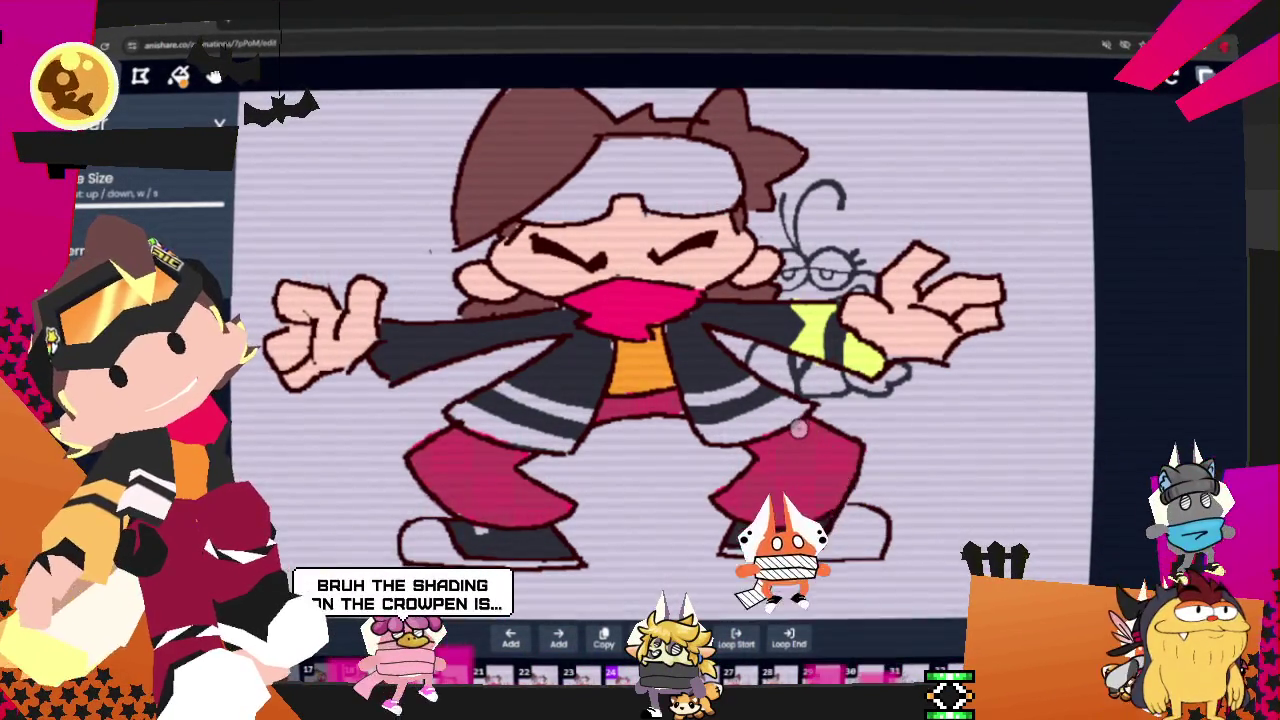
{"action": "key", "text": "b"}
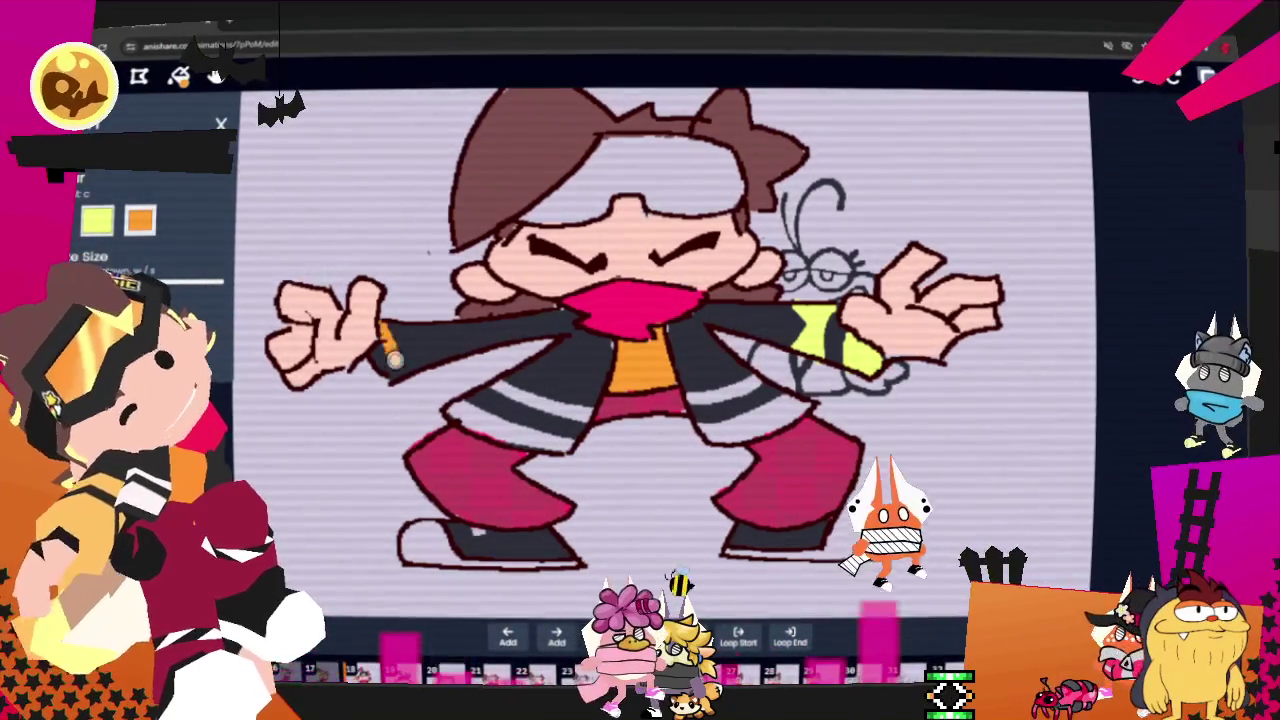
{"action": "mouse_move", "coordinate": [387, 341]}
{"action": "left_mouse_down"}
{"action": "mouse_move", "coordinate": [383, 328]}
{"action": "mouse_move", "coordinate": [437, 325]}
{"action": "left_mouse_up"}
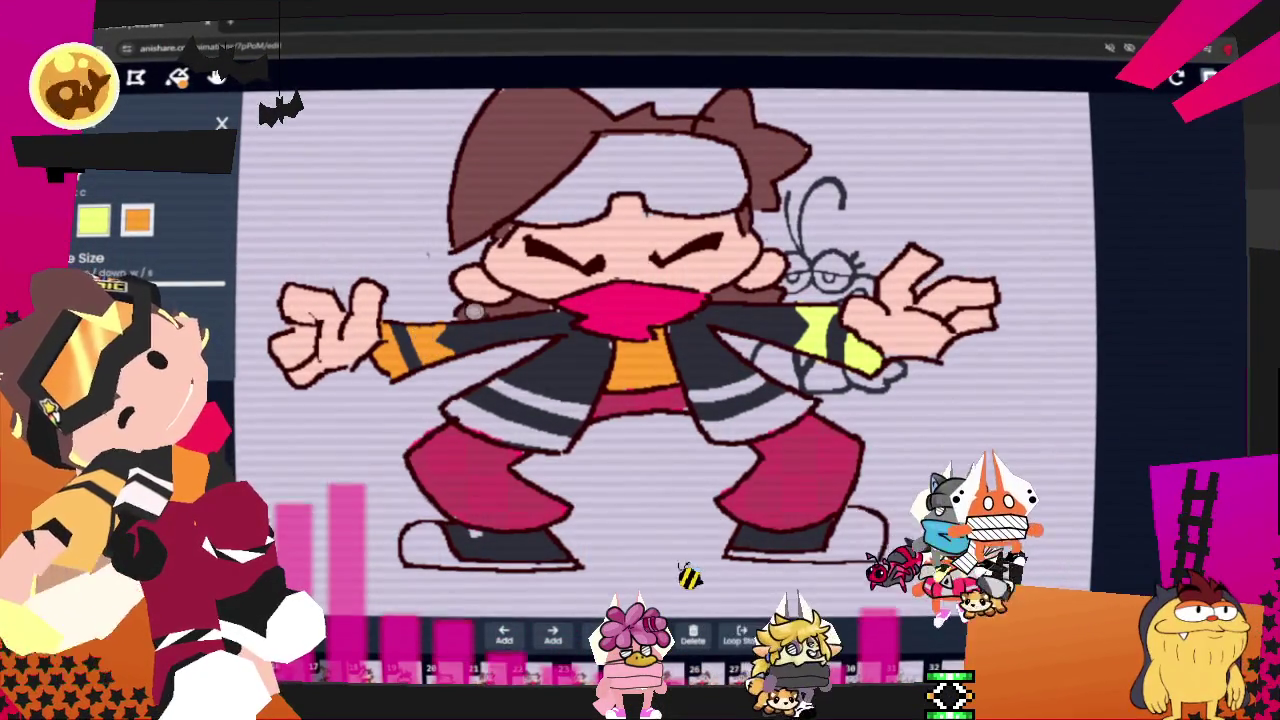
{"action": "left_click", "coordinate": [1210, 77]}
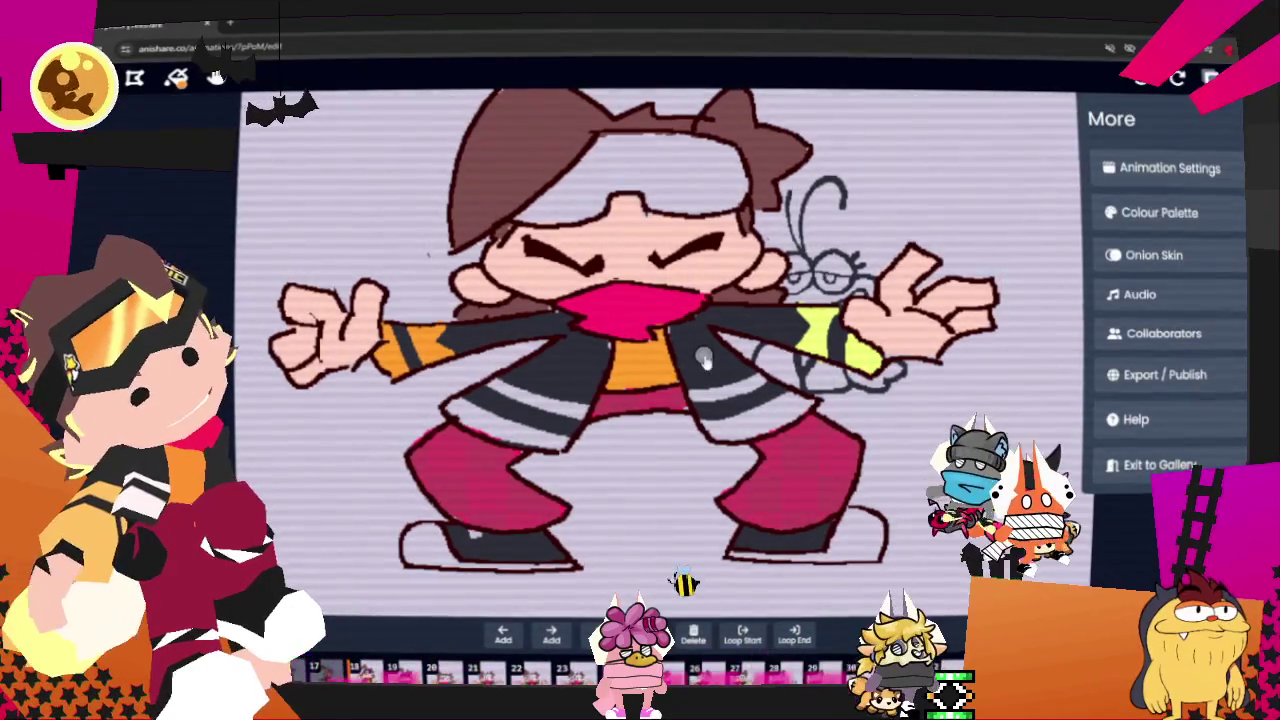
{"action": "left_click", "coordinate": [1192, 332]}
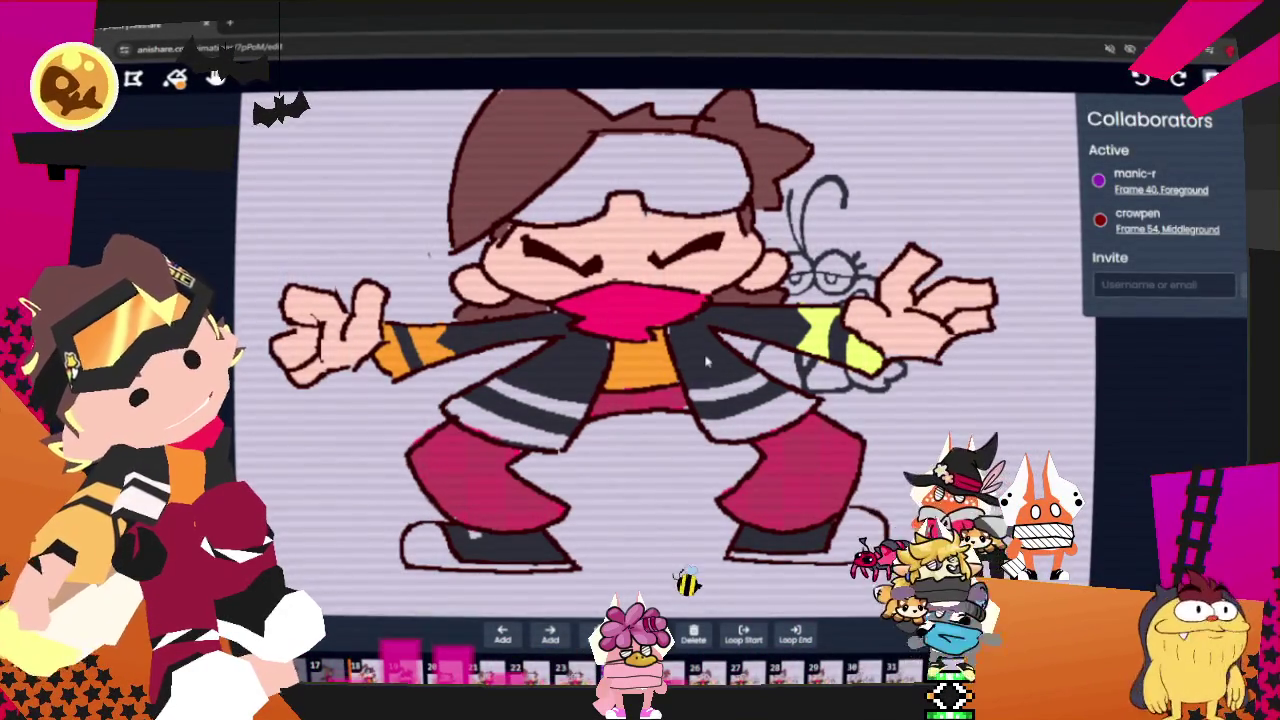
{"action": "left_click", "coordinate": [706, 362]}
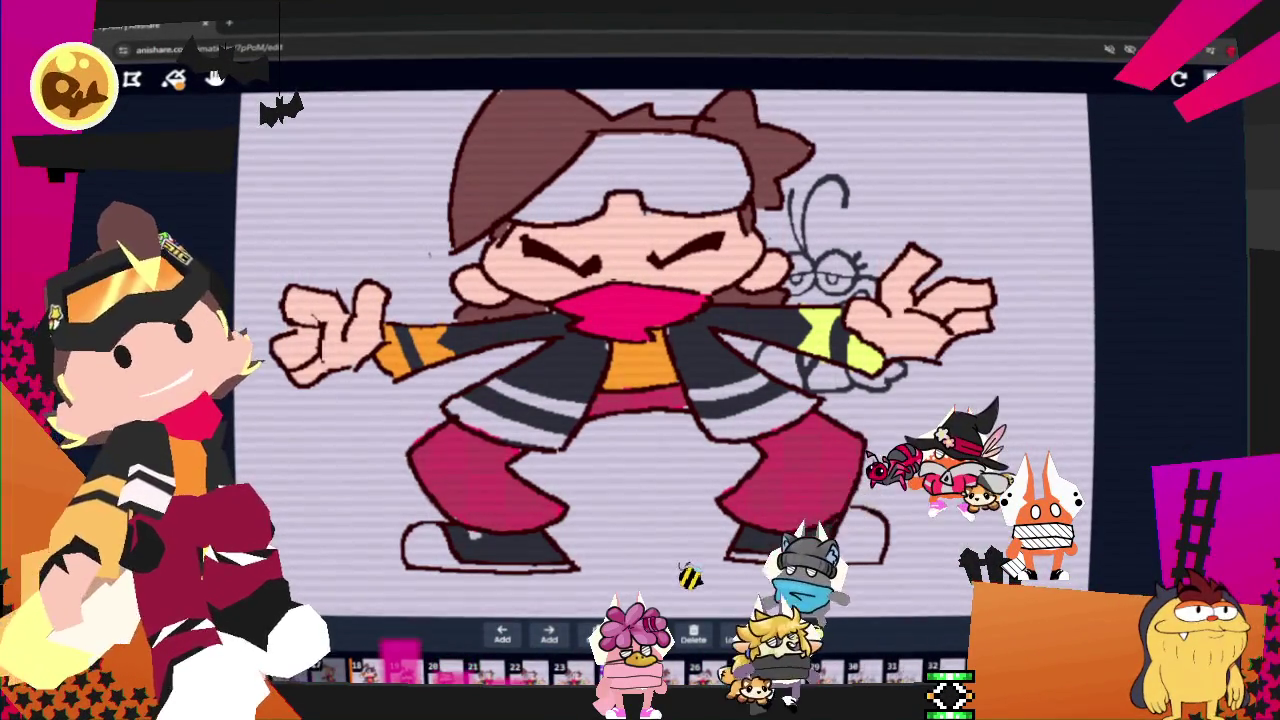
{"action": "left_click", "coordinate": [1210, 77]}
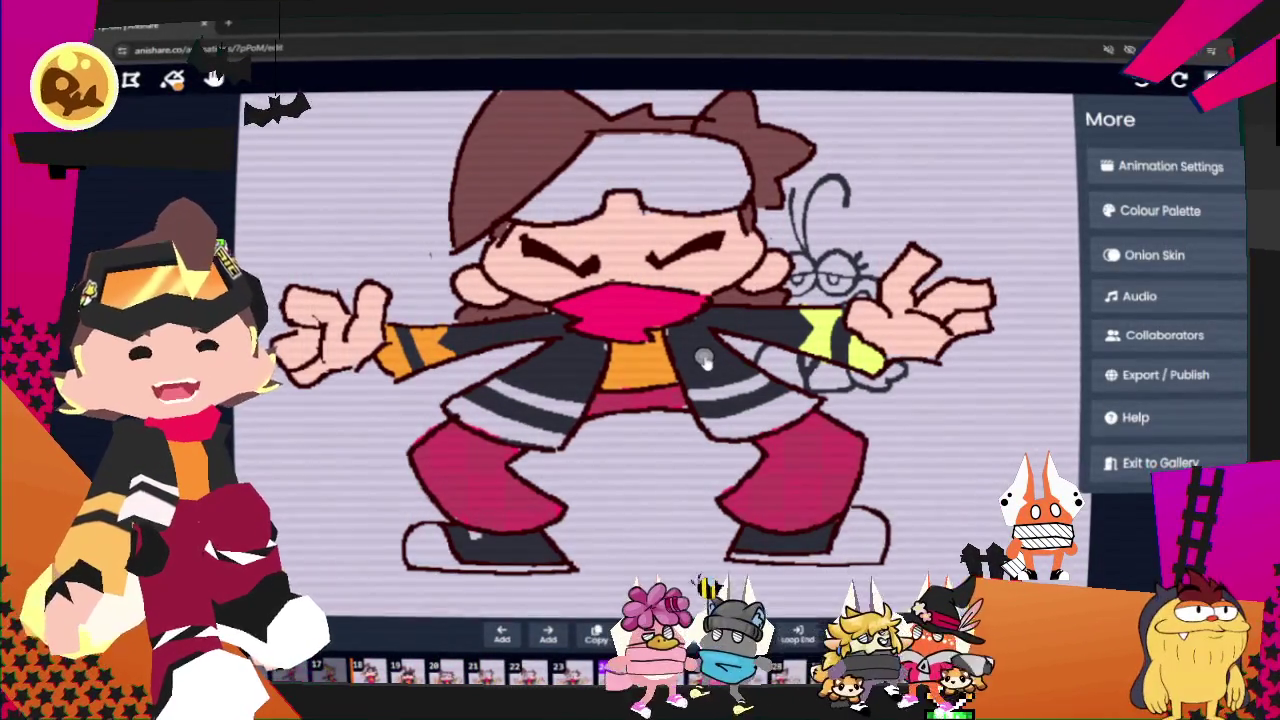
{"action": "left_click", "coordinate": [1188, 340]}
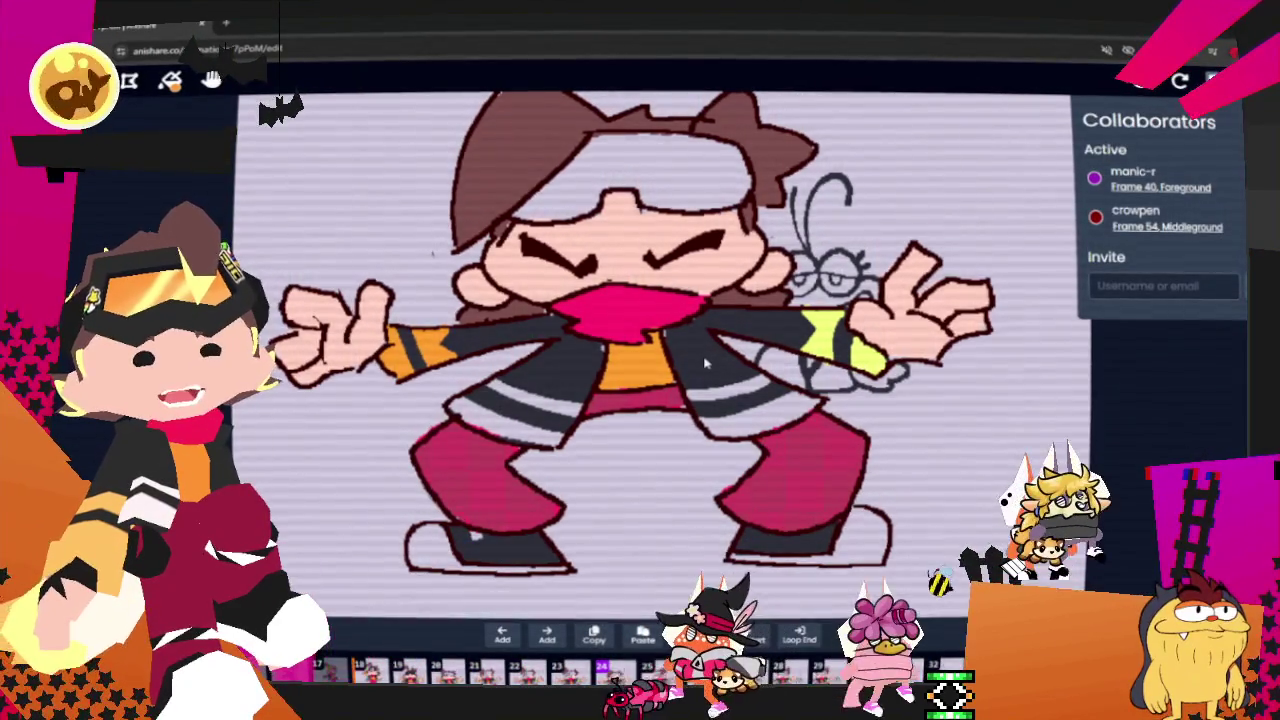
{"action": "left_click", "coordinate": [706, 365]}
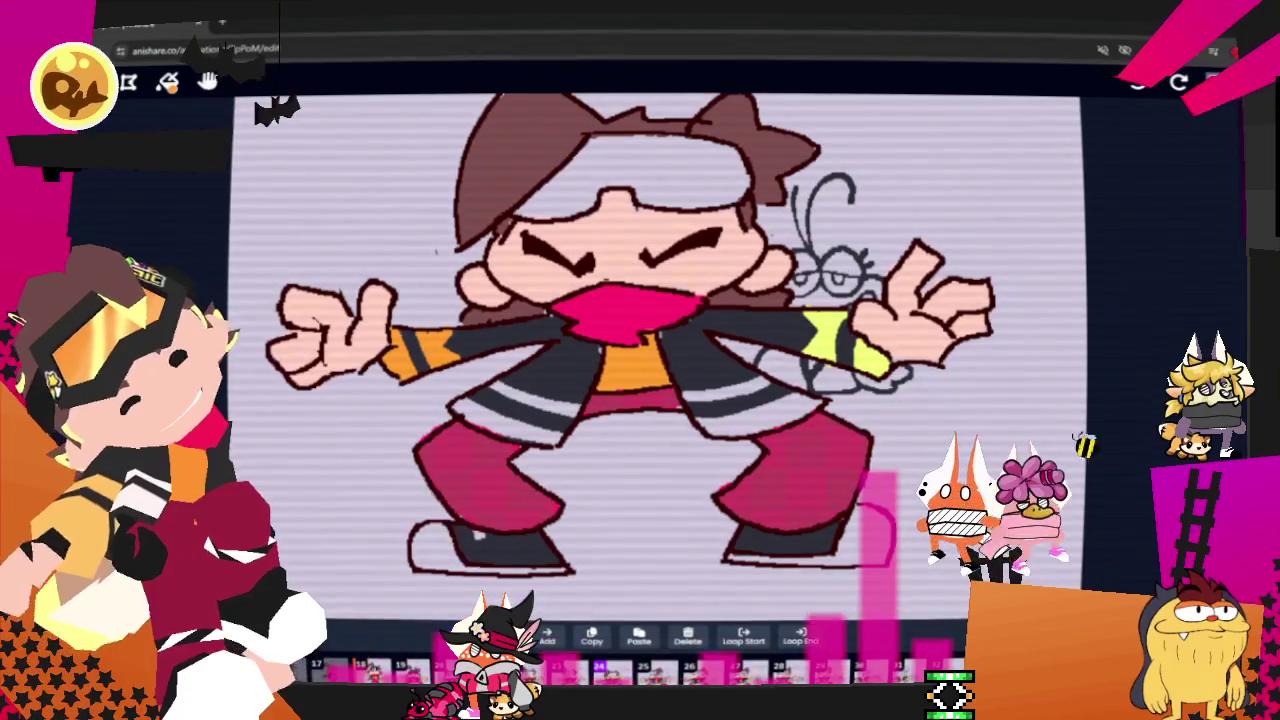
- Step a frame forward and back, zoom out, and play back the dance animation
{"action": "key", "text": "Right"}
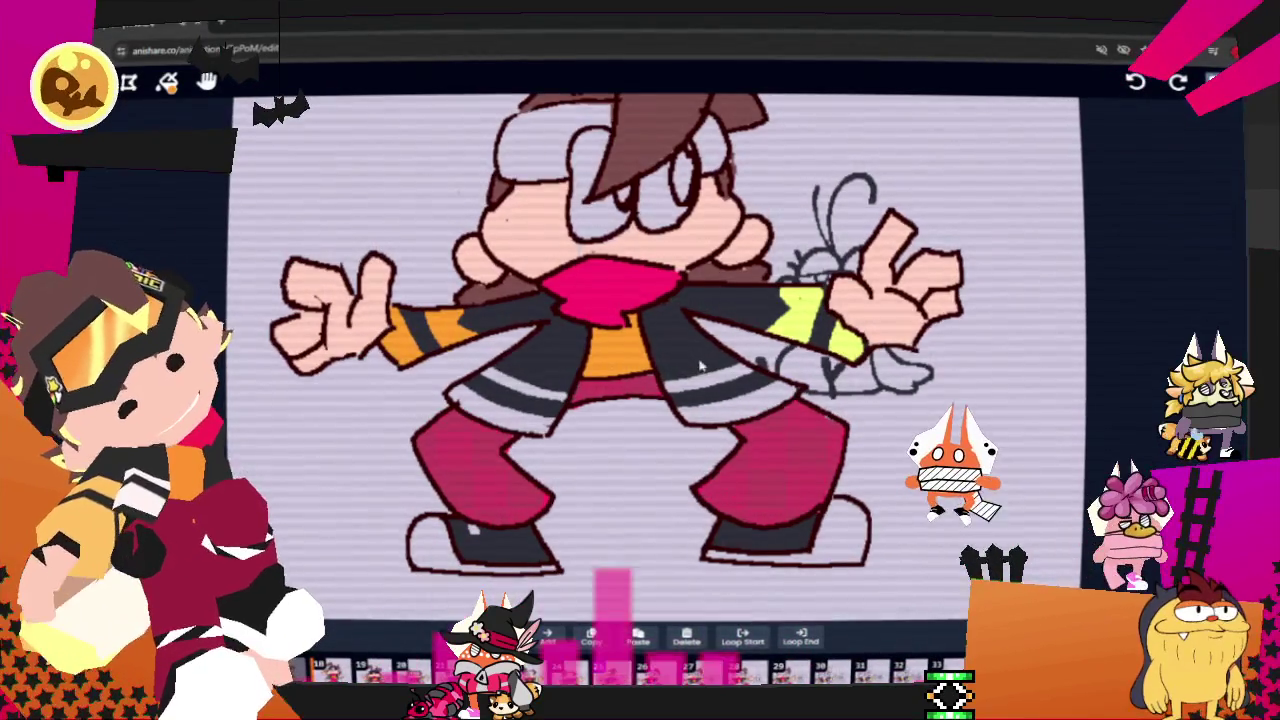
{"action": "key", "text": "Left"}
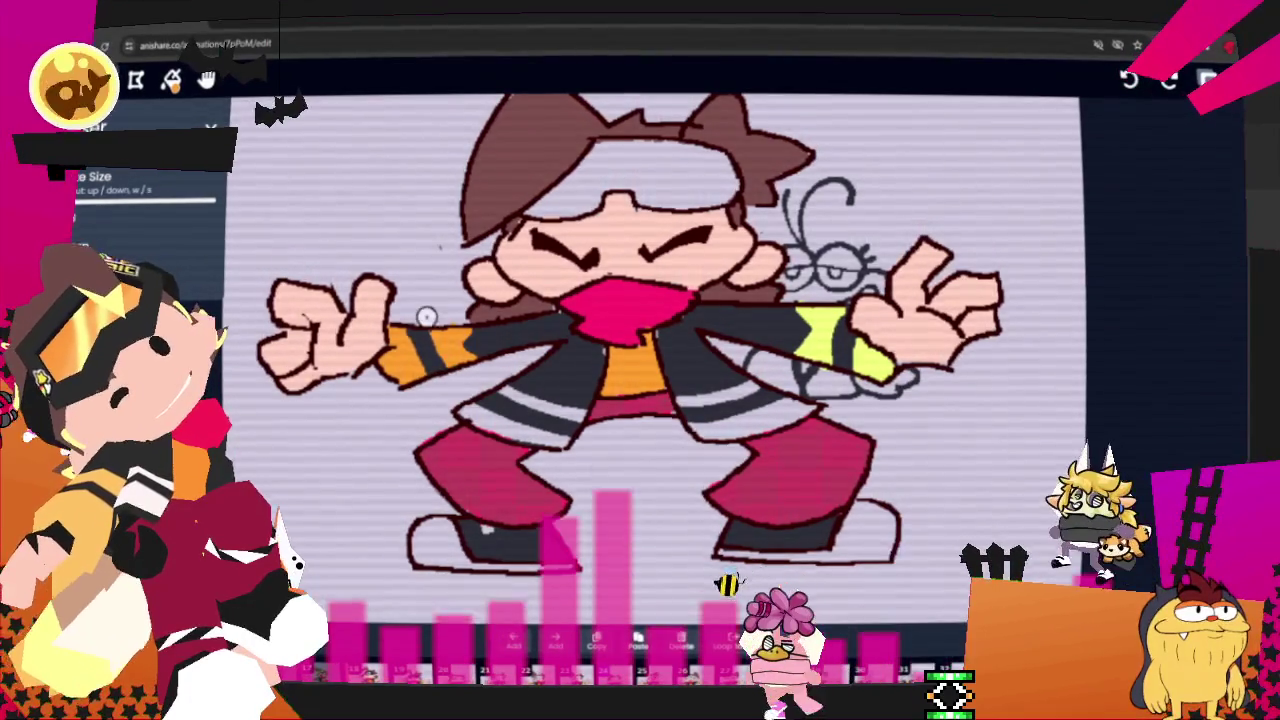
{"action": "scroll", "coordinate": [692, 370], "scroll_direction": "down", "scroll_amount": 3}
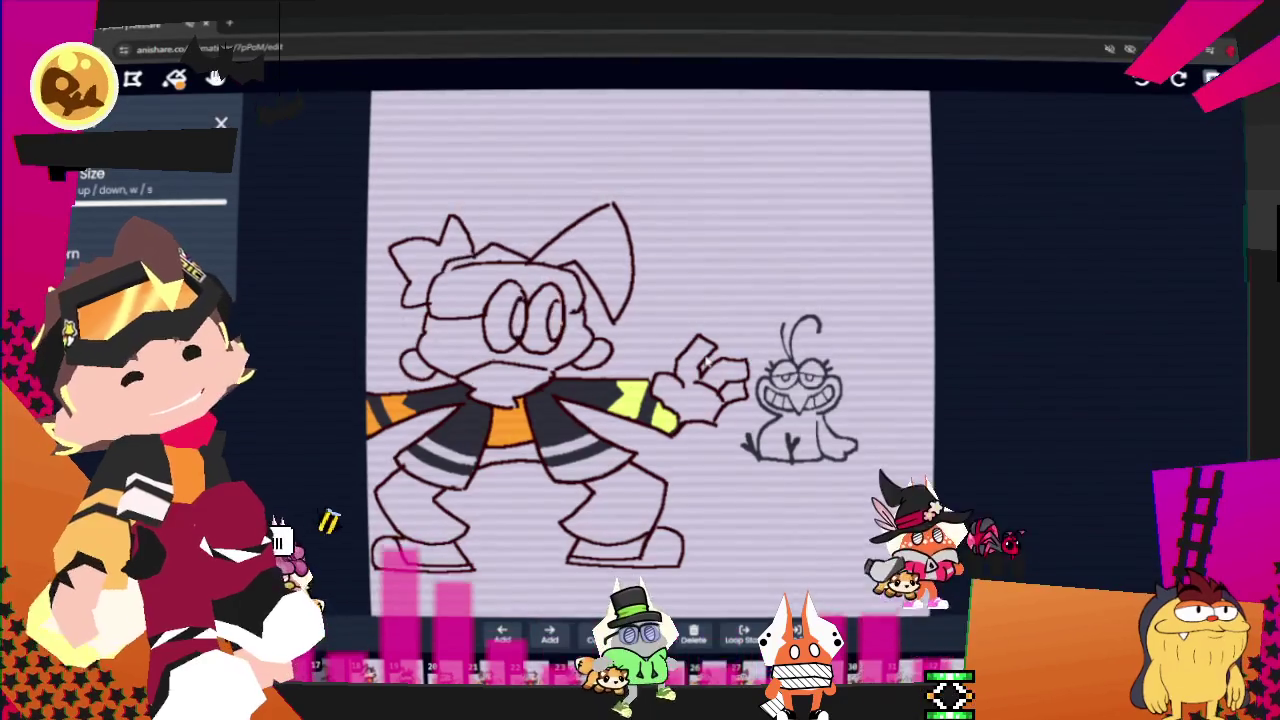
{"action": "key", "text": "space"}
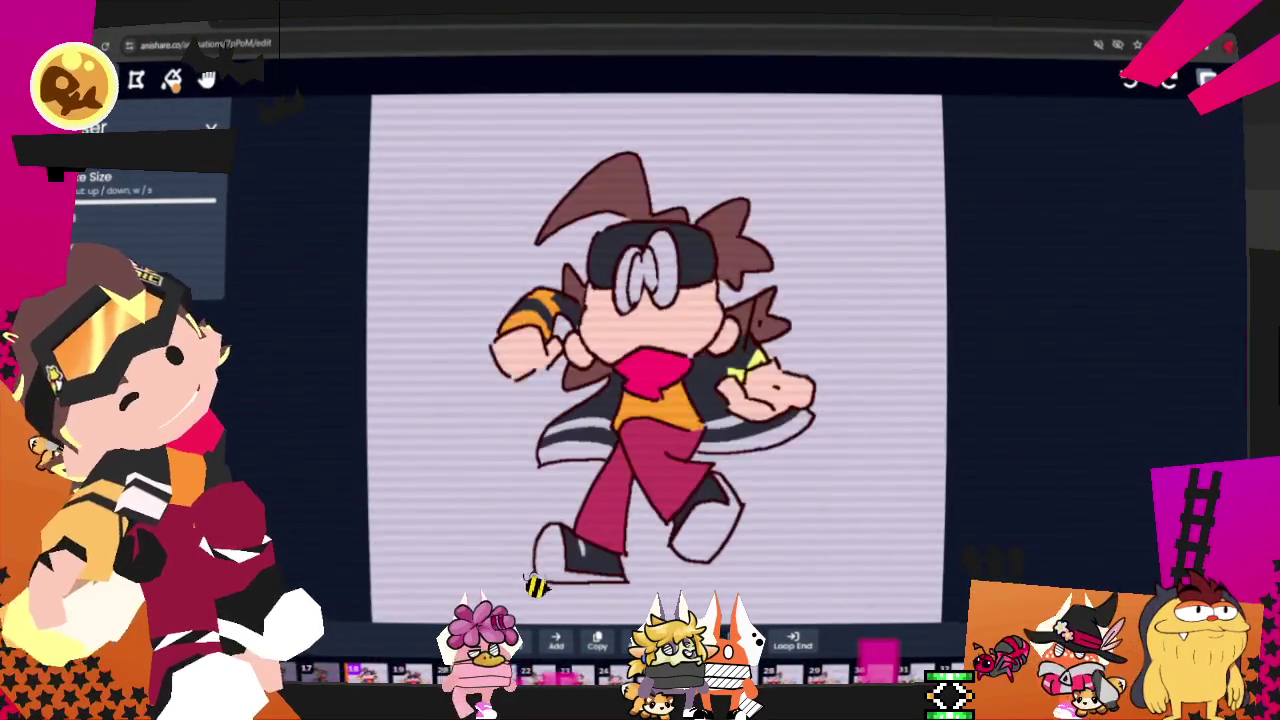
{"action": "scroll", "coordinate": [691, 365], "scroll_direction": "up", "scroll_amount": 2}
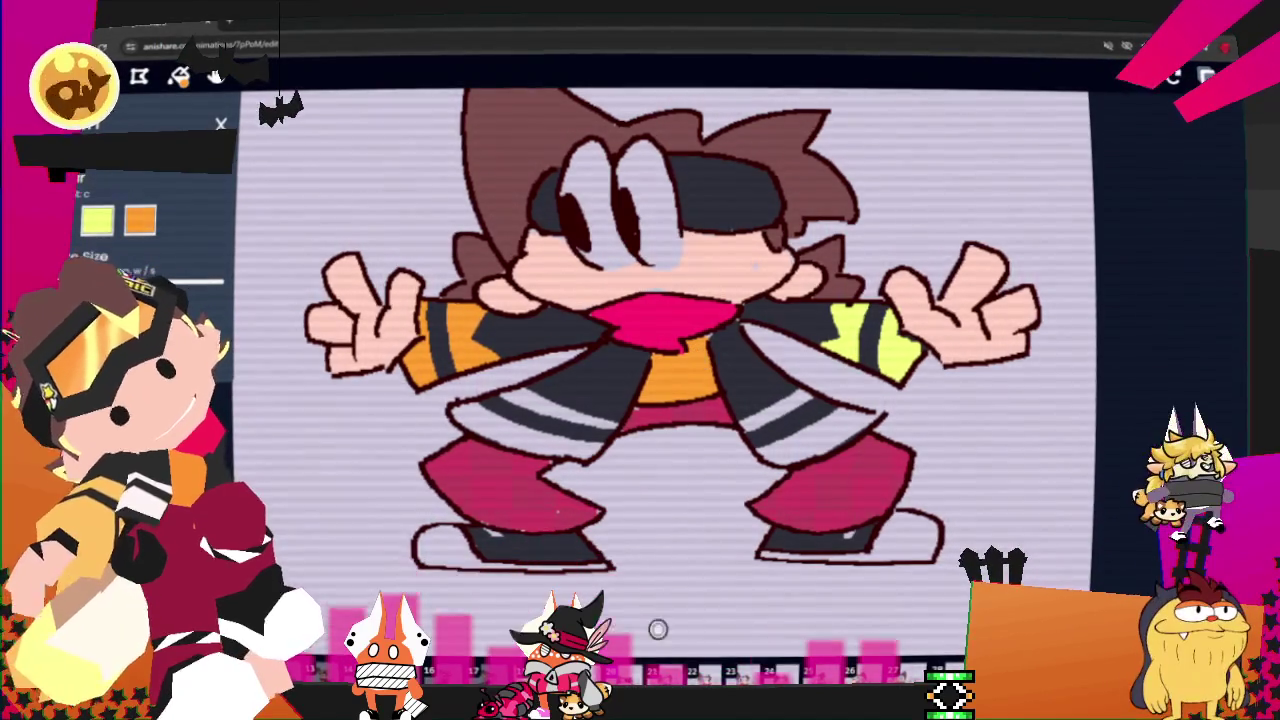
- Stop on a frame, zoom in on the goggles, and outline the lens bottoms and right lens dark
{"action": "left_click", "coordinate": [654, 645]}
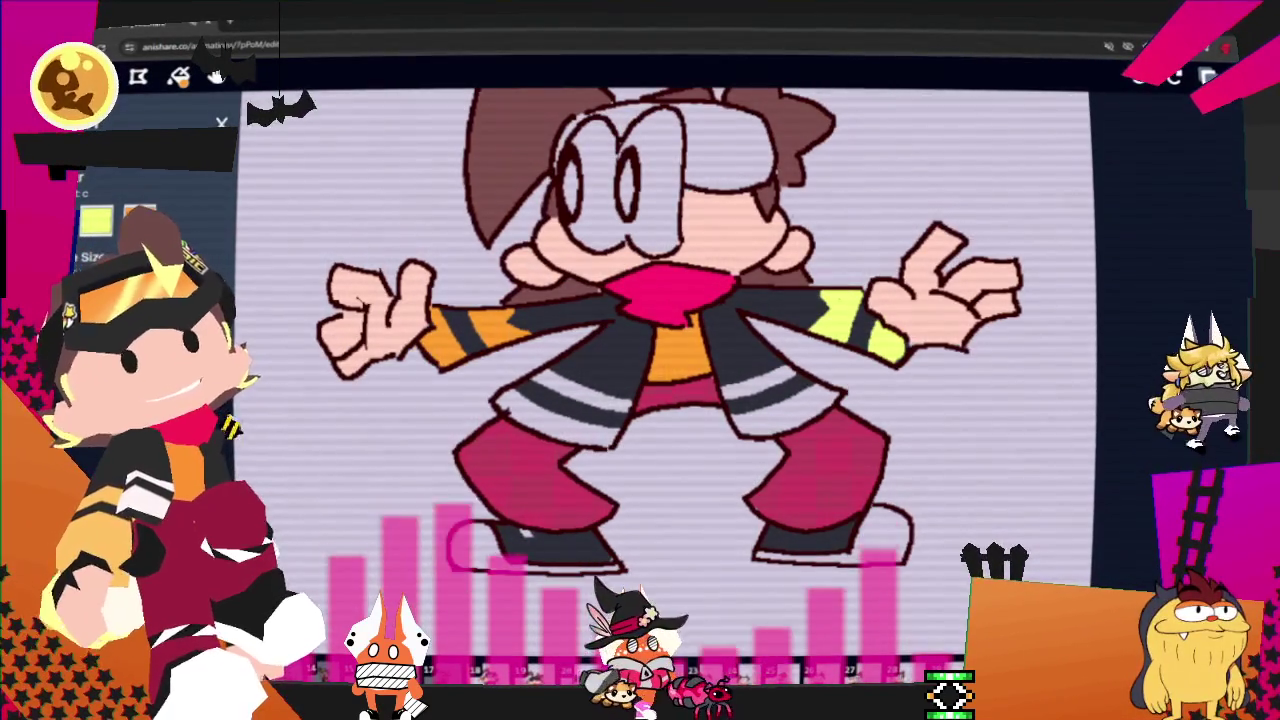
{"action": "left_click", "coordinate": [215, 77]}
{"action": "scroll", "coordinate": [701, 354], "scroll_direction": "up", "scroll_amount": 2}
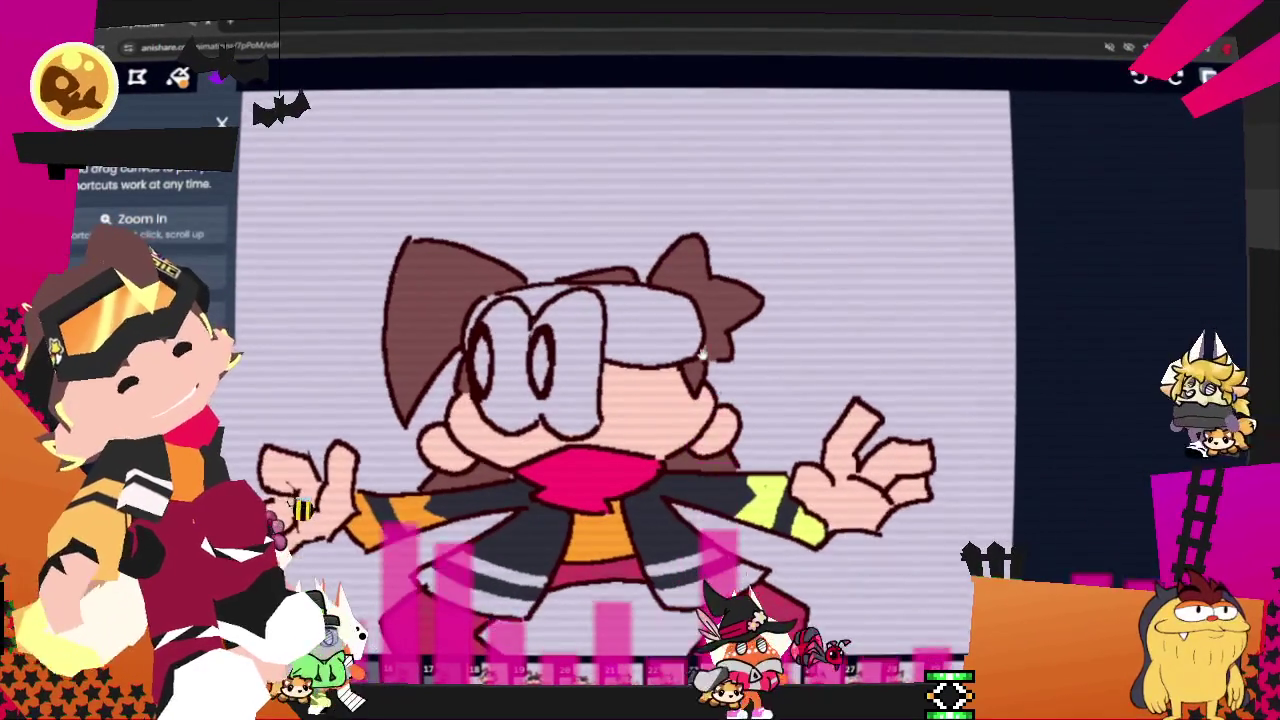
{"action": "key", "text": "b"}
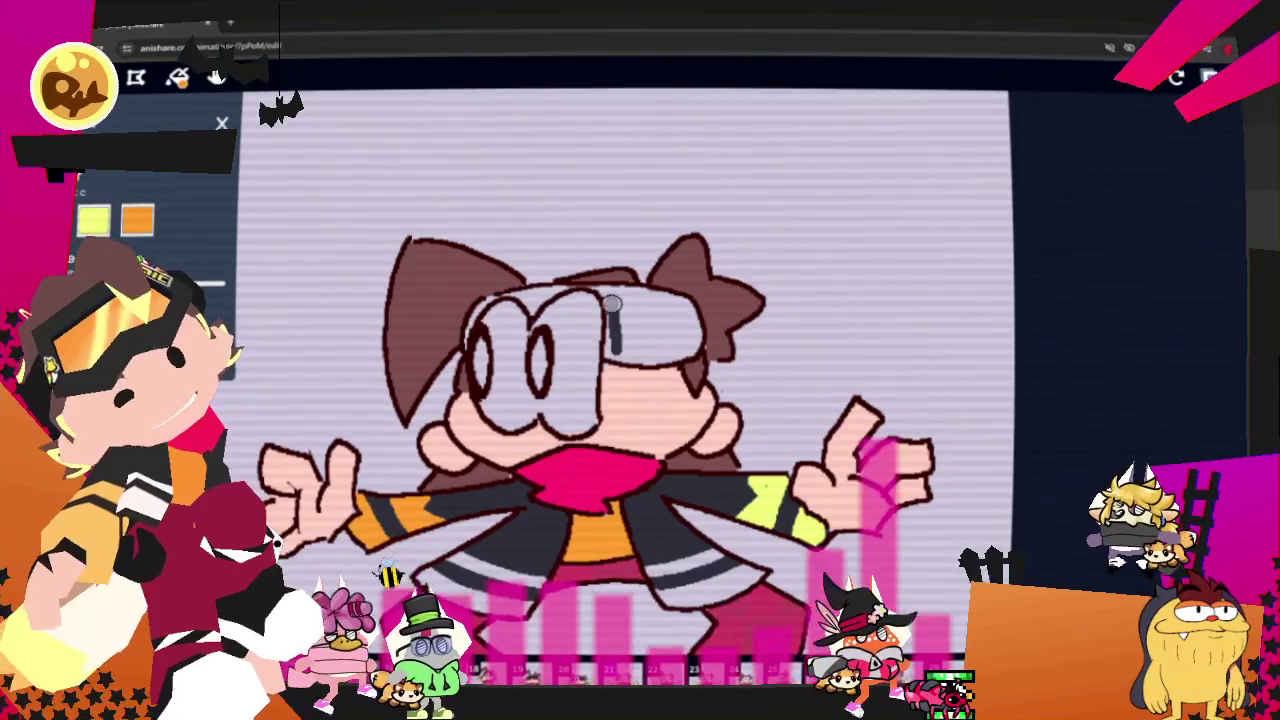
{"action": "left_click_drag", "start_coordinate": [612, 322], "coordinate": [657, 354]}
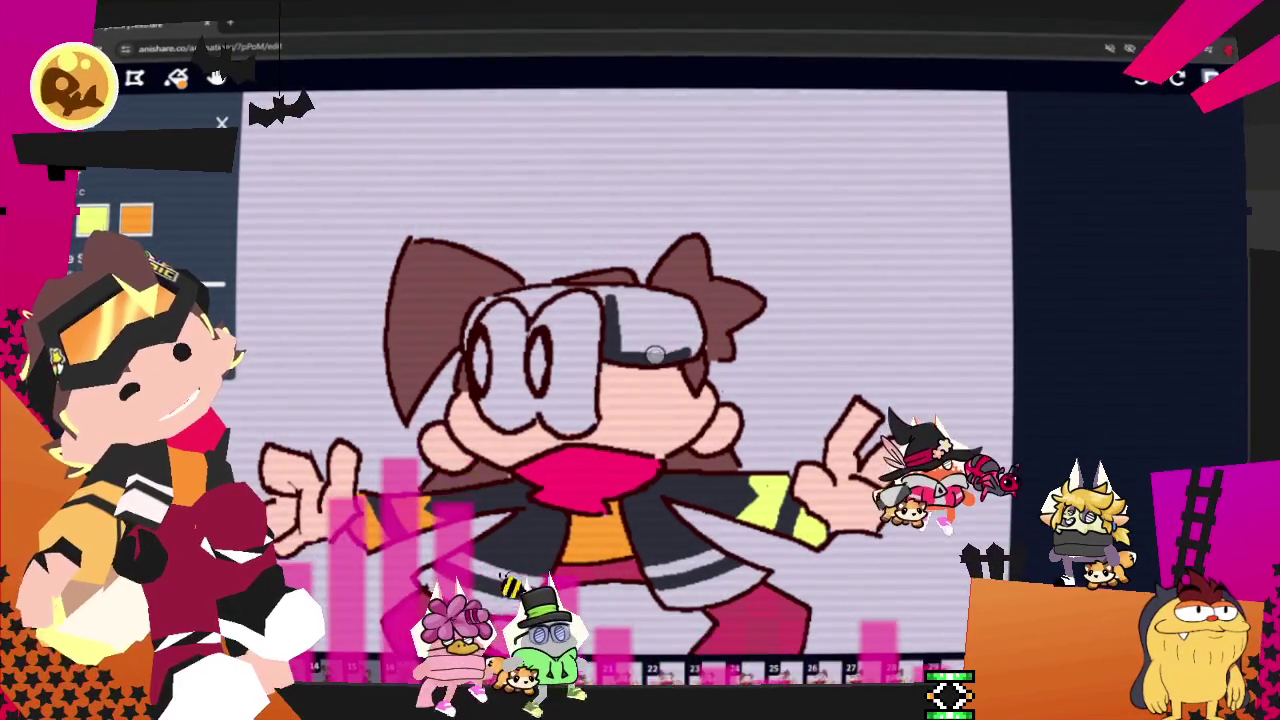
{"action": "mouse_move", "coordinate": [678, 352]}
{"action": "left_mouse_down"}
{"action": "mouse_move", "coordinate": [622, 296]}
{"action": "mouse_move", "coordinate": [671, 338]}
{"action": "left_mouse_up"}
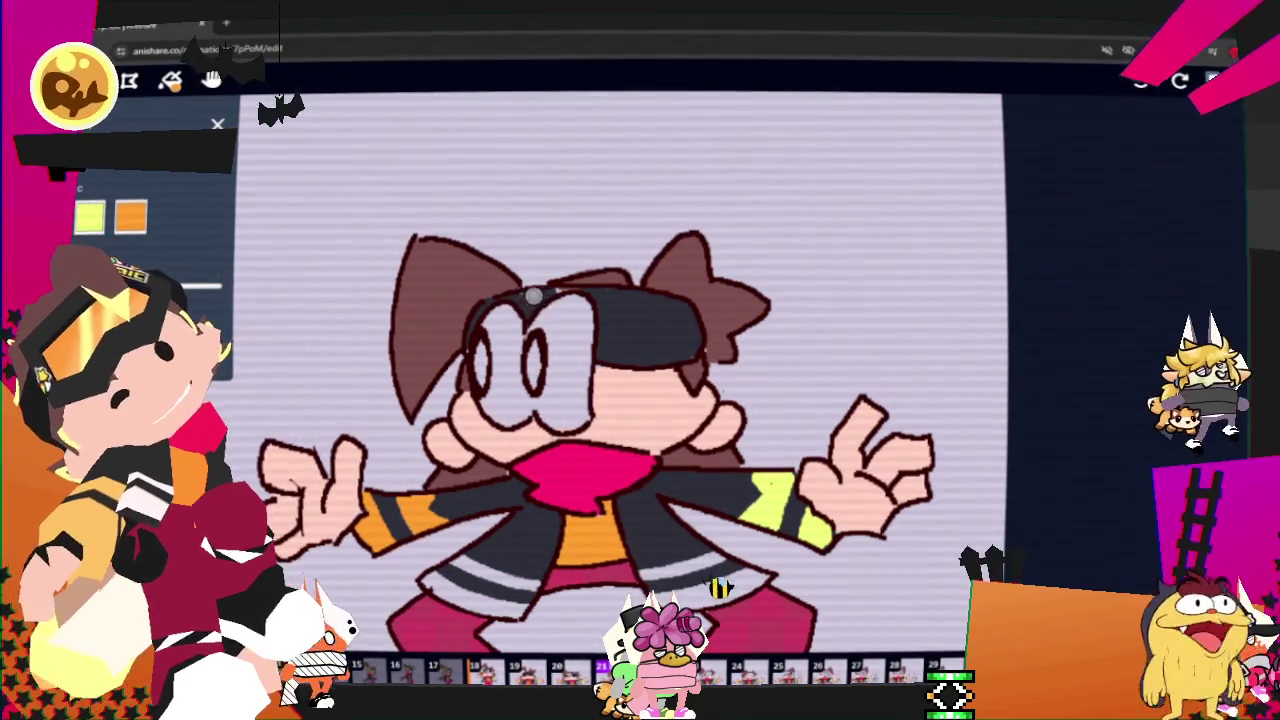
{"action": "key", "text": "w"}
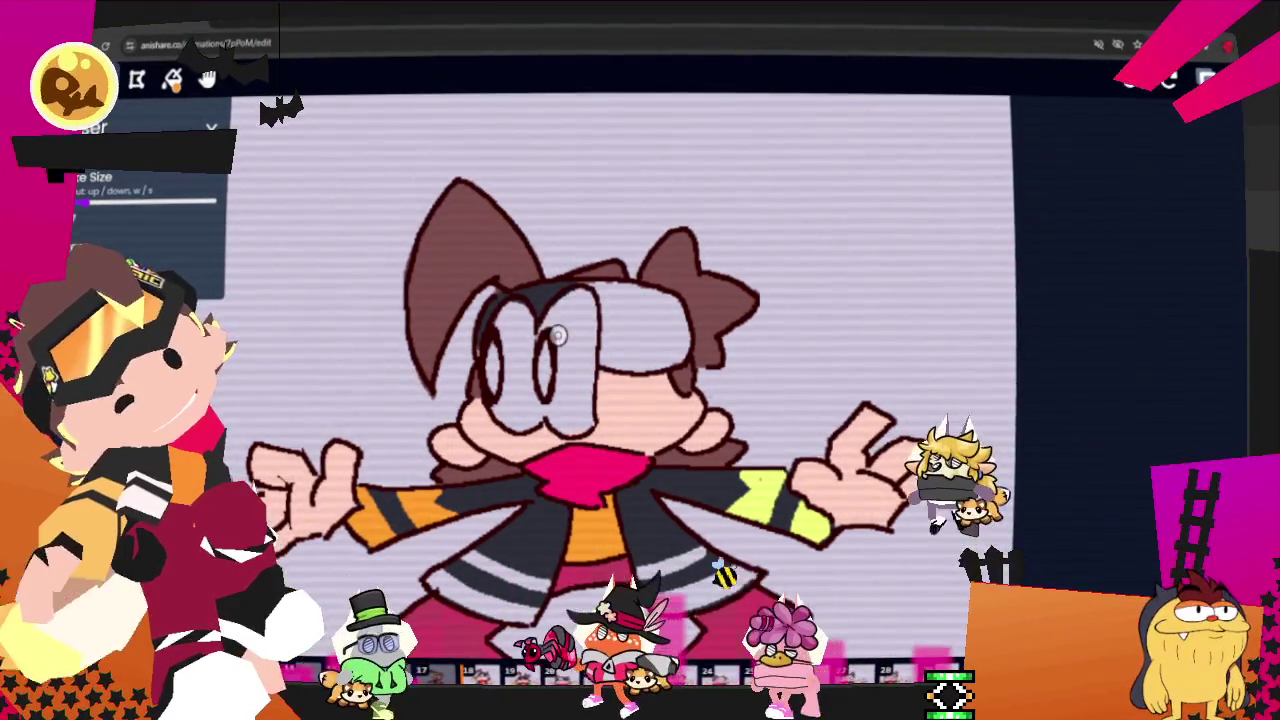
- Return to the brush and advance through frame 24 to frame 25
{"action": "key", "text": "b"}
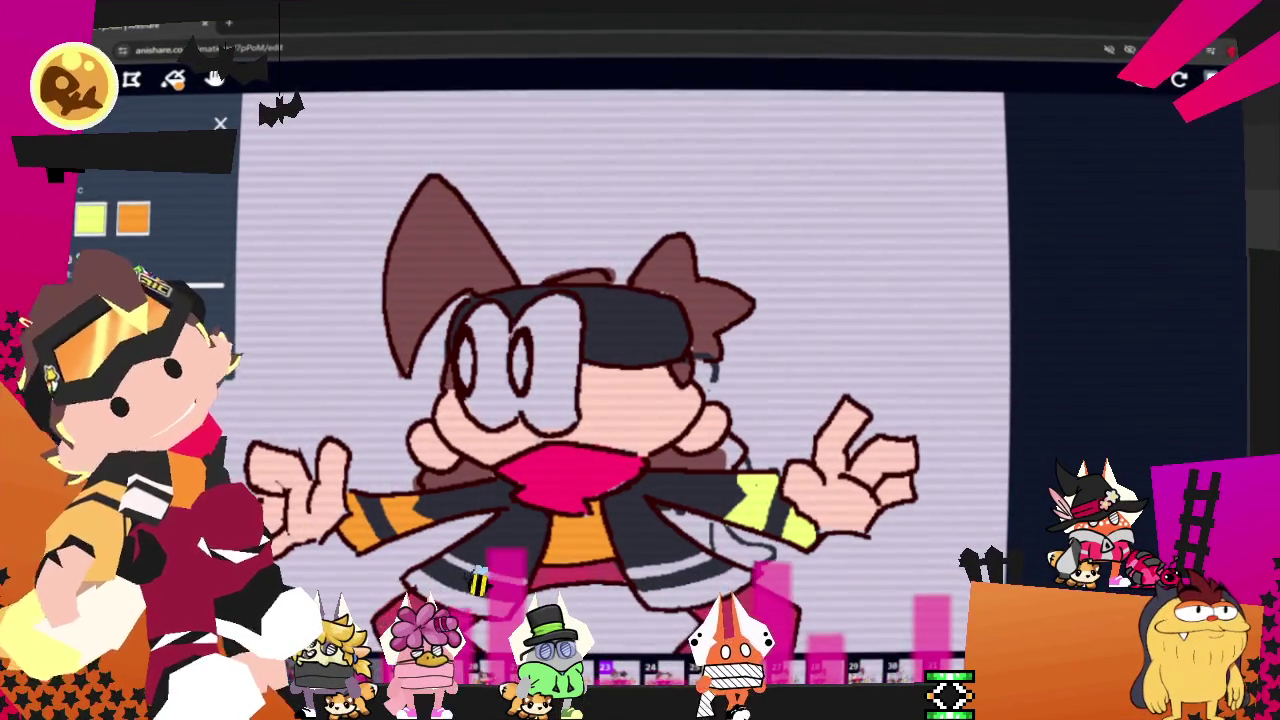
{"action": "key", "text": "Right"}
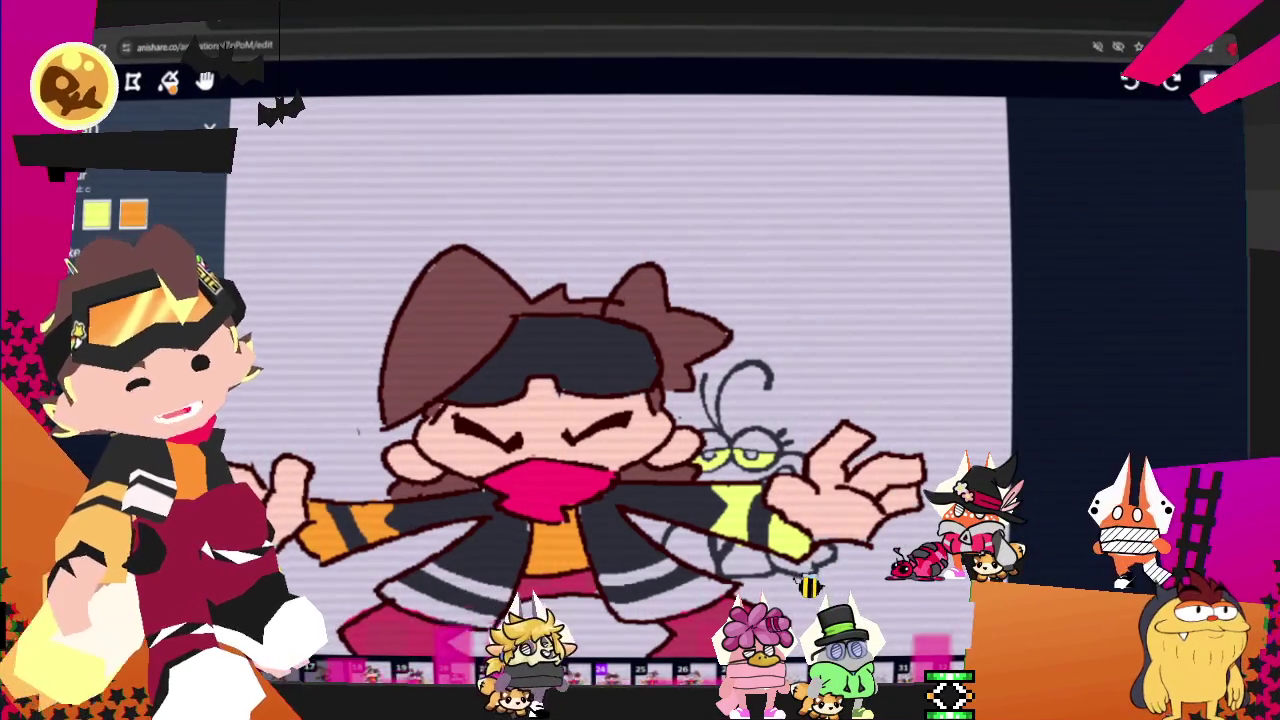
{"action": "key", "text": "Right"}
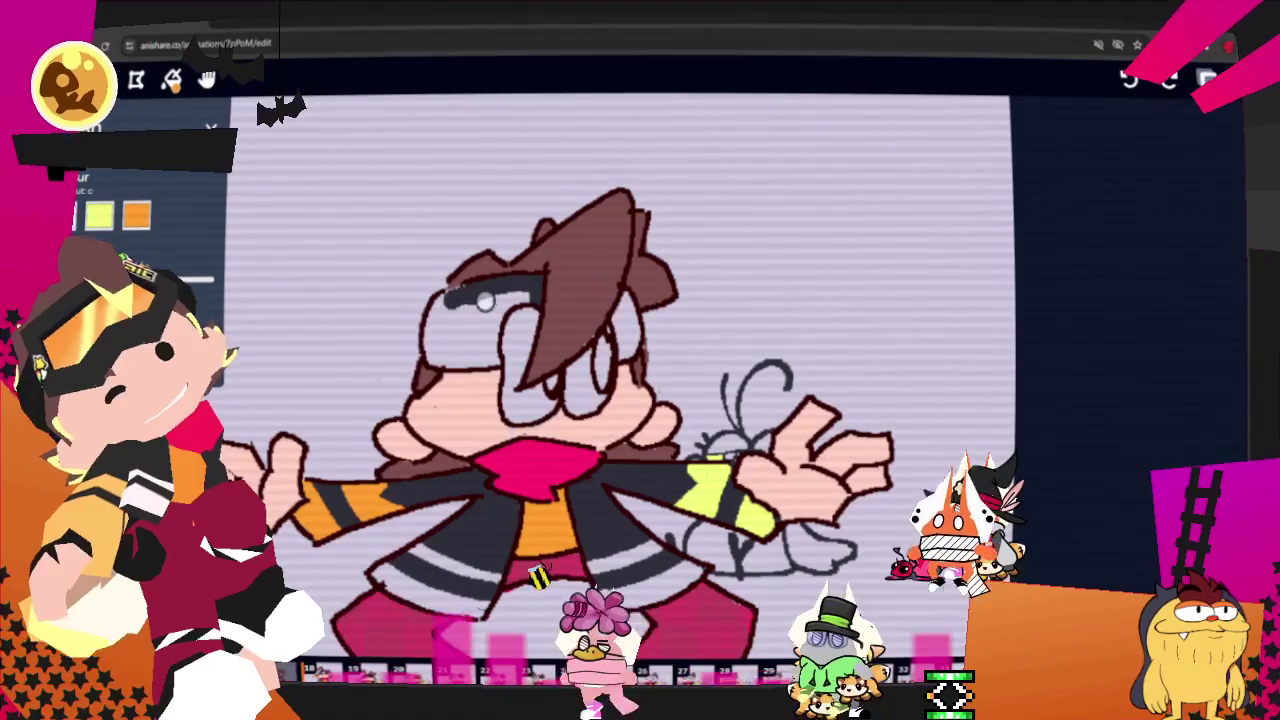
- Fill frame 25's goggle lens dark, then brush dark strokes across the next frame's lenses and top edge
{"action": "left_click_drag", "start_coordinate": [437, 310], "coordinate": [490, 355]}
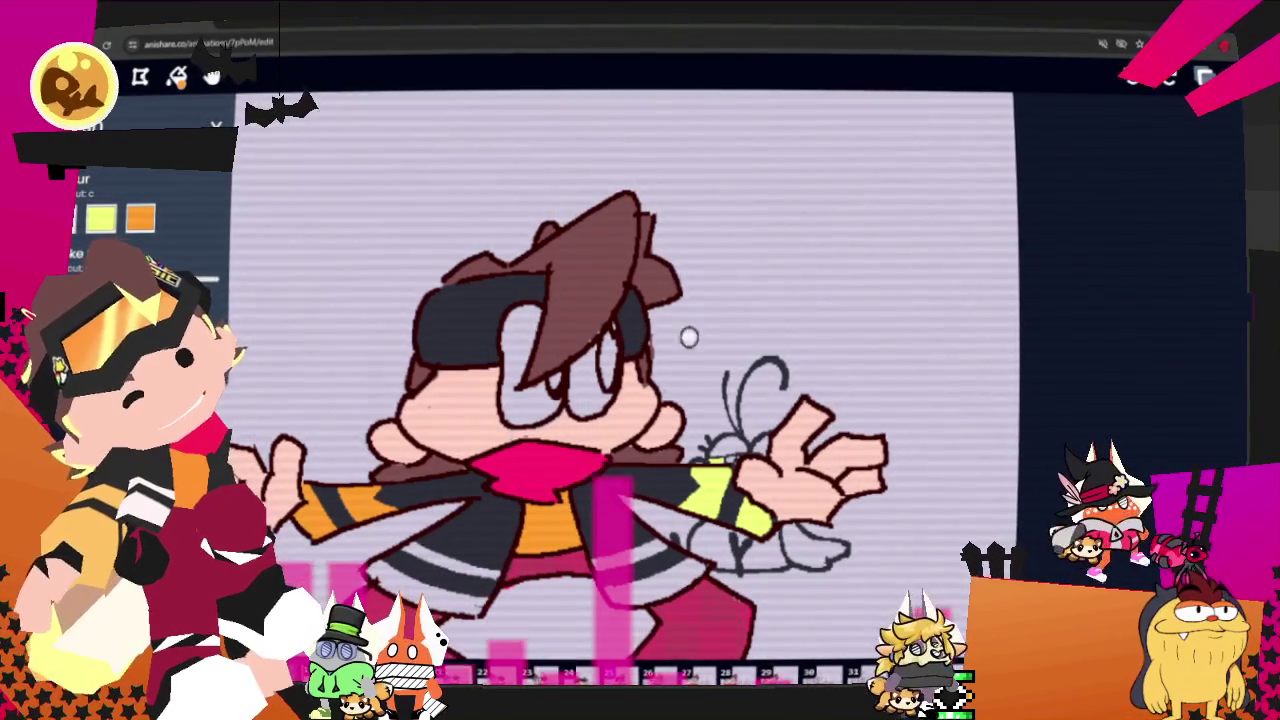
{"action": "key", "text": "Right"}
{"action": "left_click_drag", "start_coordinate": [548, 295], "coordinate": [556, 340]}
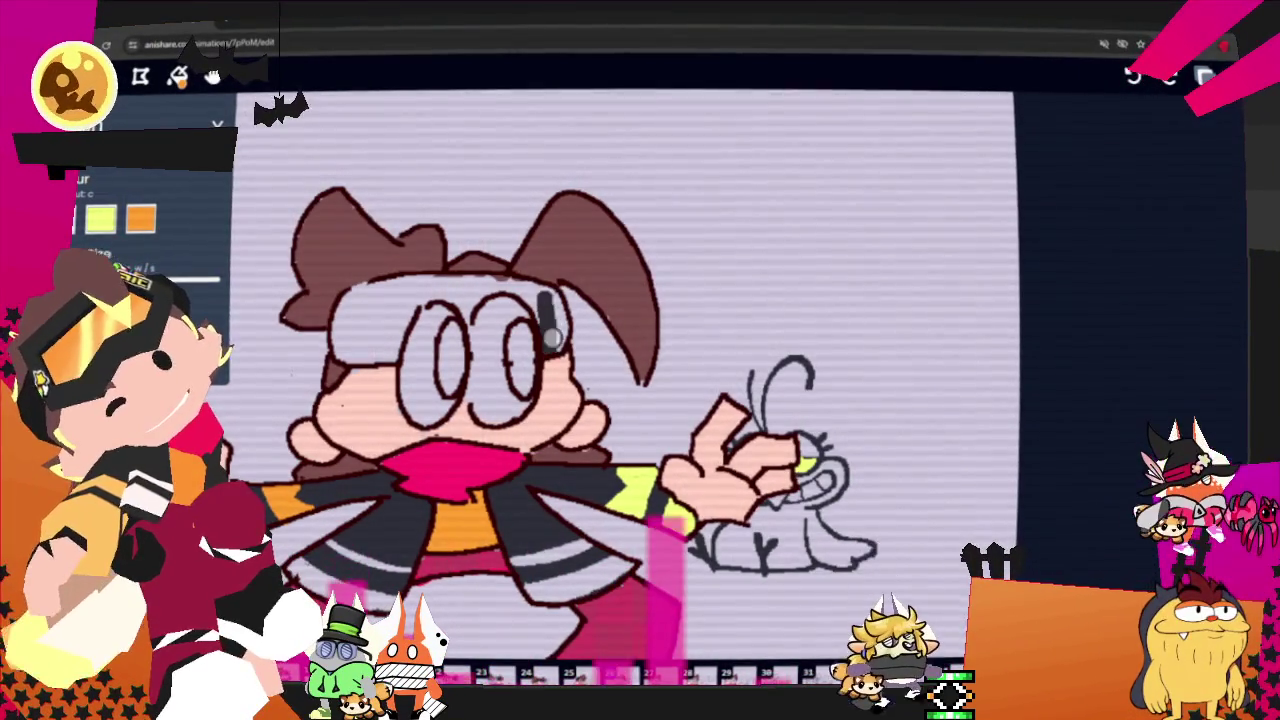
{"action": "mouse_move", "coordinate": [548, 294]}
{"action": "left_mouse_down"}
{"action": "mouse_move", "coordinate": [355, 296]}
{"action": "mouse_move", "coordinate": [399, 344]}
{"action": "left_mouse_up"}
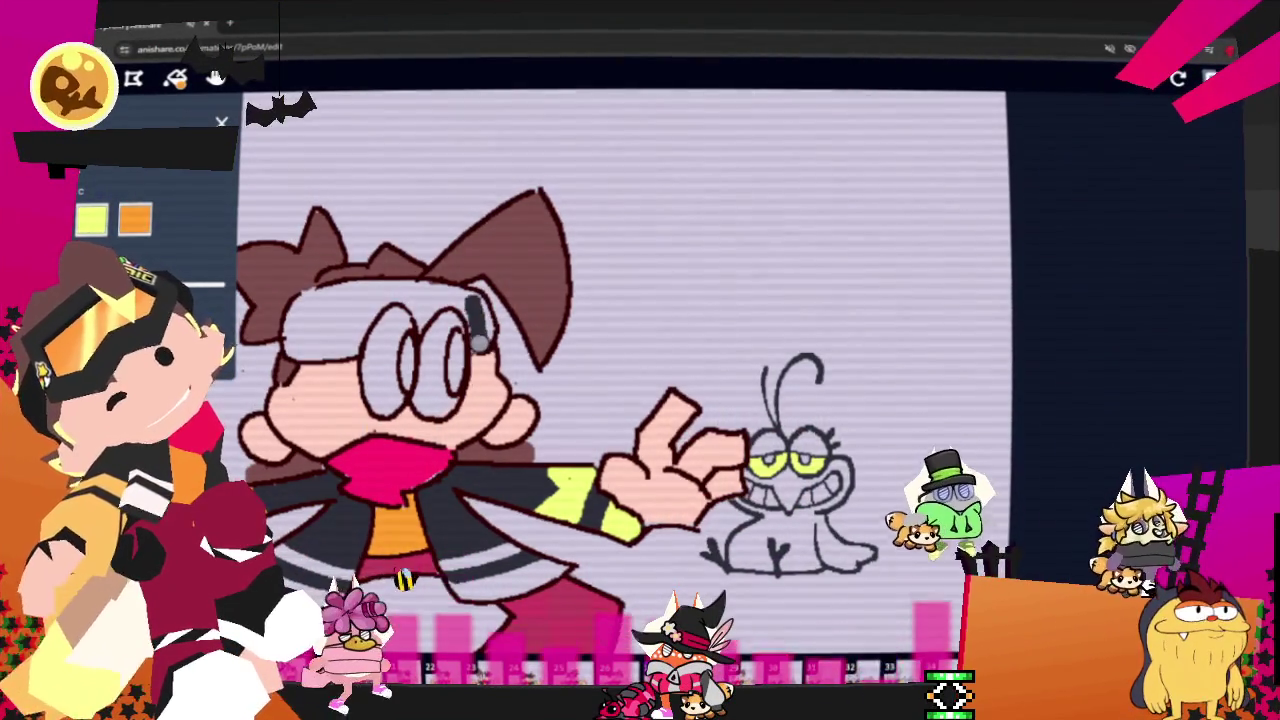
{"action": "mouse_move", "coordinate": [480, 335]}
{"action": "left_mouse_down"}
{"action": "mouse_move", "coordinate": [411, 283]}
{"action": "mouse_move", "coordinate": [373, 292]}
{"action": "left_mouse_up"}
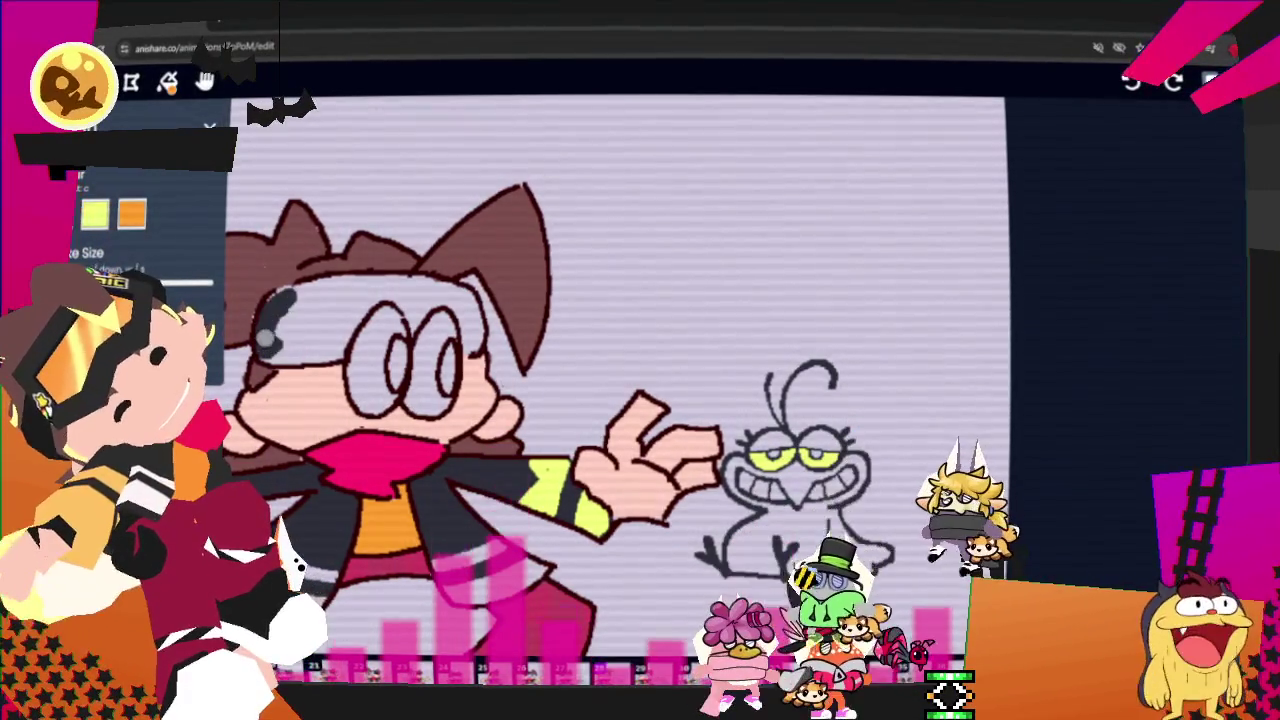
- Extend the dark strokes over the goggle band, cover the left lens highlight, then step back a frame
{"action": "left_click_drag", "start_coordinate": [341, 287], "coordinate": [388, 287]}
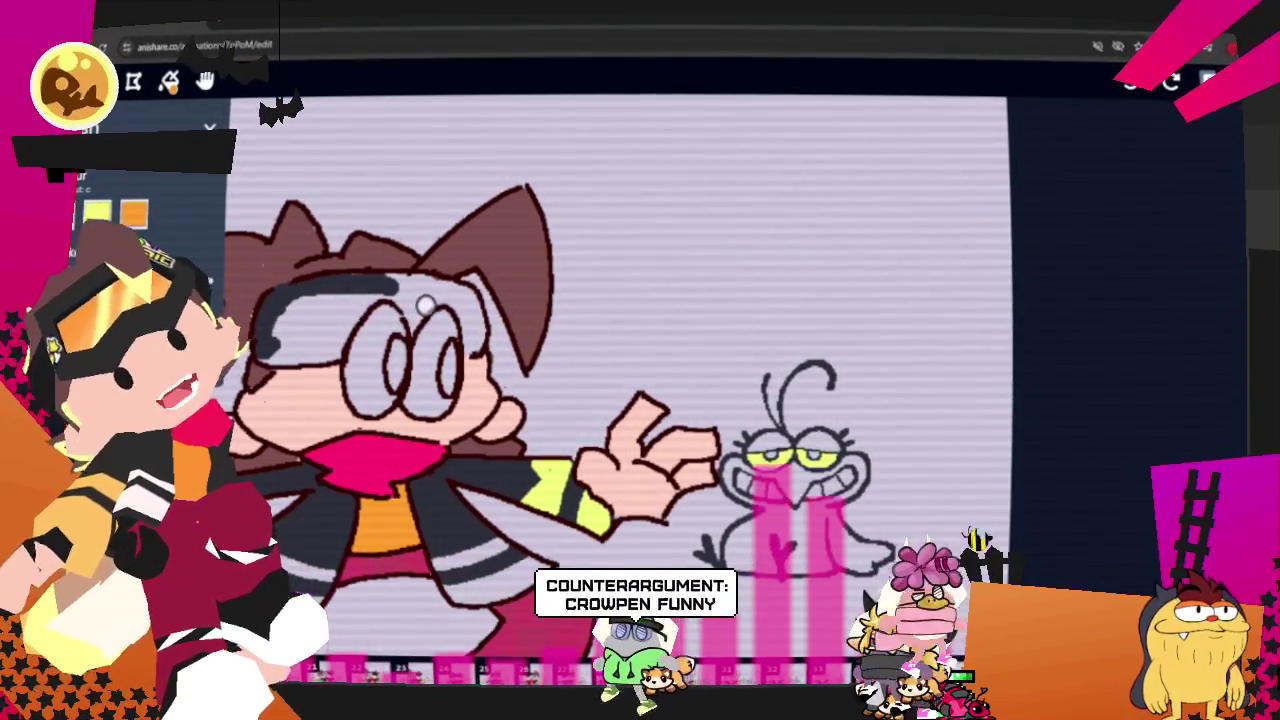
{"action": "left_click_drag", "start_coordinate": [412, 320], "coordinate": [441, 300]}
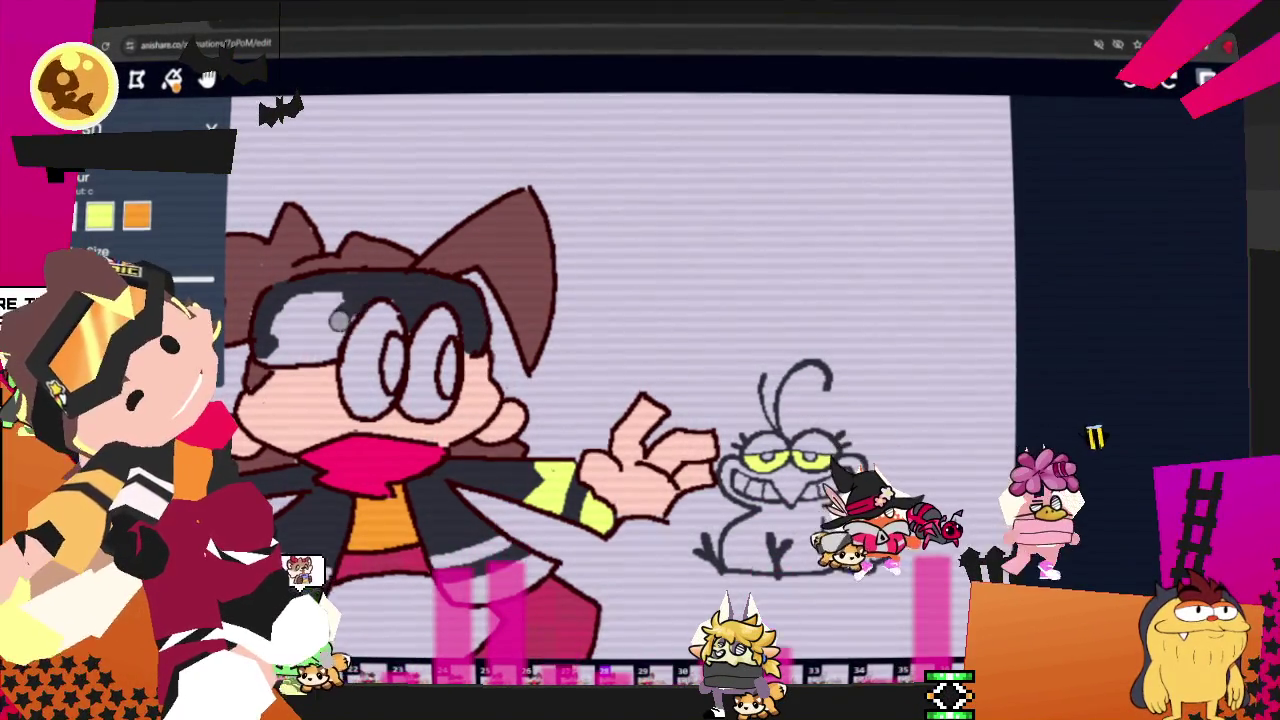
{"action": "left_click_drag", "start_coordinate": [268, 323], "coordinate": [318, 290]}
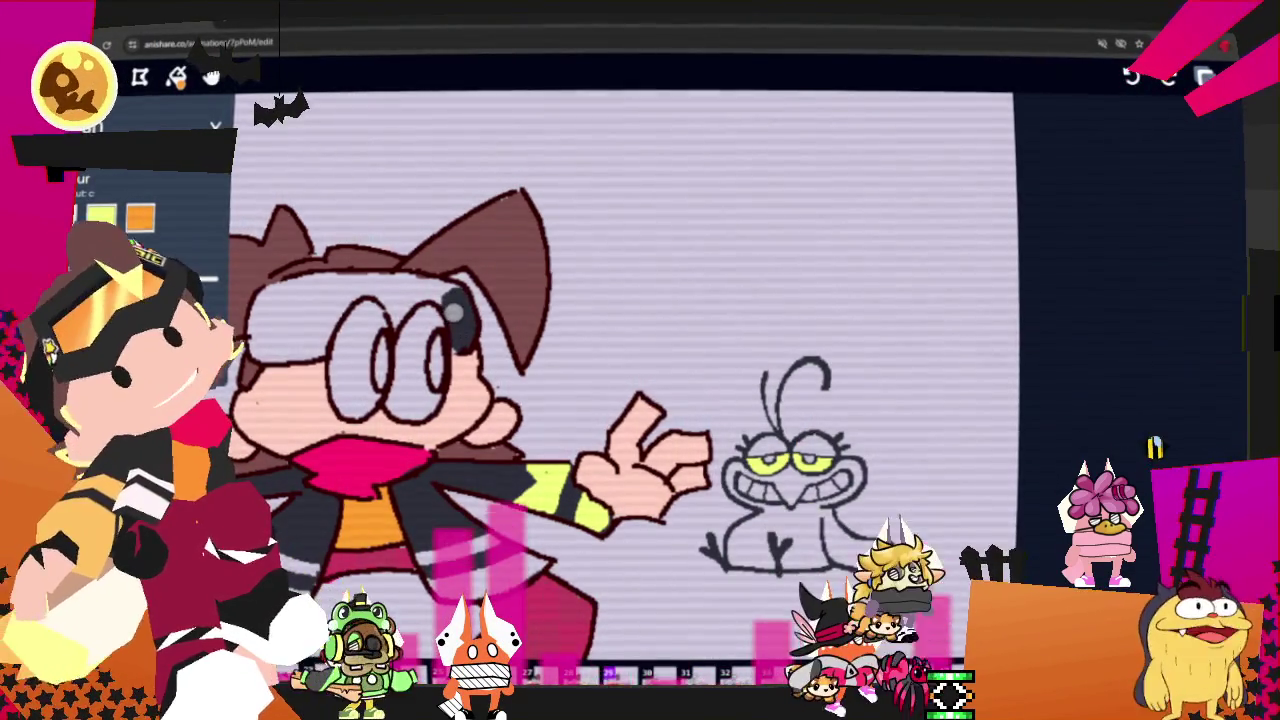
{"action": "mouse_move", "coordinate": [400, 305]}
{"action": "left_mouse_down"}
{"action": "mouse_move", "coordinate": [372, 290]}
{"action": "mouse_move", "coordinate": [268, 347]}
{"action": "mouse_move", "coordinate": [298, 287]}
{"action": "mouse_move", "coordinate": [360, 281]}
{"action": "left_mouse_up"}
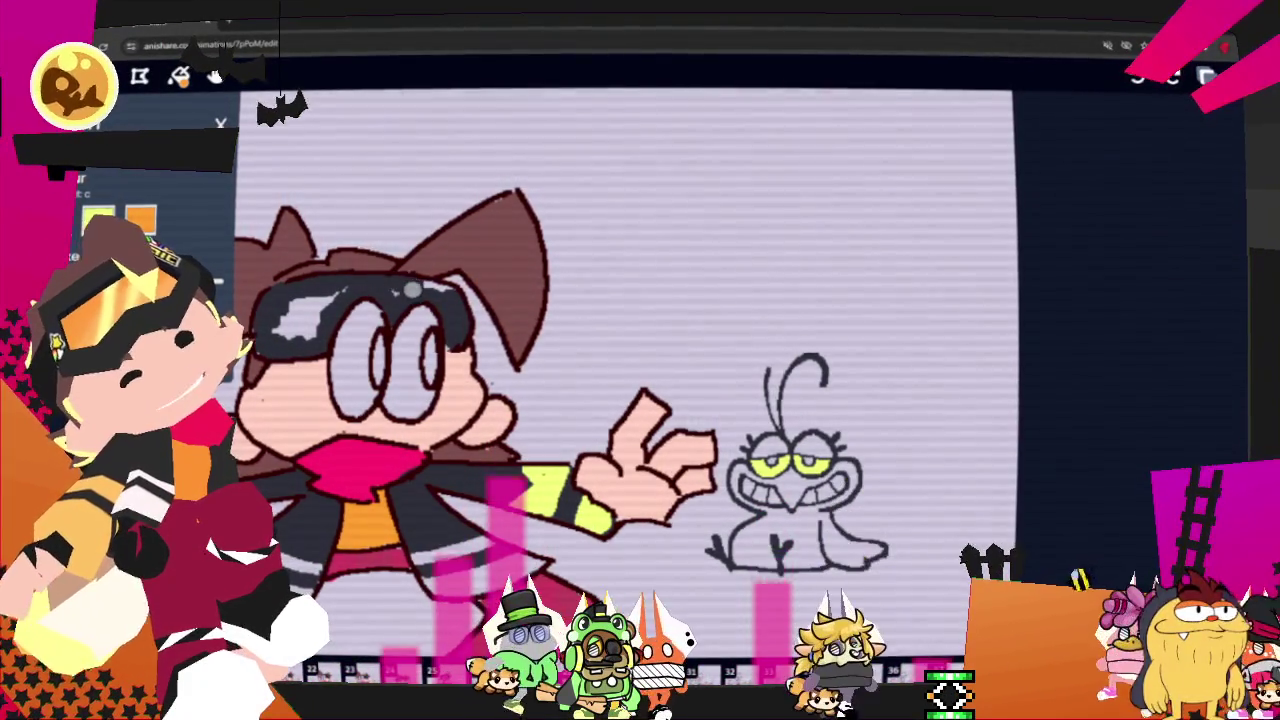
{"action": "left_click_drag", "start_coordinate": [354, 314], "coordinate": [290, 325]}
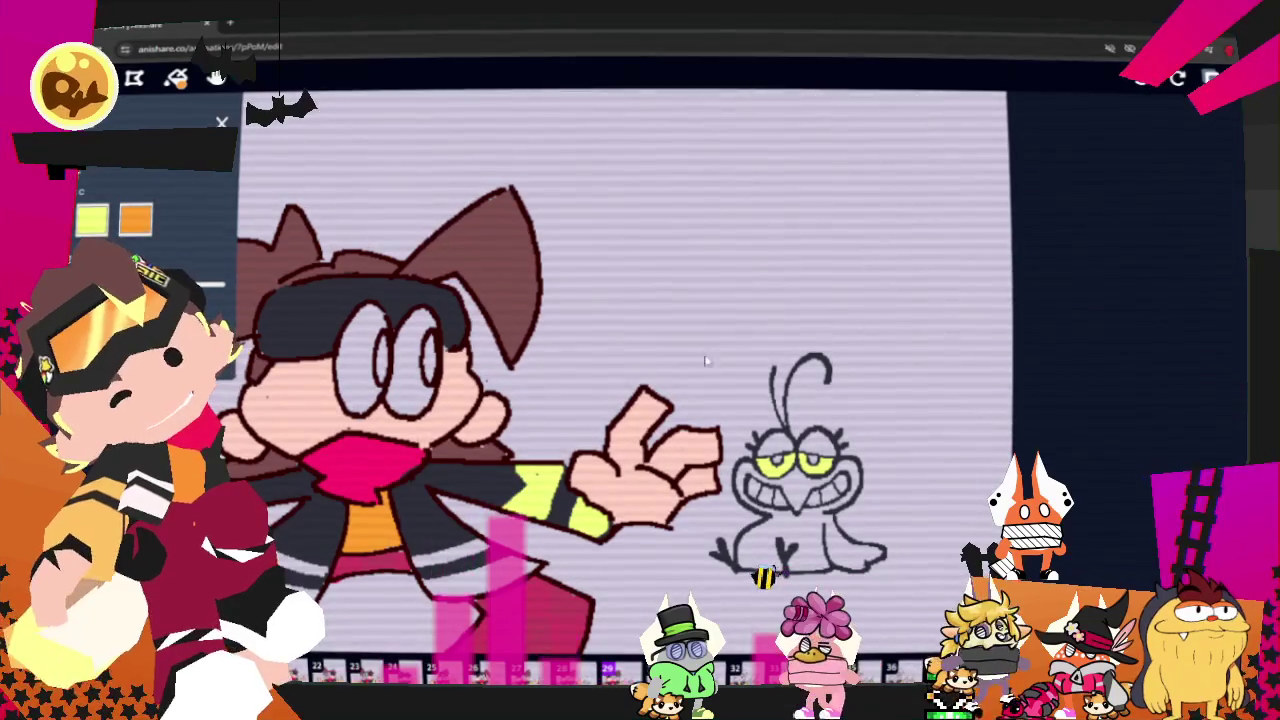
{"action": "key", "text": "Left"}
{"action": "key", "text": "Left"}
{"action": "key", "text": "Left"}
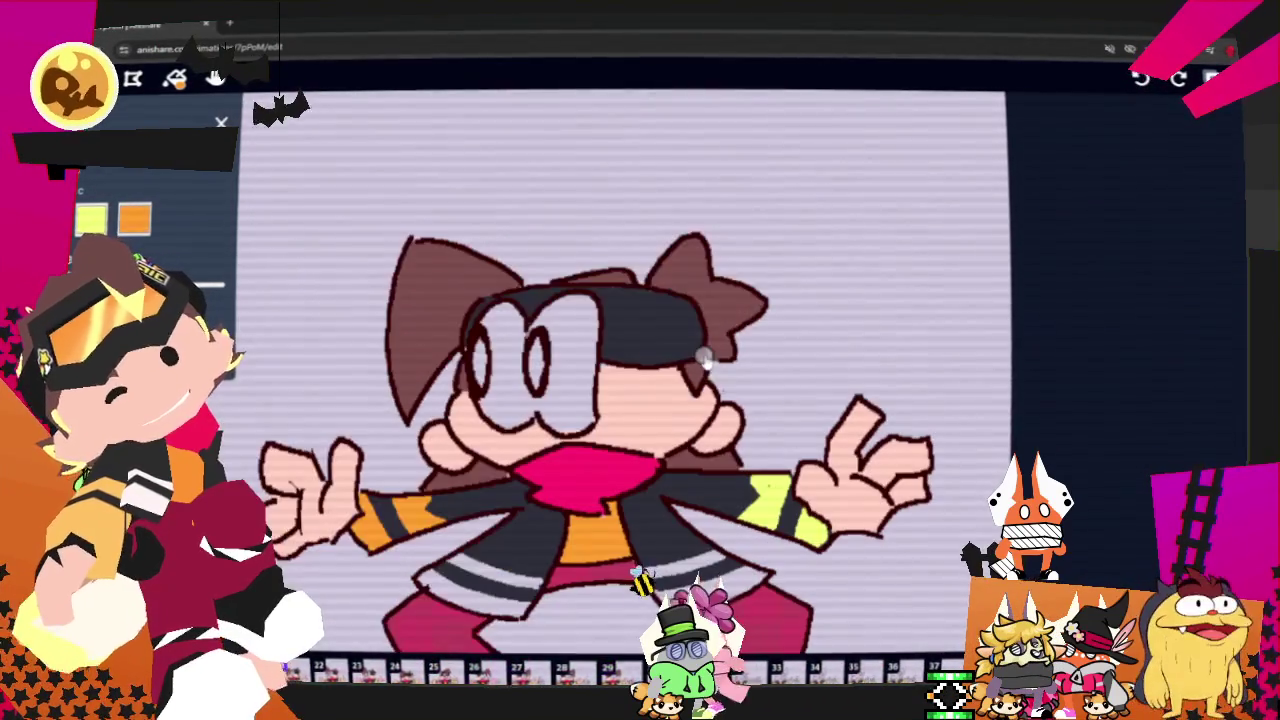
- Flip back twelve frames through the animation, then forward two to the uncoloured reaching pose
{"action": "key", "text": "Left"}
{"action": "key", "text": "Left"}
{"action": "key", "text": "Left"}
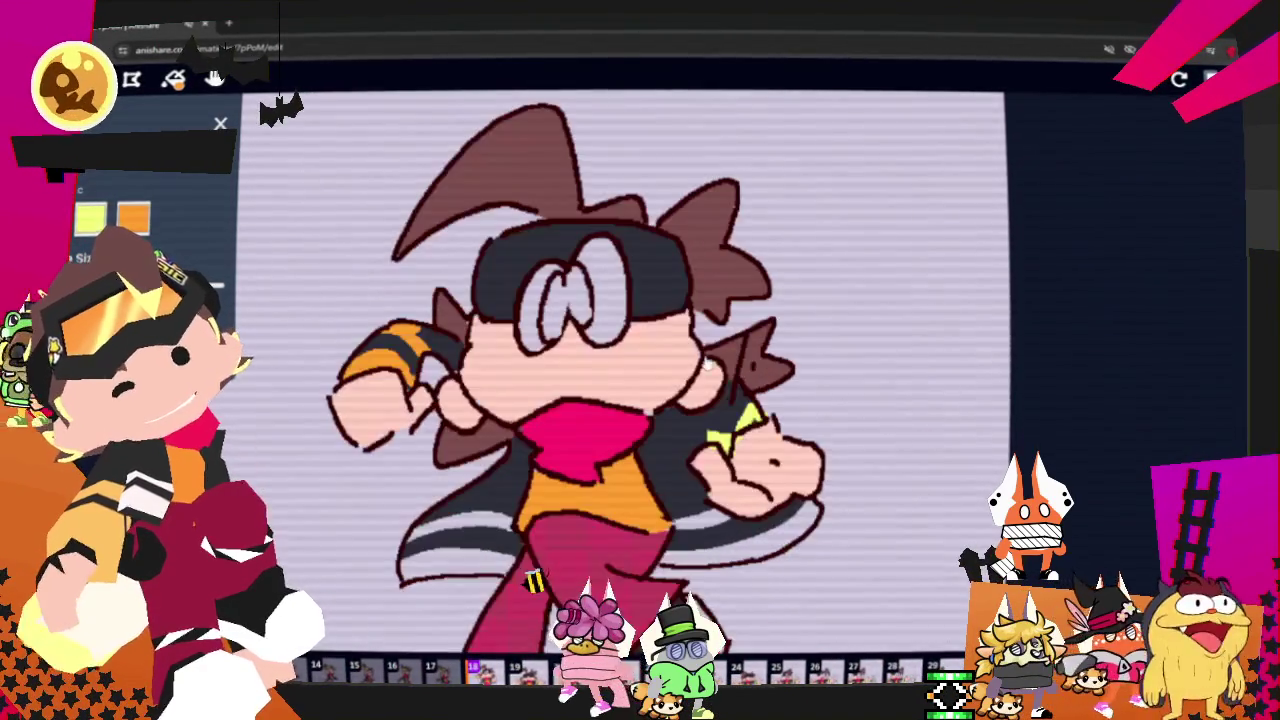
{"action": "key", "text": "Left"}
{"action": "key", "text": "Left"}
{"action": "key", "text": "Left"}
{"action": "key", "text": "Left"}
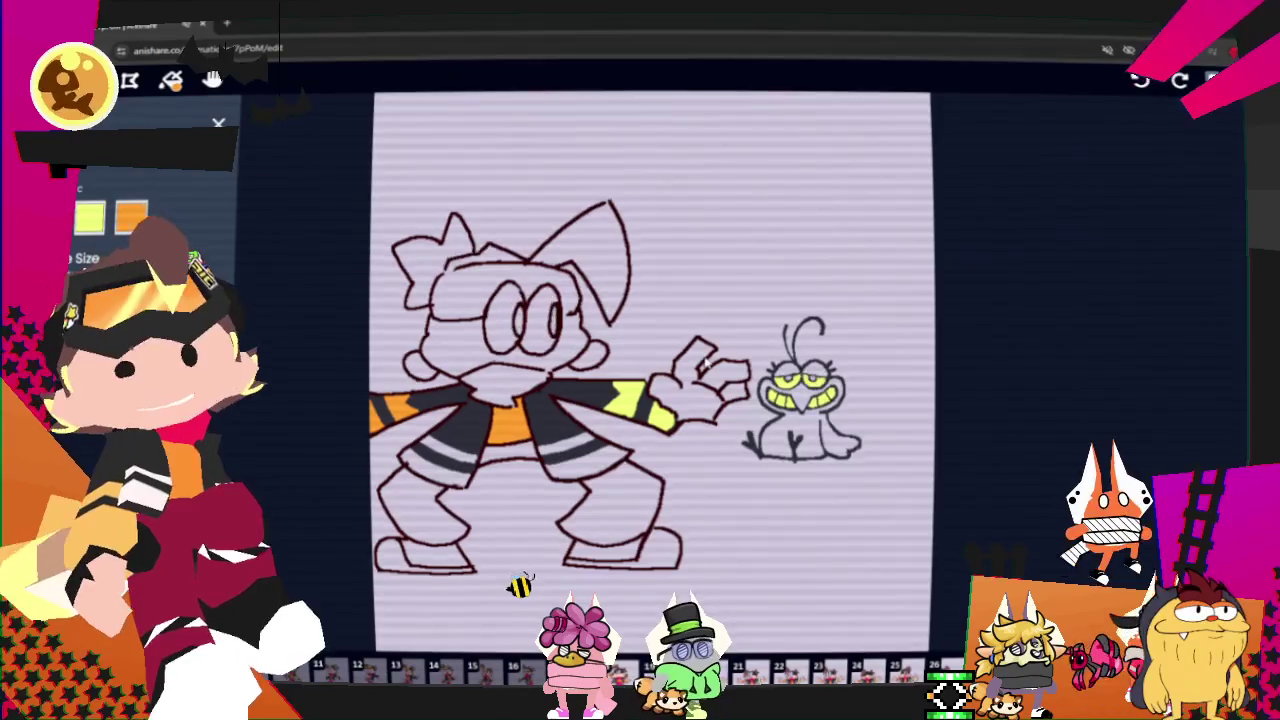
{"action": "key", "text": "Left"}
{"action": "key", "text": "Left"}
{"action": "key", "text": "Left"}
{"action": "key", "text": "Left"}
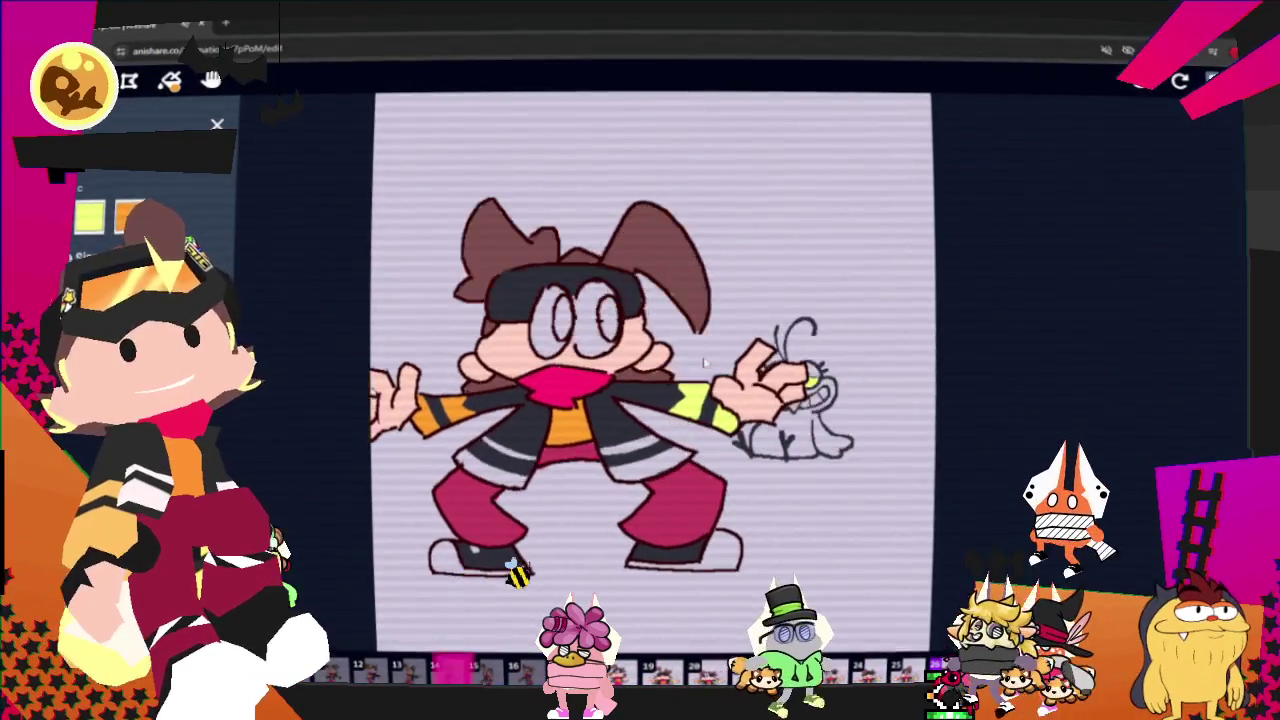
{"action": "key", "text": "Left"}
{"action": "key", "text": "Left"}
{"action": "key", "text": "Left"}
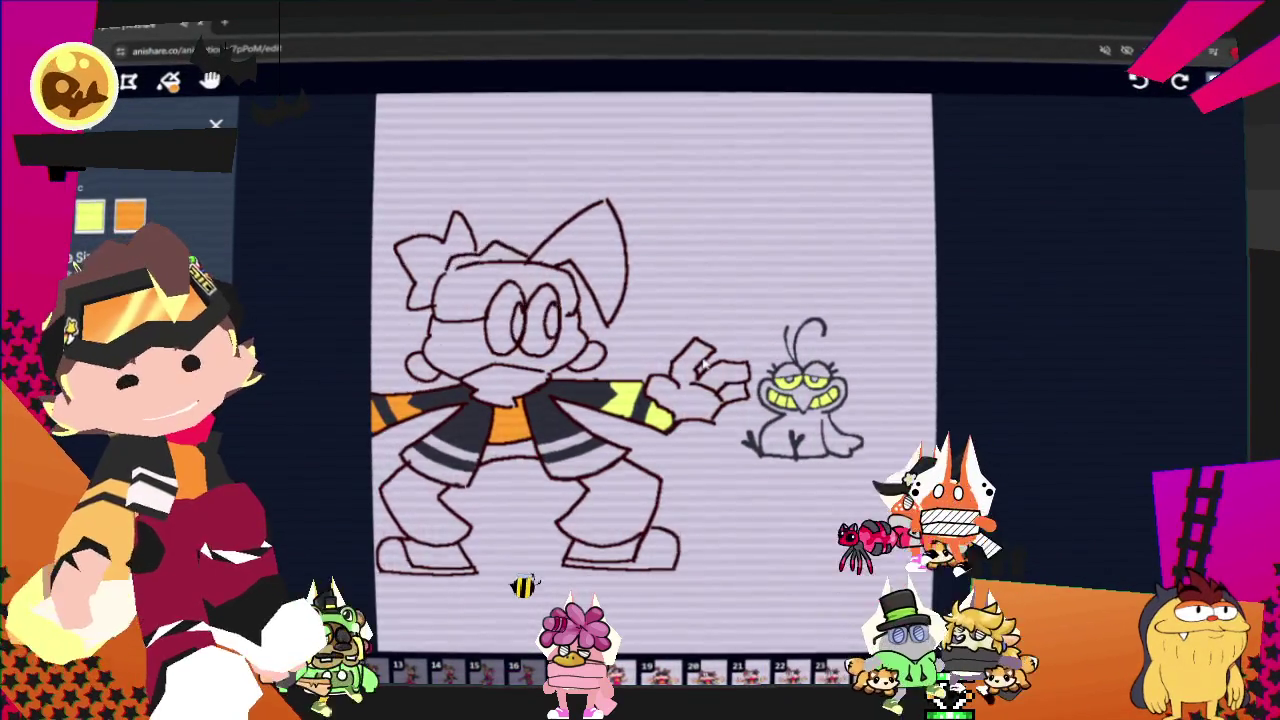
{"action": "key", "text": "Left"}
{"action": "key", "text": "Left"}
{"action": "key", "text": "Left"}
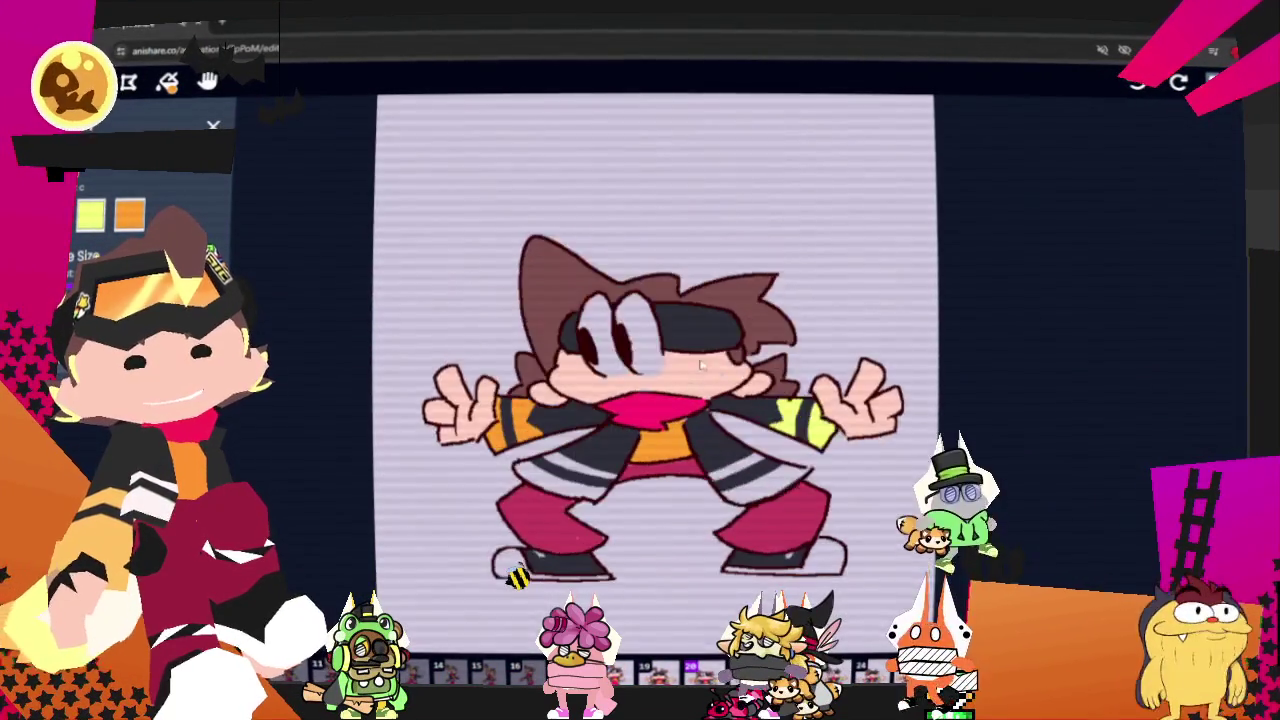
{"action": "key", "text": "Left"}
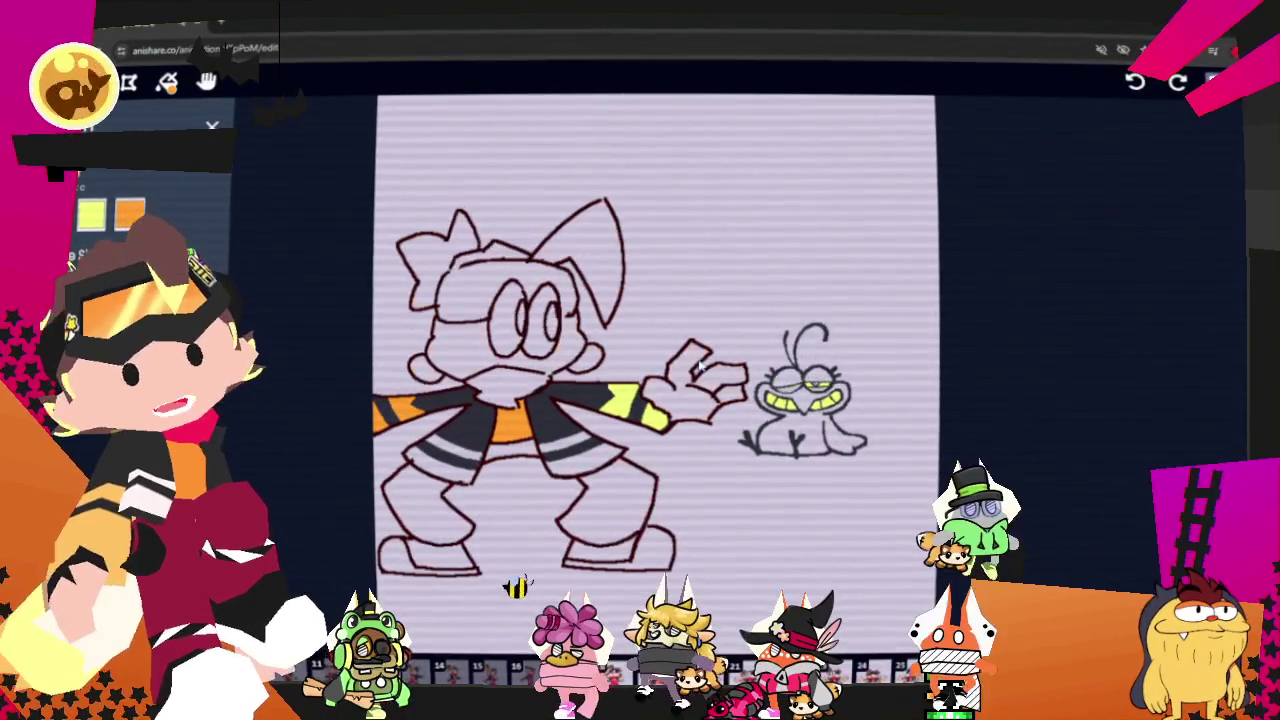
{"action": "key", "text": "Left"}
{"action": "key", "text": "Left"}
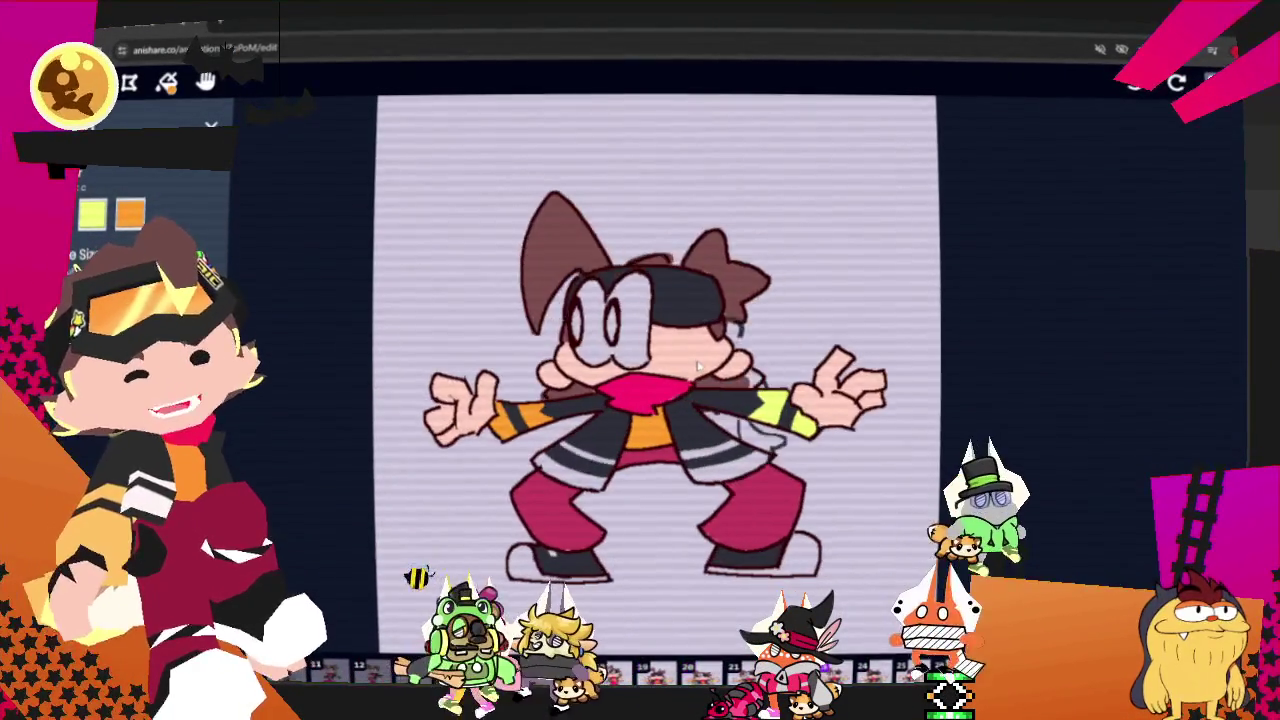
{"action": "key", "text": "Left"}
{"action": "key", "text": "Left"}
{"action": "key", "text": "Left"}
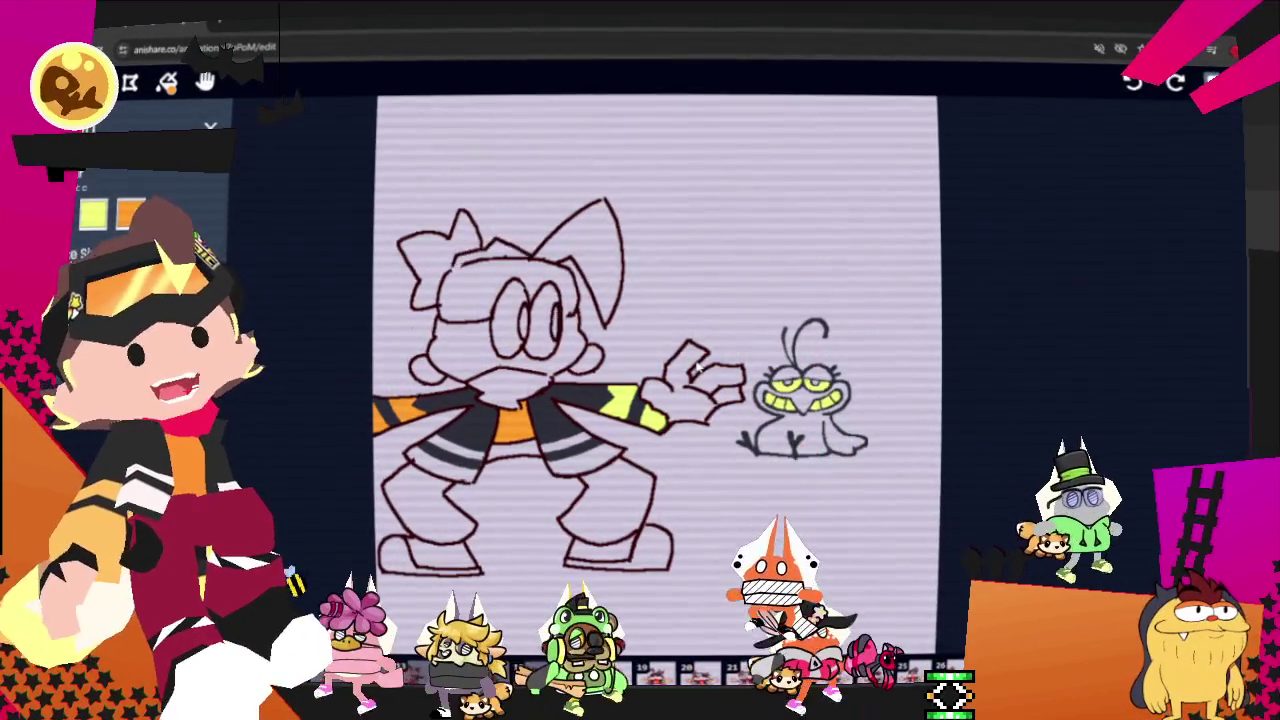
{"action": "key", "text": "Left"}
{"action": "key", "text": "Left"}
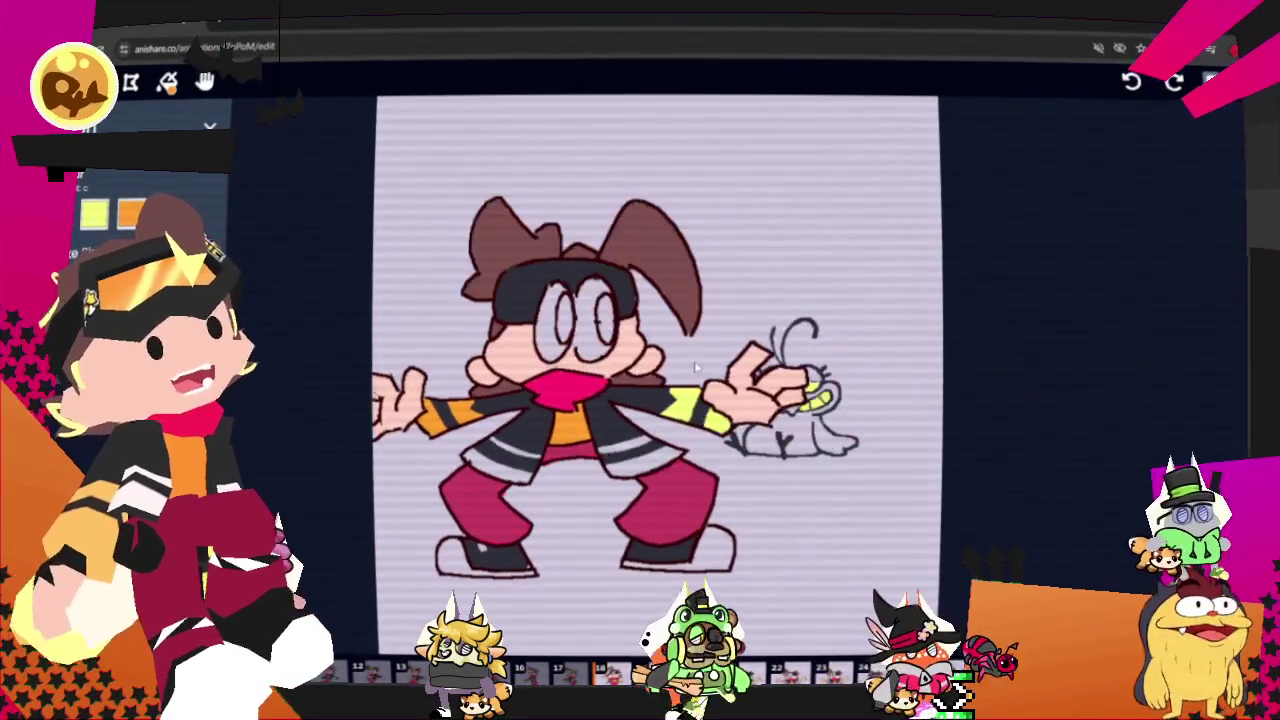
{"action": "key", "text": "Left"}
{"action": "key", "text": "Left"}
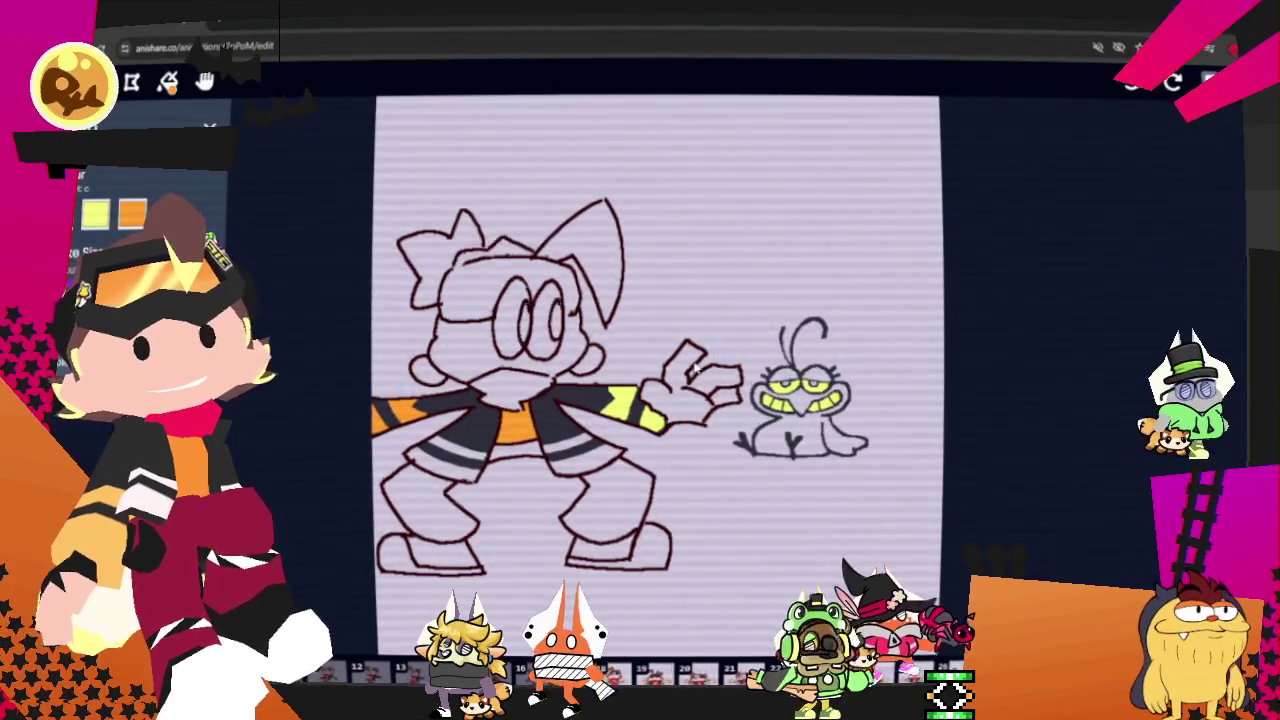
{"action": "key", "text": "Left"}
{"action": "key", "text": "Left"}
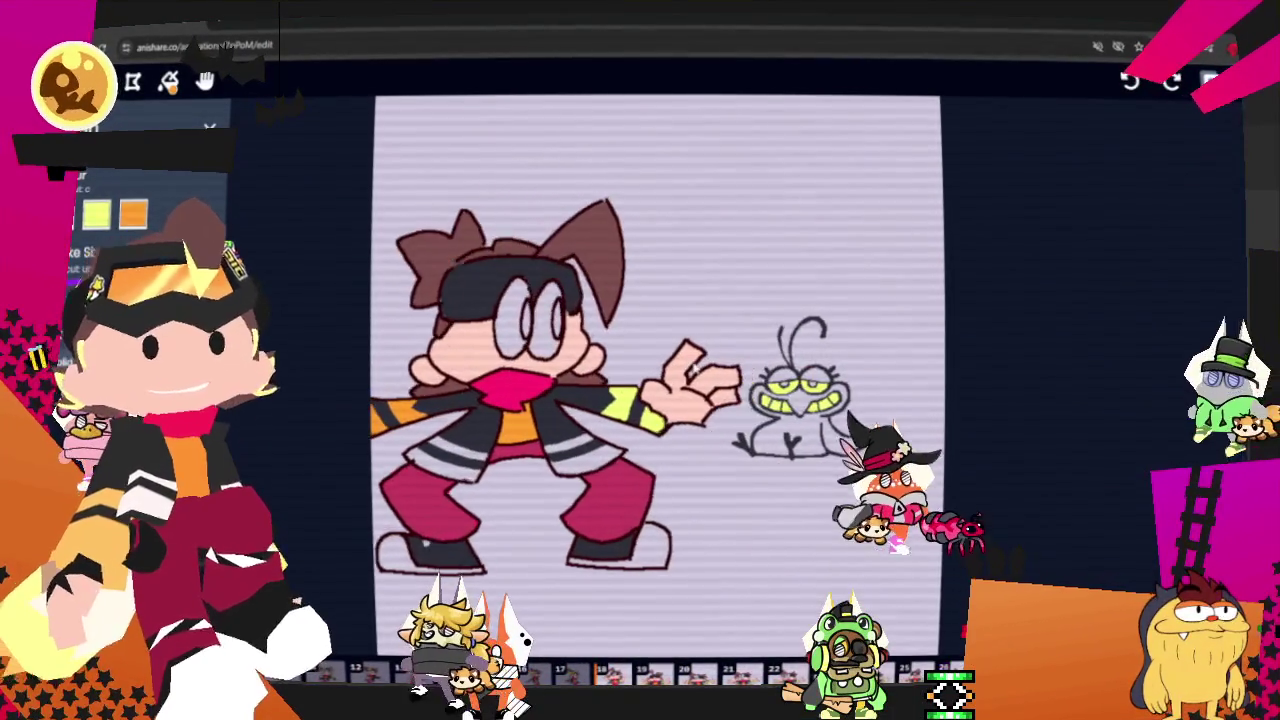
{"action": "key", "text": "Left"}
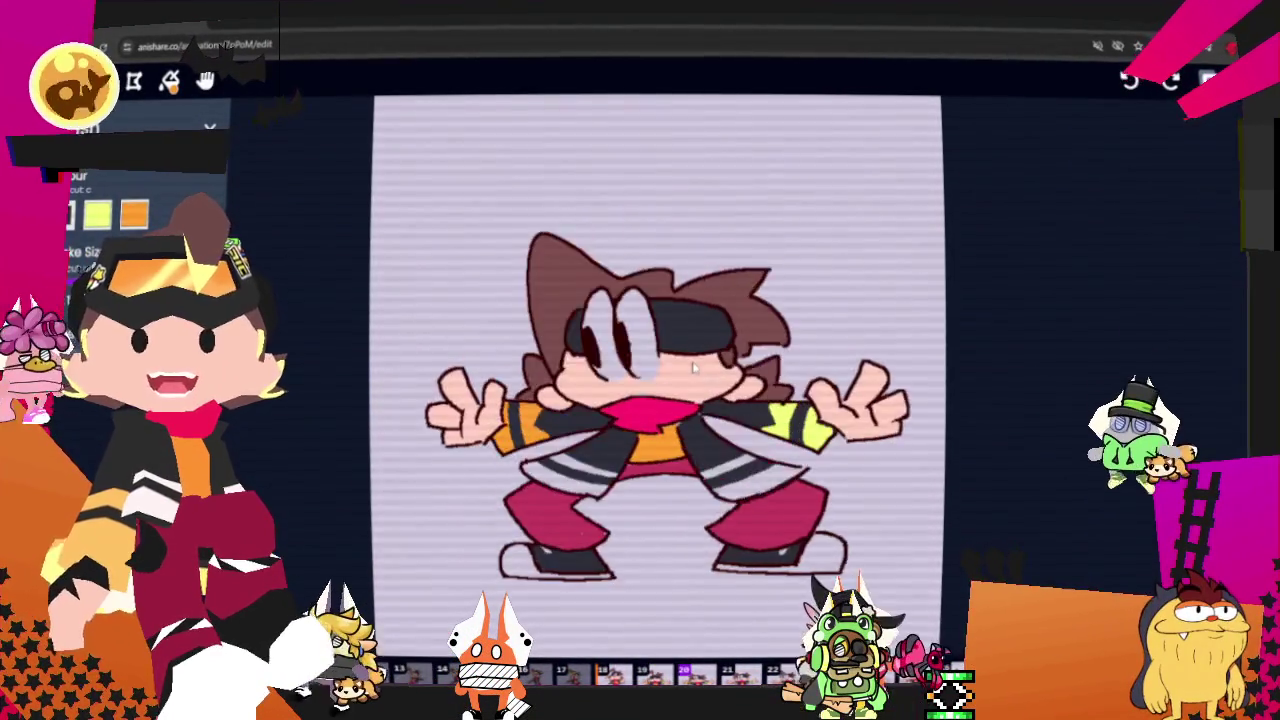
{"action": "key", "text": "Right"}
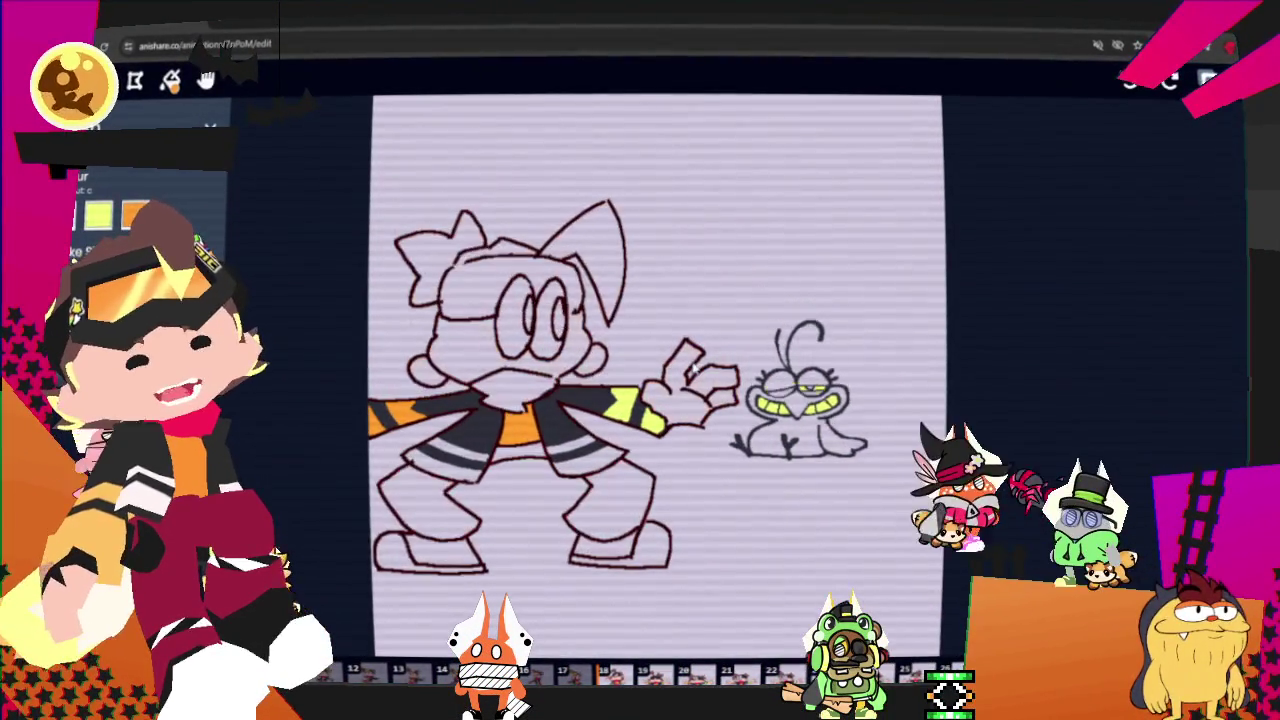
{"action": "key", "text": "Right"}
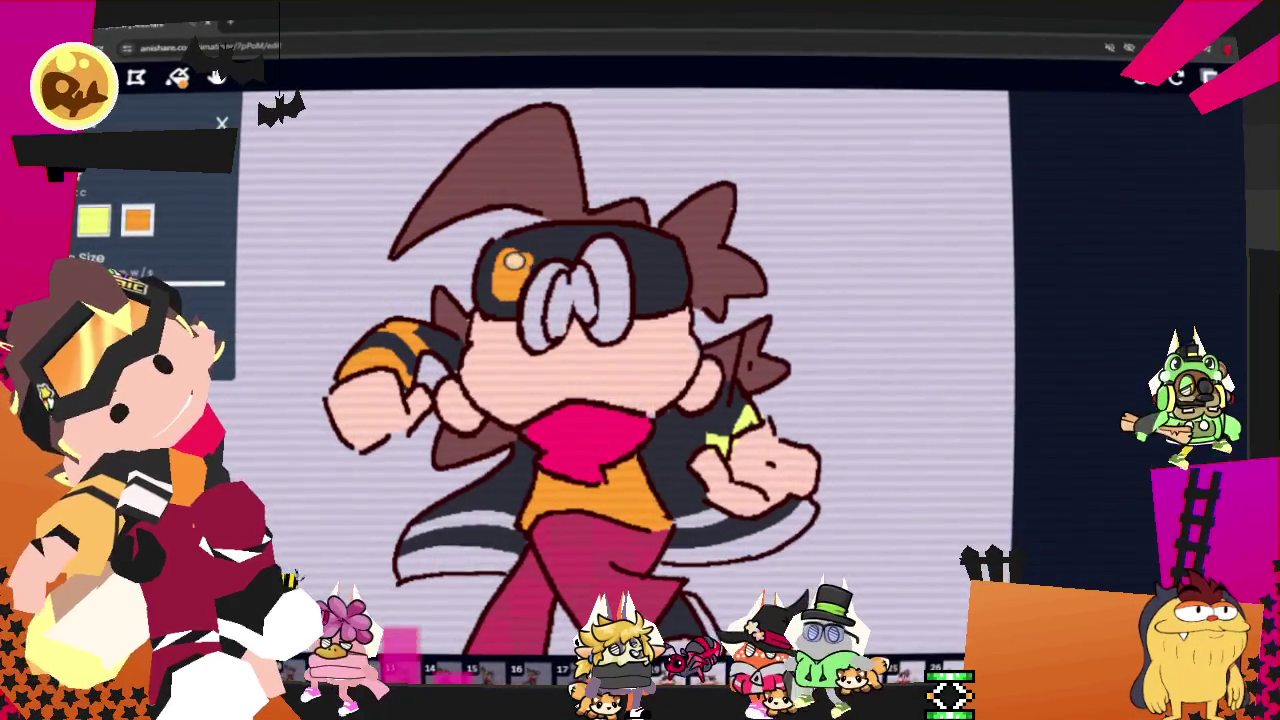
- Bucket-fill the left end of the dark goggle band with orange
{"action": "left_click", "coordinate": [515, 262]}
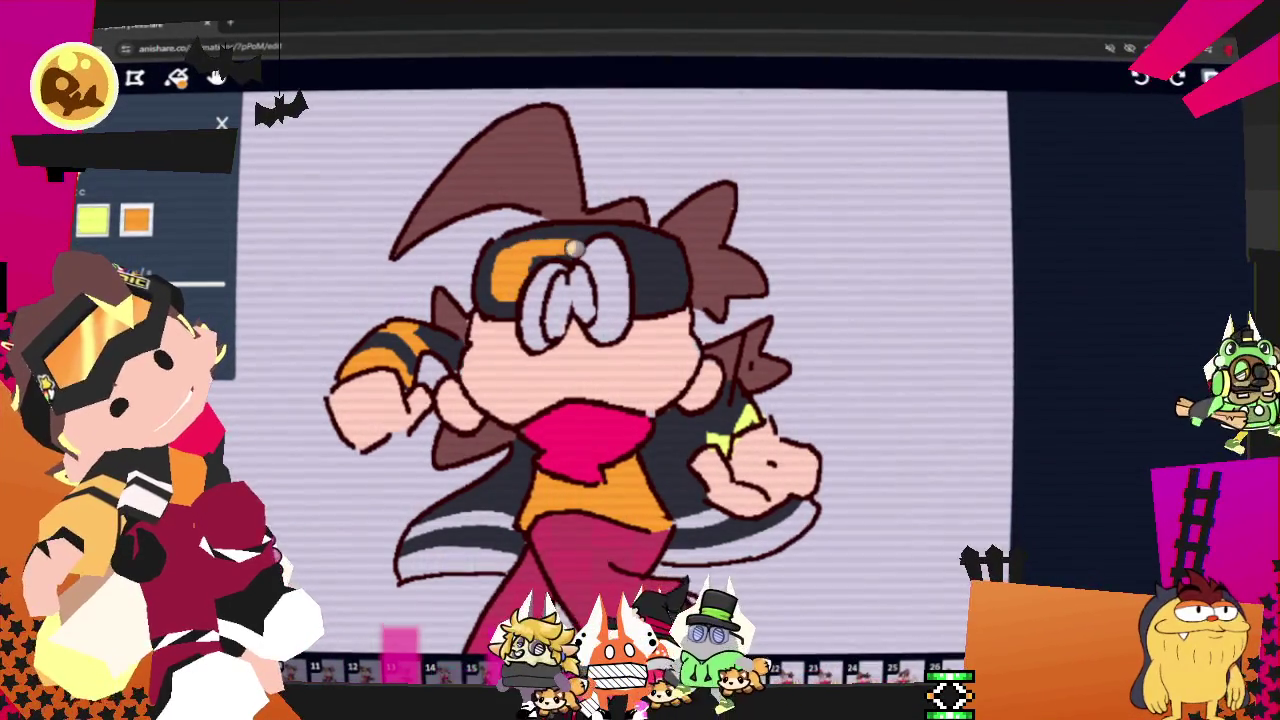
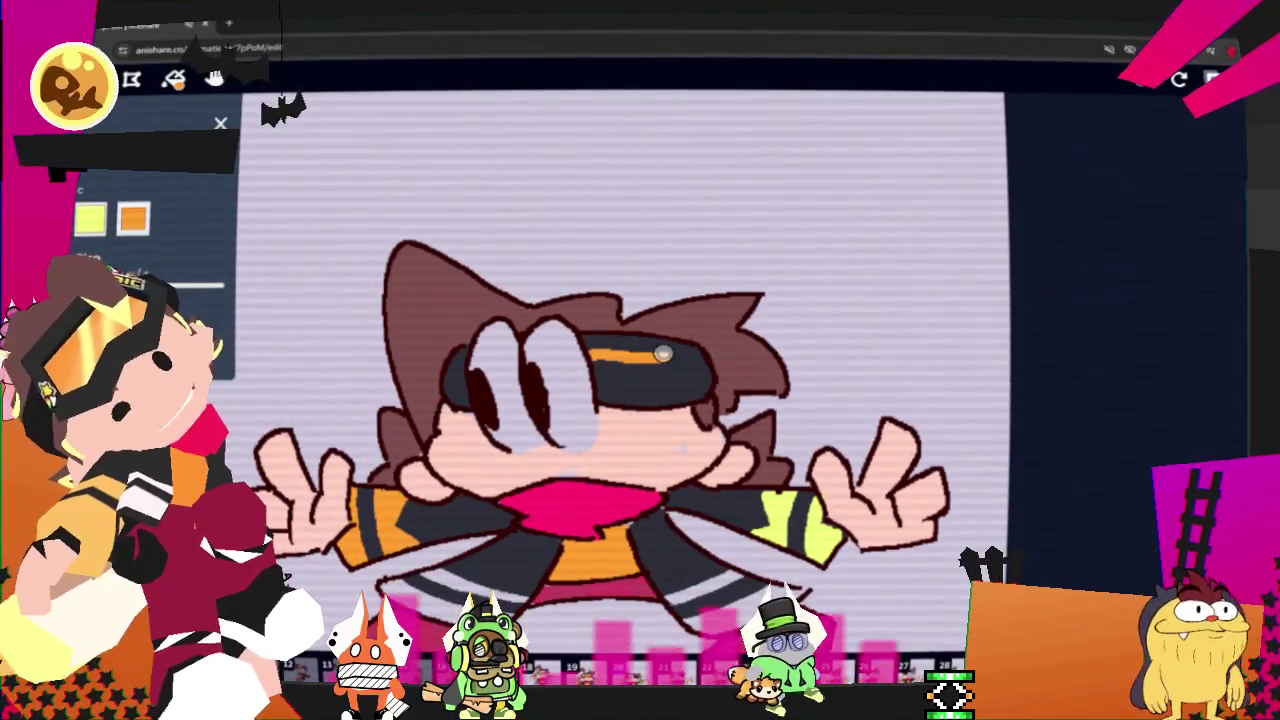
- Paint the goggle bands orange on two consecutive frames
{"action": "left_click_drag", "start_coordinate": [588, 352], "coordinate": [681, 369]}
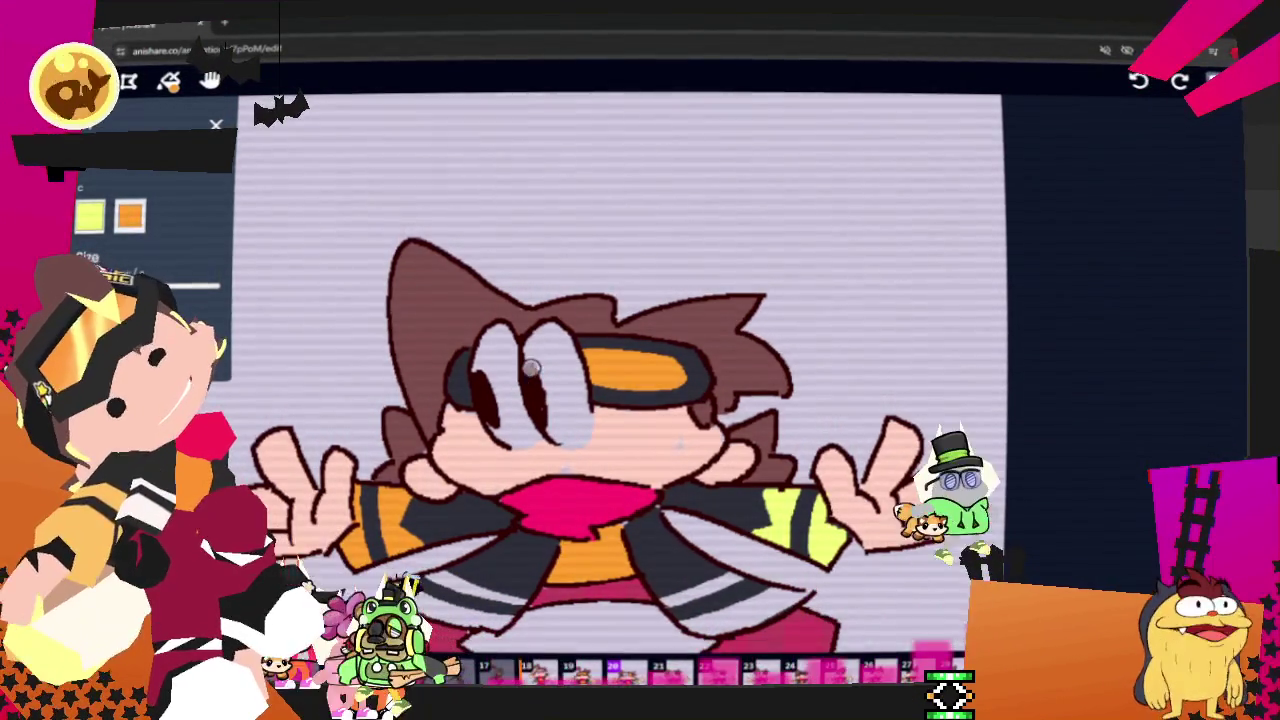
{"action": "key", "text": "Right"}
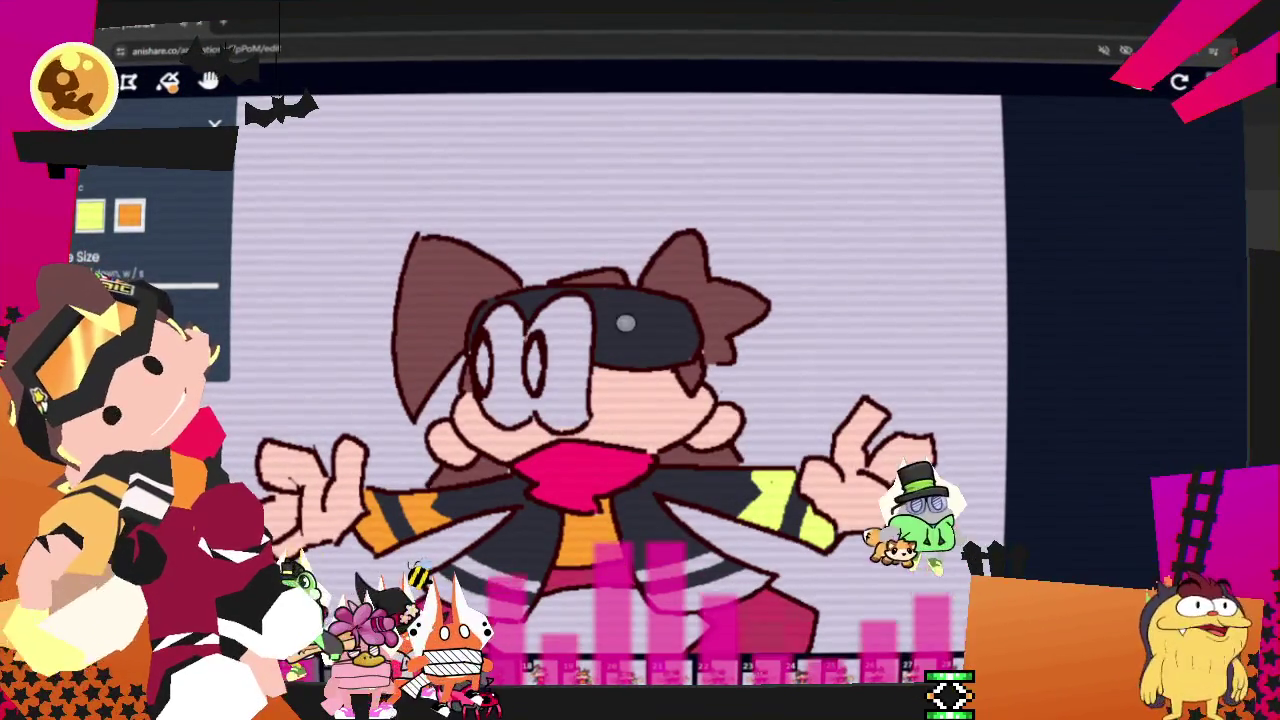
{"action": "mouse_move", "coordinate": [599, 312]}
{"action": "left_mouse_down"}
{"action": "mouse_move", "coordinate": [672, 329]}
{"action": "mouse_move", "coordinate": [611, 346]}
{"action": "mouse_move", "coordinate": [661, 341]}
{"action": "mouse_move", "coordinate": [626, 338]}
{"action": "left_mouse_up"}
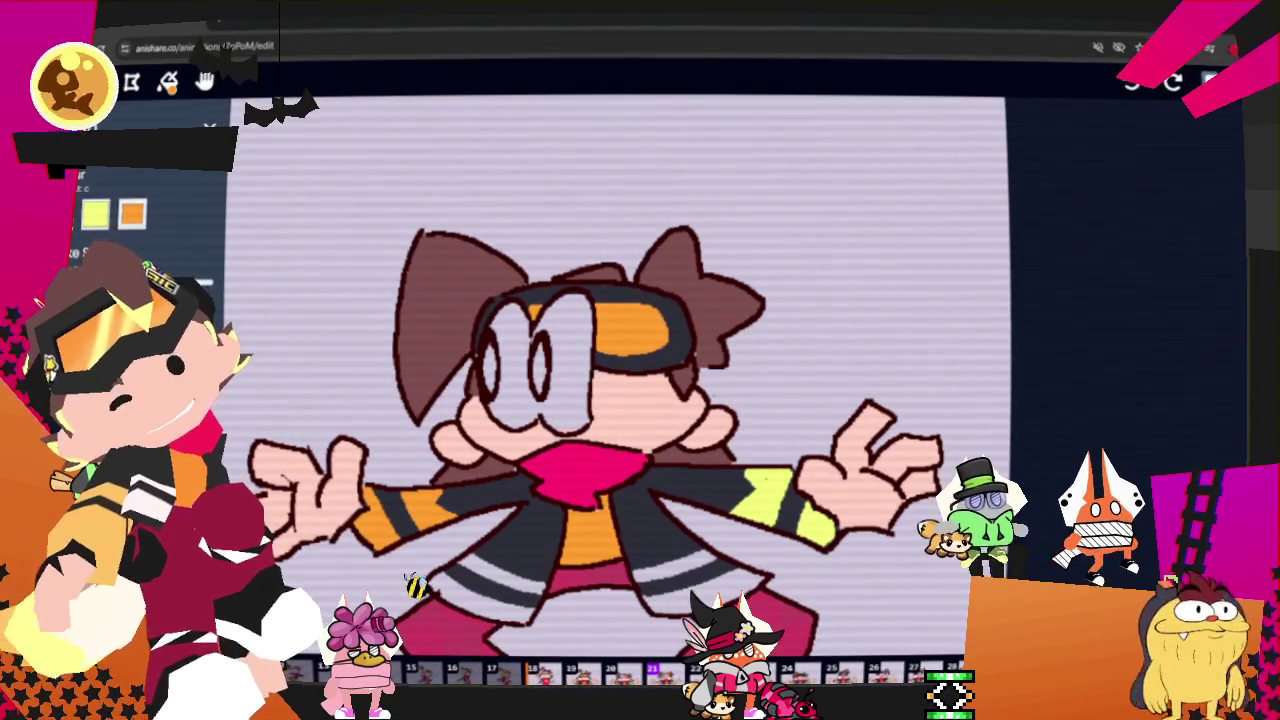
{"action": "key", "text": "Right"}
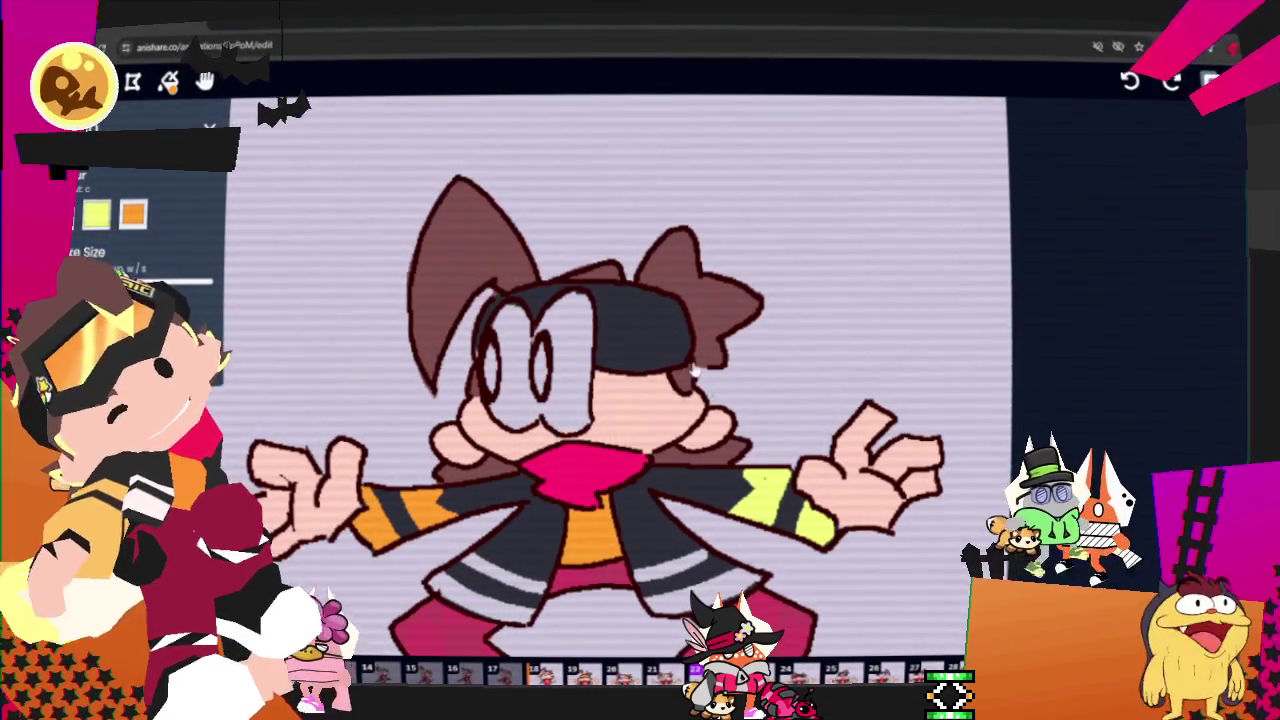
- Go back to the running pose on frame 18 and streak a yellow highlight across its goggle lens
{"action": "key", "text": "Left"}
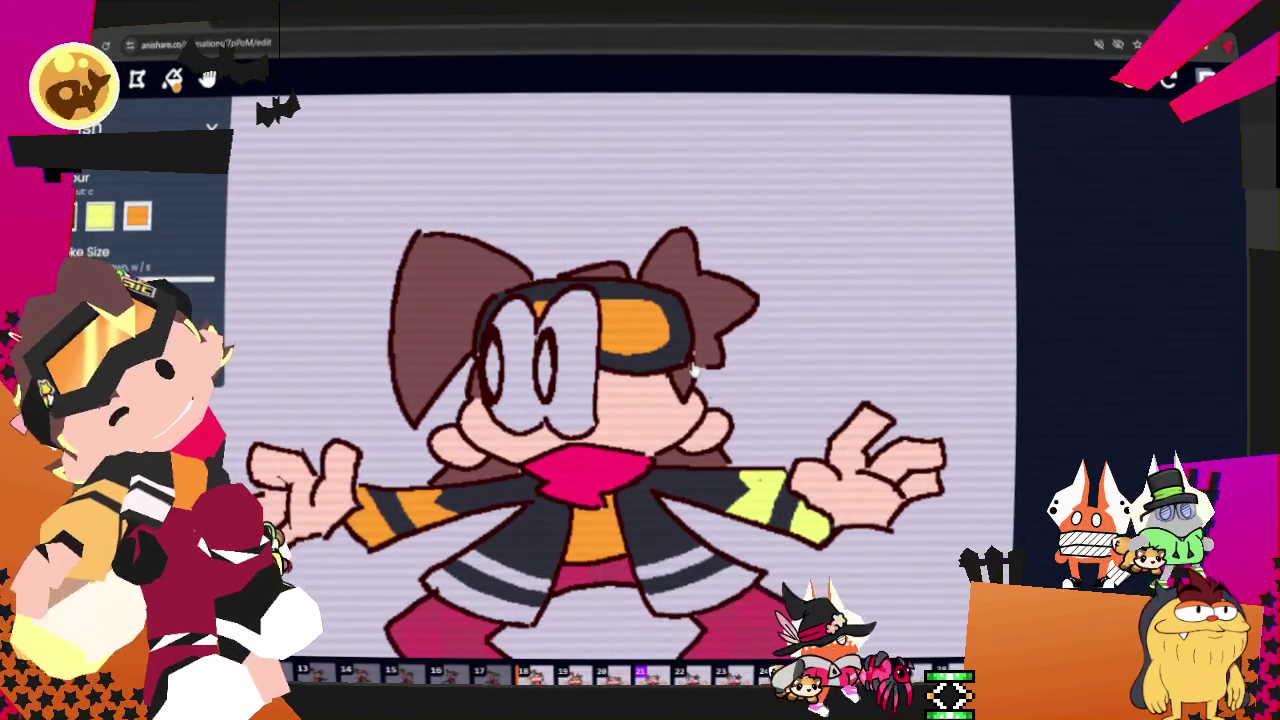
{"action": "key", "text": "Left"}
{"action": "key", "text": "Left"}
{"action": "key", "text": "Left"}
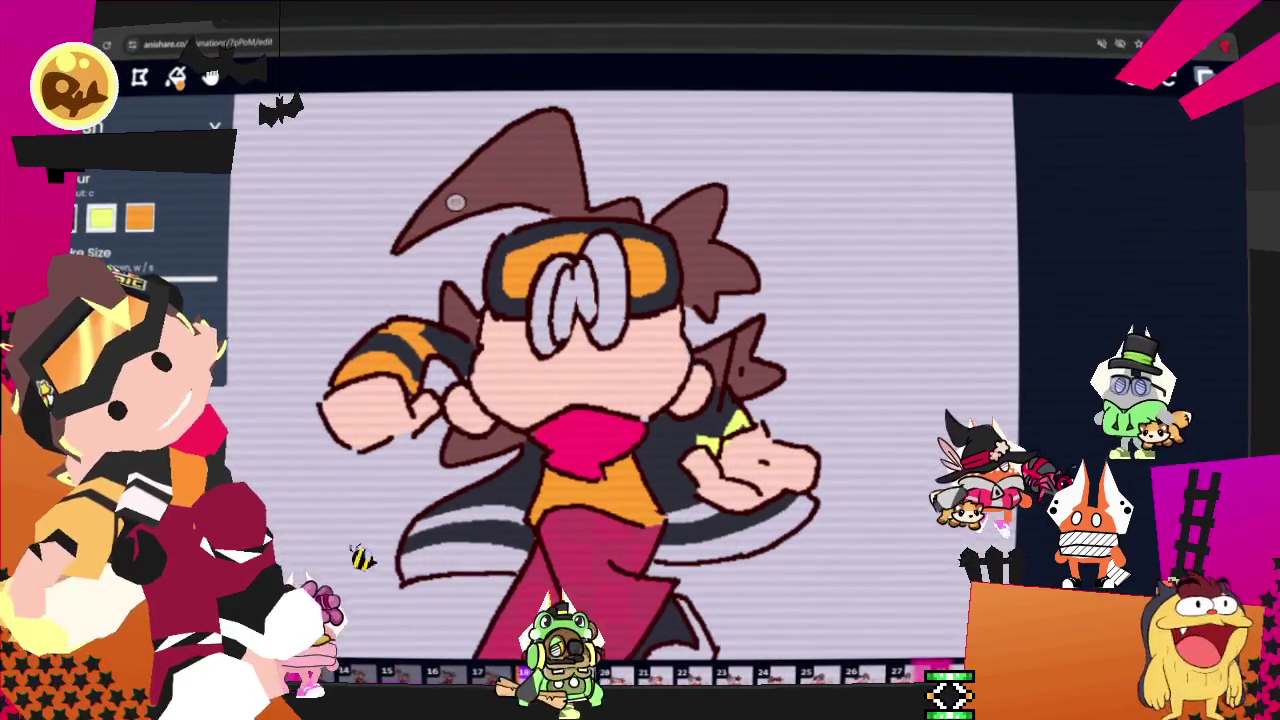
{"action": "left_click_drag", "start_coordinate": [546, 269], "coordinate": [590, 239]}
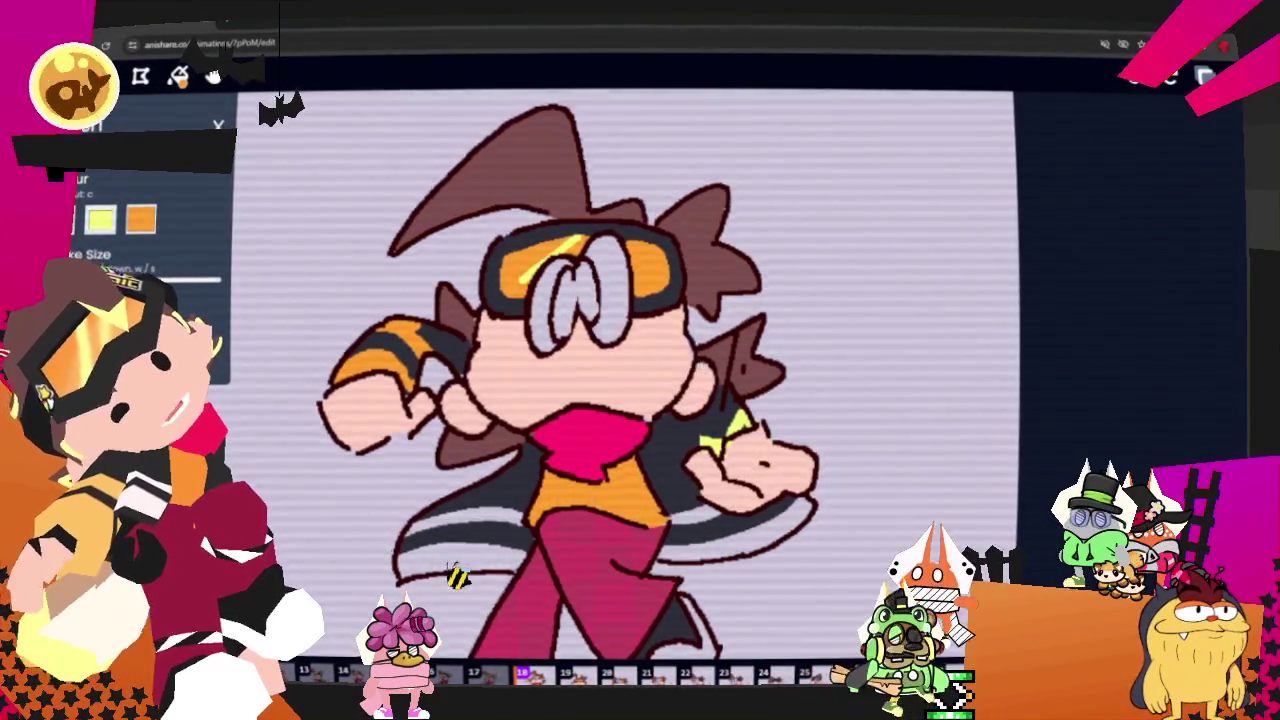
{"action": "key", "text": "Right"}
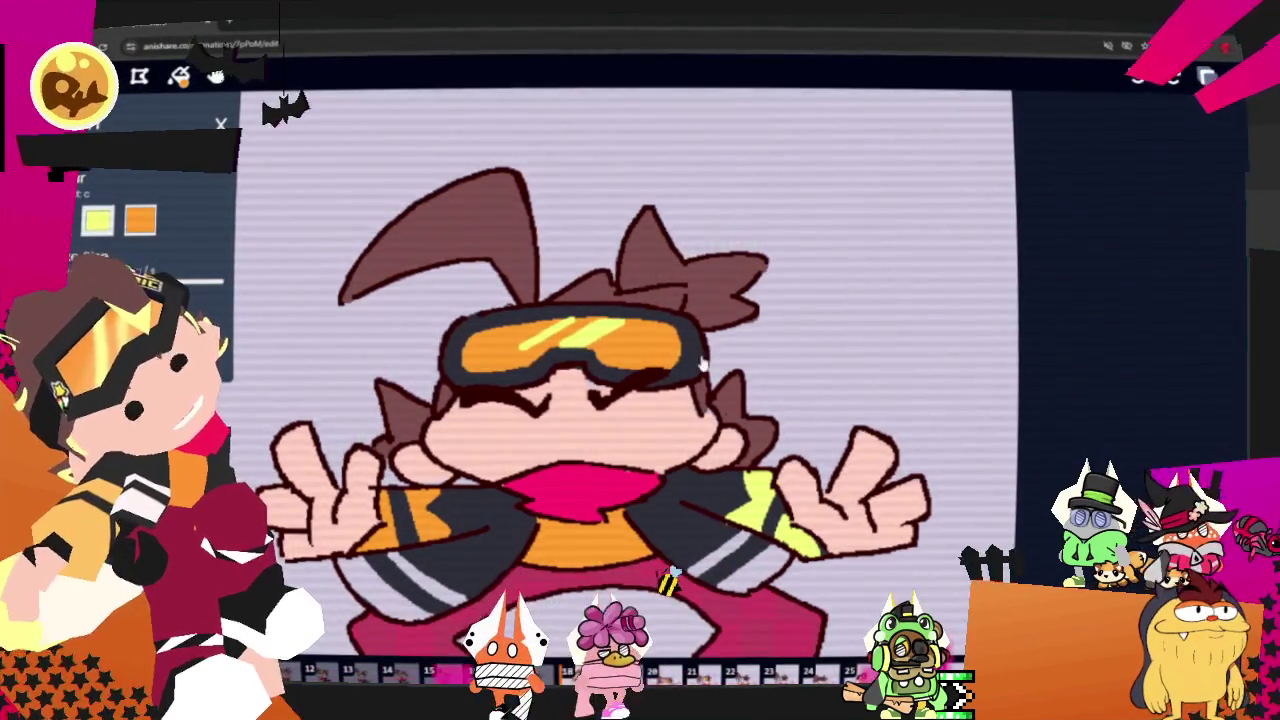
- Paint frame 22's goggle band orange, then undo a trial yellow highlight on it
{"action": "key", "text": "Right"}
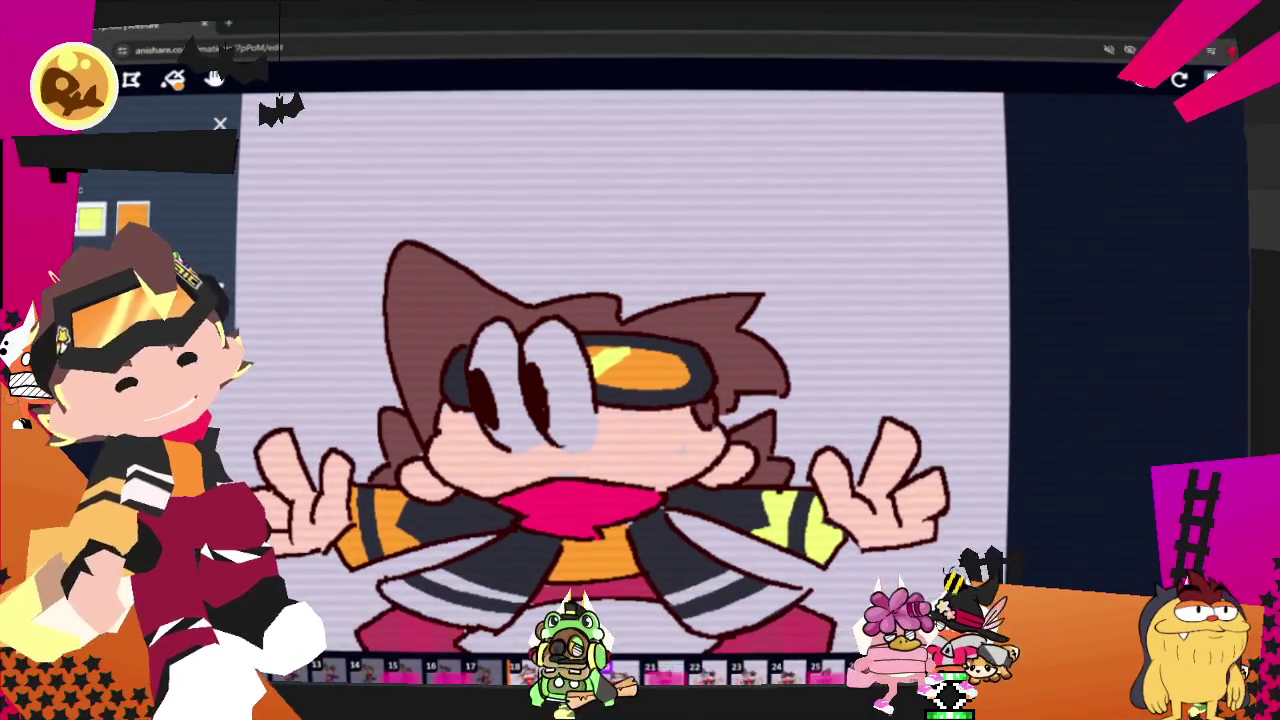
{"action": "key", "text": "Right"}
{"action": "key", "text": "Right"}
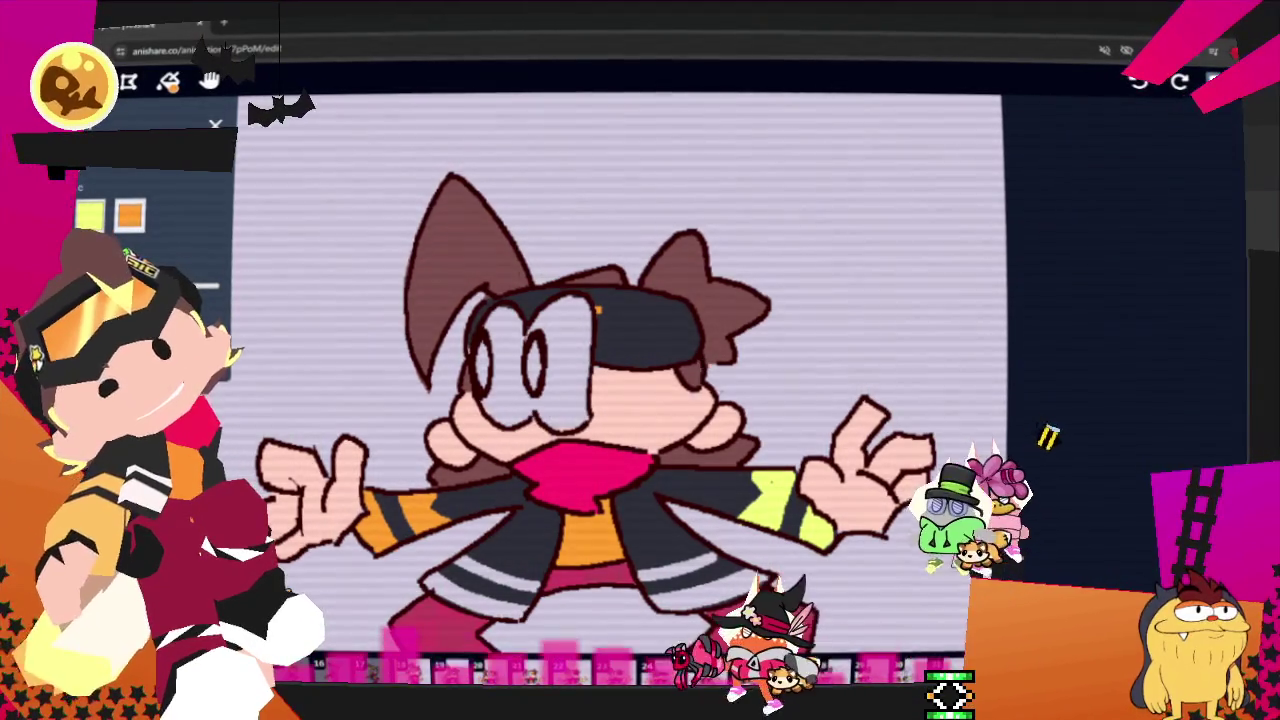
{"action": "mouse_move", "coordinate": [598, 311]}
{"action": "left_mouse_down"}
{"action": "mouse_move", "coordinate": [668, 322]}
{"action": "mouse_move", "coordinate": [596, 346]}
{"action": "mouse_move", "coordinate": [655, 335]}
{"action": "left_mouse_up"}
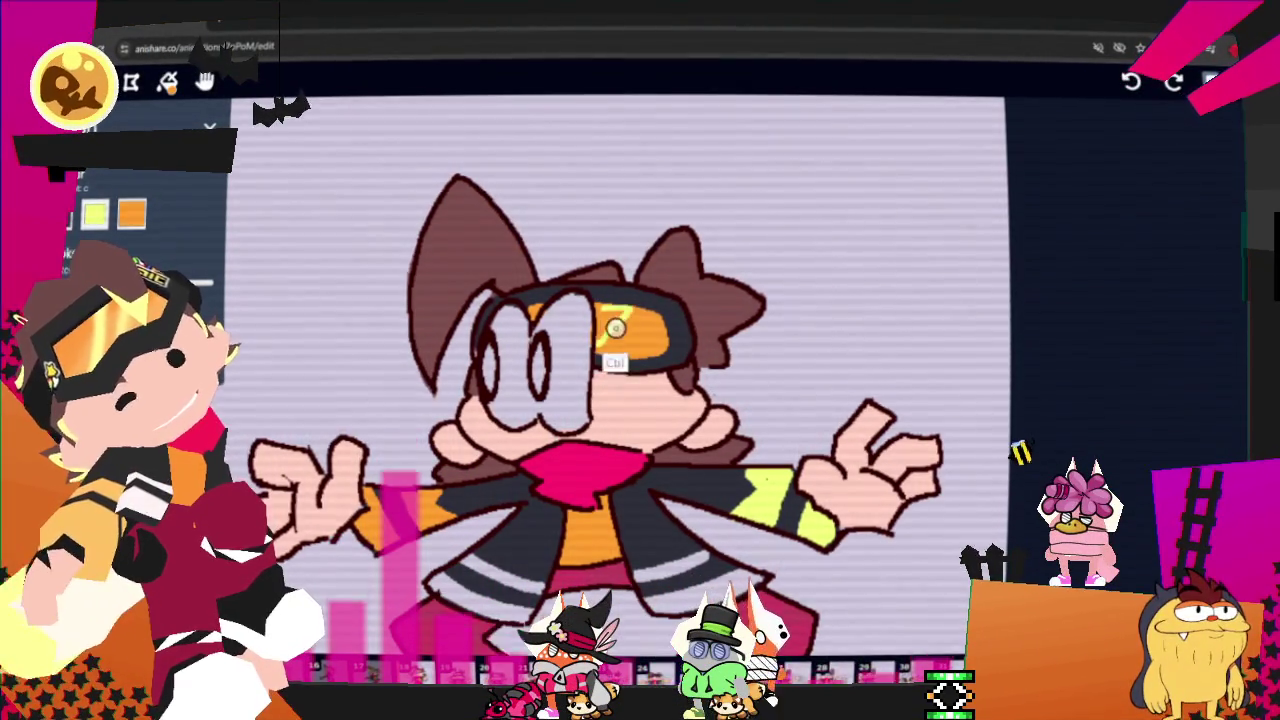
{"action": "mouse_move", "coordinate": [612, 317]}
{"action": "left_mouse_down"}
{"action": "mouse_move", "coordinate": [606, 331]}
{"action": "mouse_move", "coordinate": [665, 320]}
{"action": "left_mouse_up"}
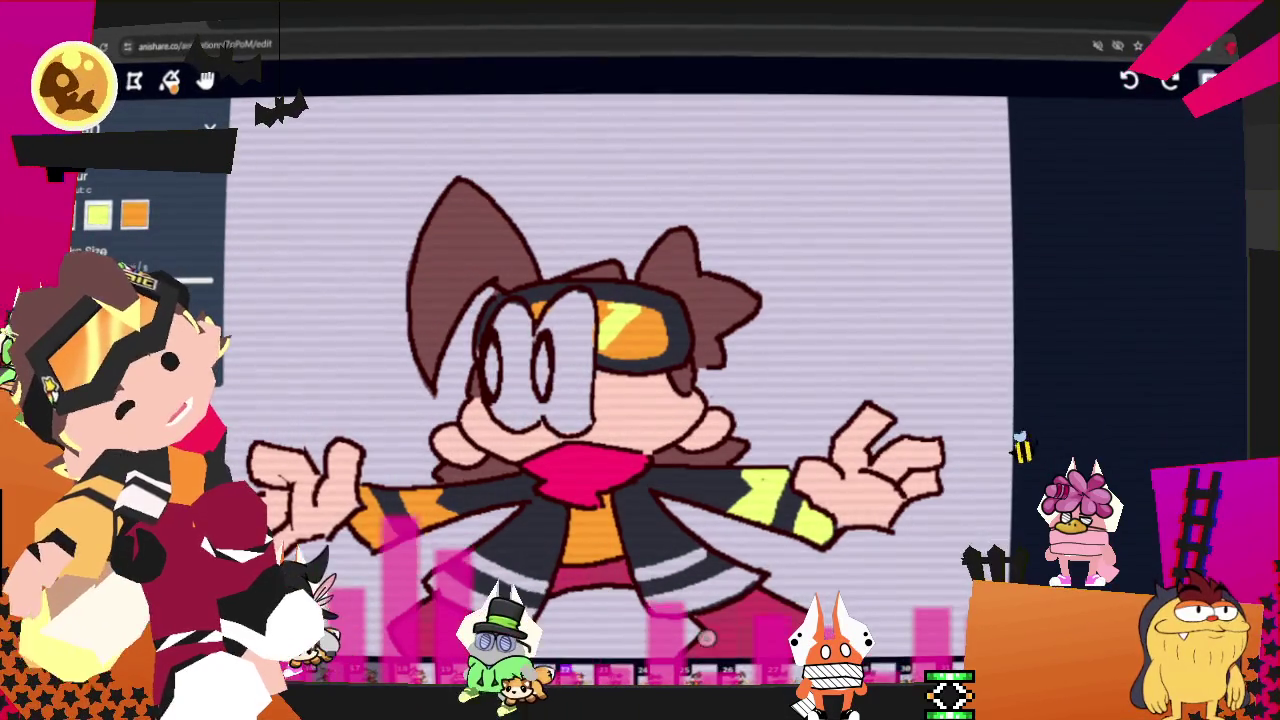
{"action": "key", "text": "ctrl+z"}
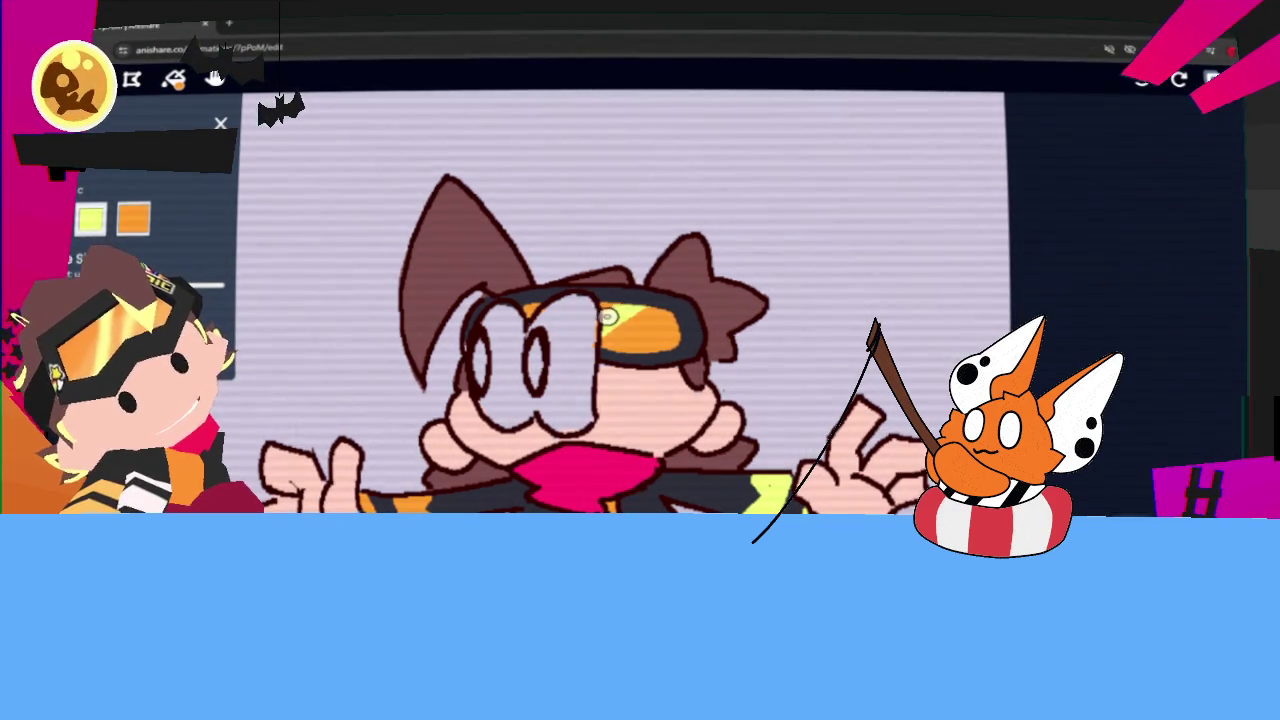
- Switch from the brush to the eraser with the E shortcut
{"action": "key", "text": "e"}
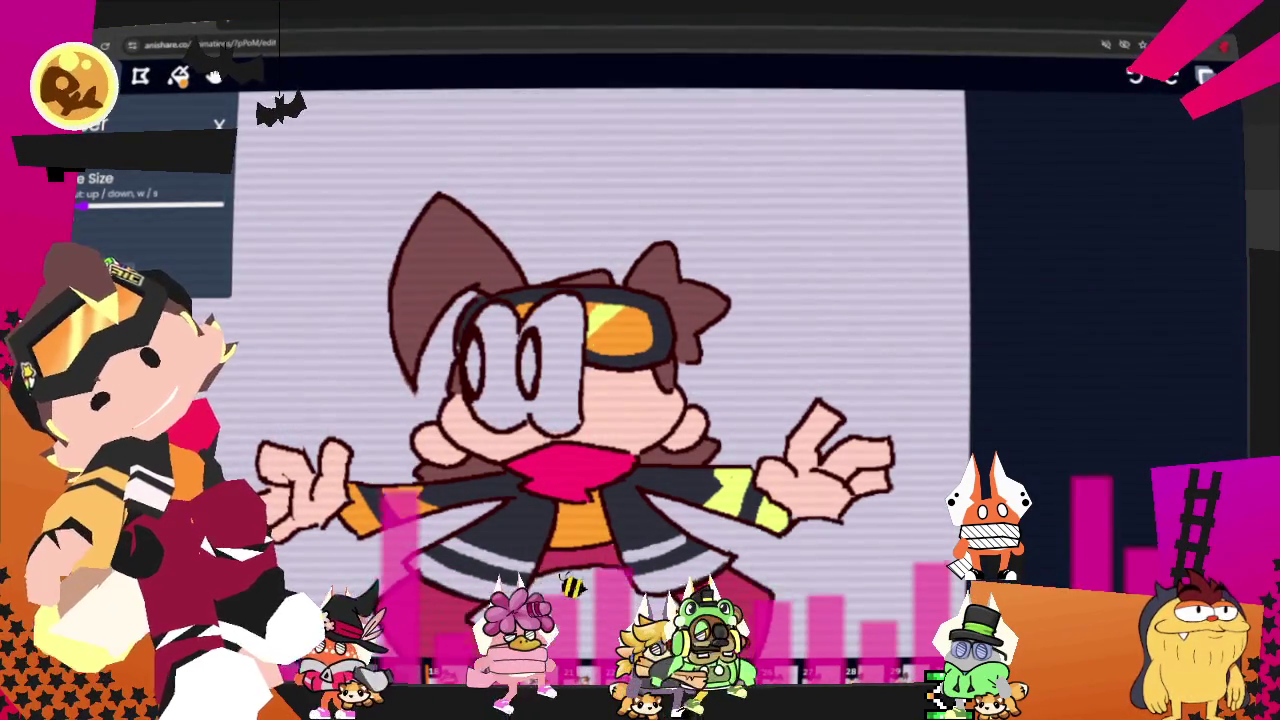
- Erase the orange from frame 22's goggle band, then select the orange goggles on the previous frame
{"action": "scroll", "coordinate": [150, 200], "scroll_direction": "up", "scroll_amount": 2}
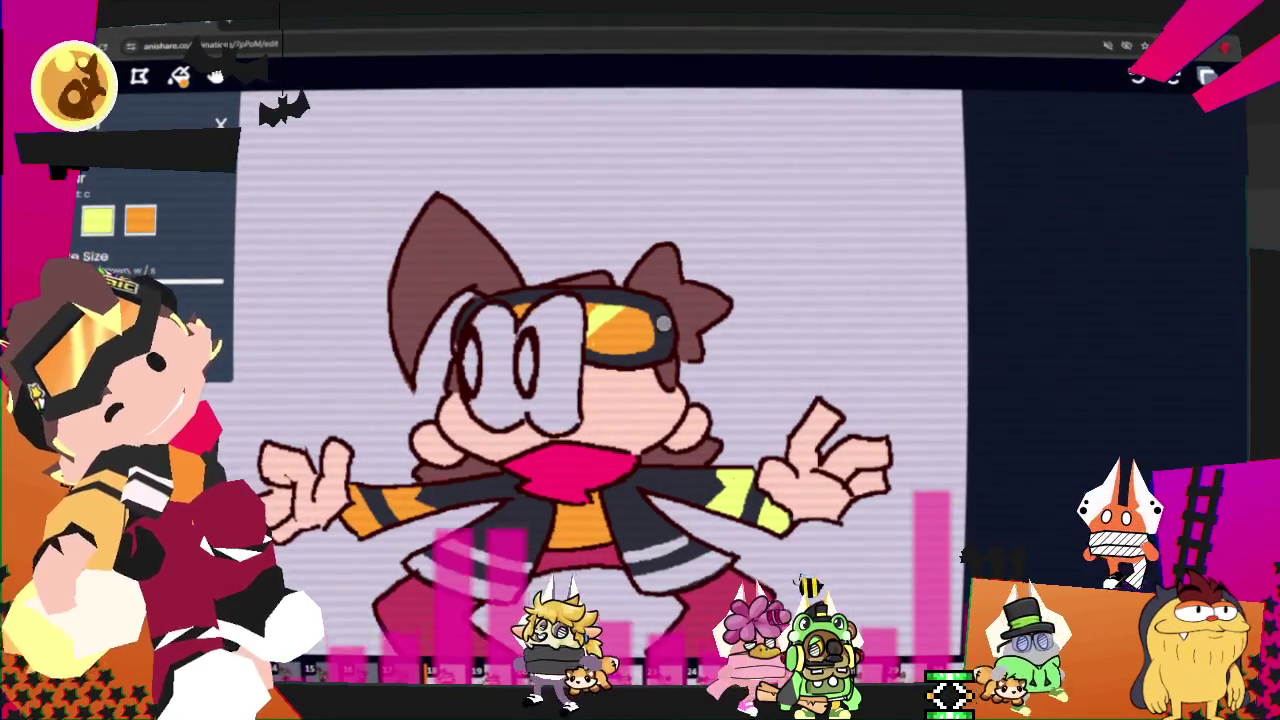
{"action": "mouse_move", "coordinate": [650, 320]}
{"action": "left_mouse_down"}
{"action": "mouse_move", "coordinate": [593, 322]}
{"action": "mouse_move", "coordinate": [625, 325]}
{"action": "left_mouse_up"}
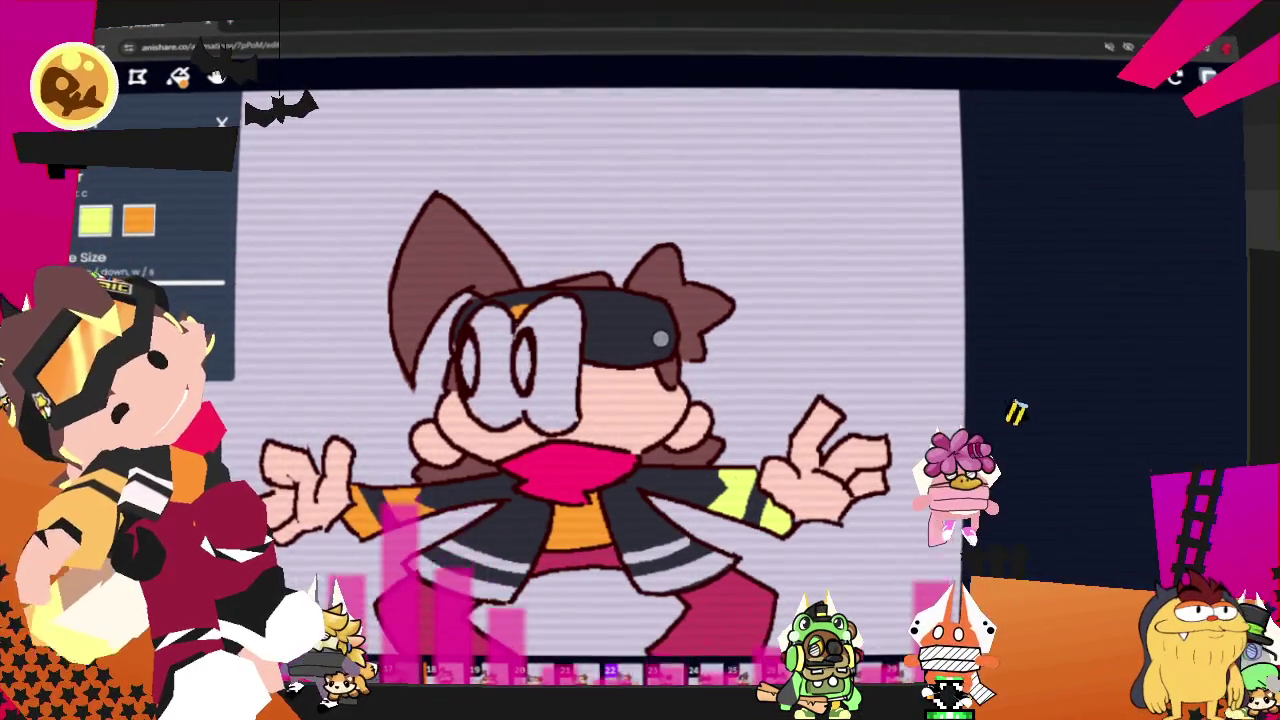
{"action": "key", "text": "Left"}
{"action": "key", "text": "Left"}
{"action": "key", "text": "Left"}
{"action": "key", "text": "Left"}
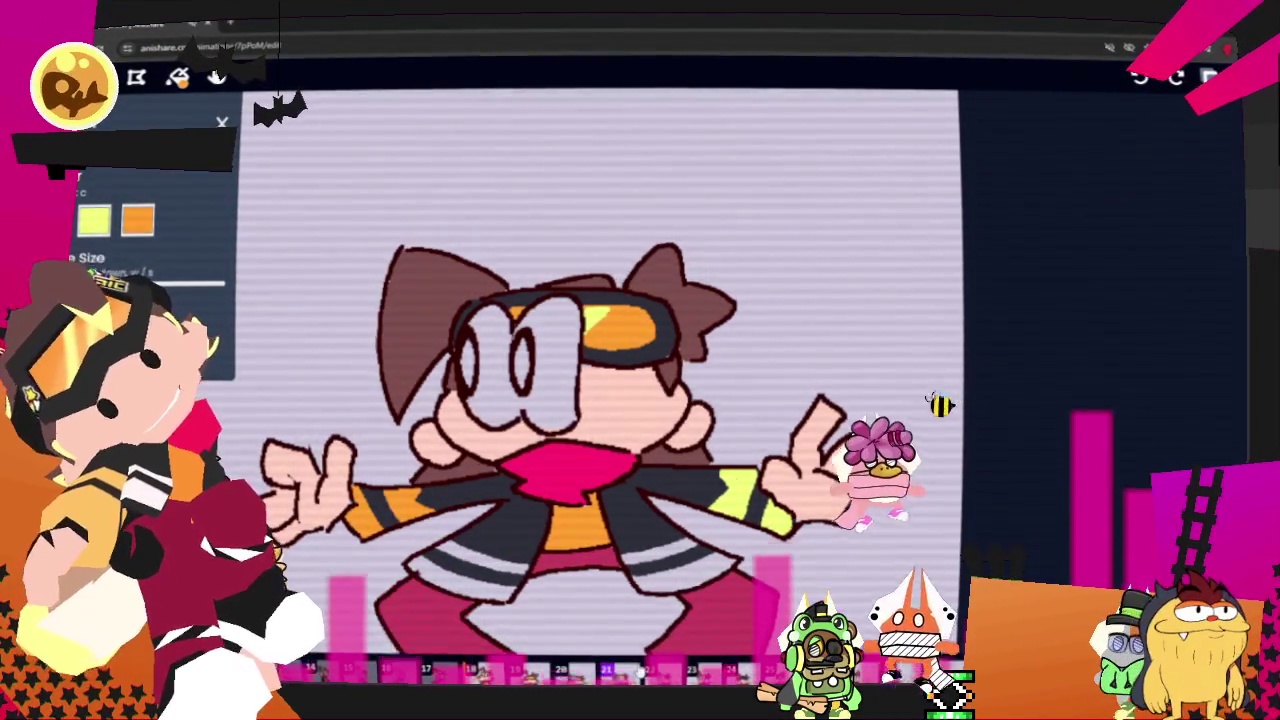
{"action": "key", "text": "s"}
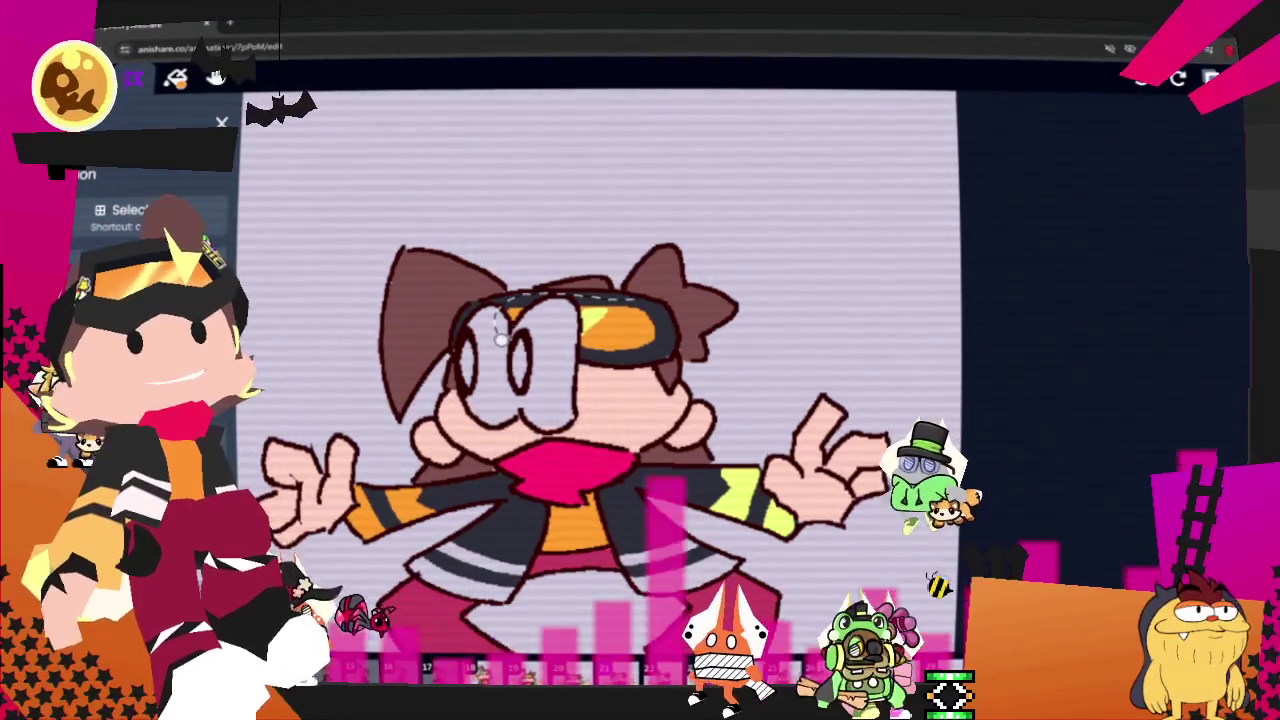
{"action": "left_click_drag", "start_coordinate": [500, 338], "coordinate": [497, 318]}
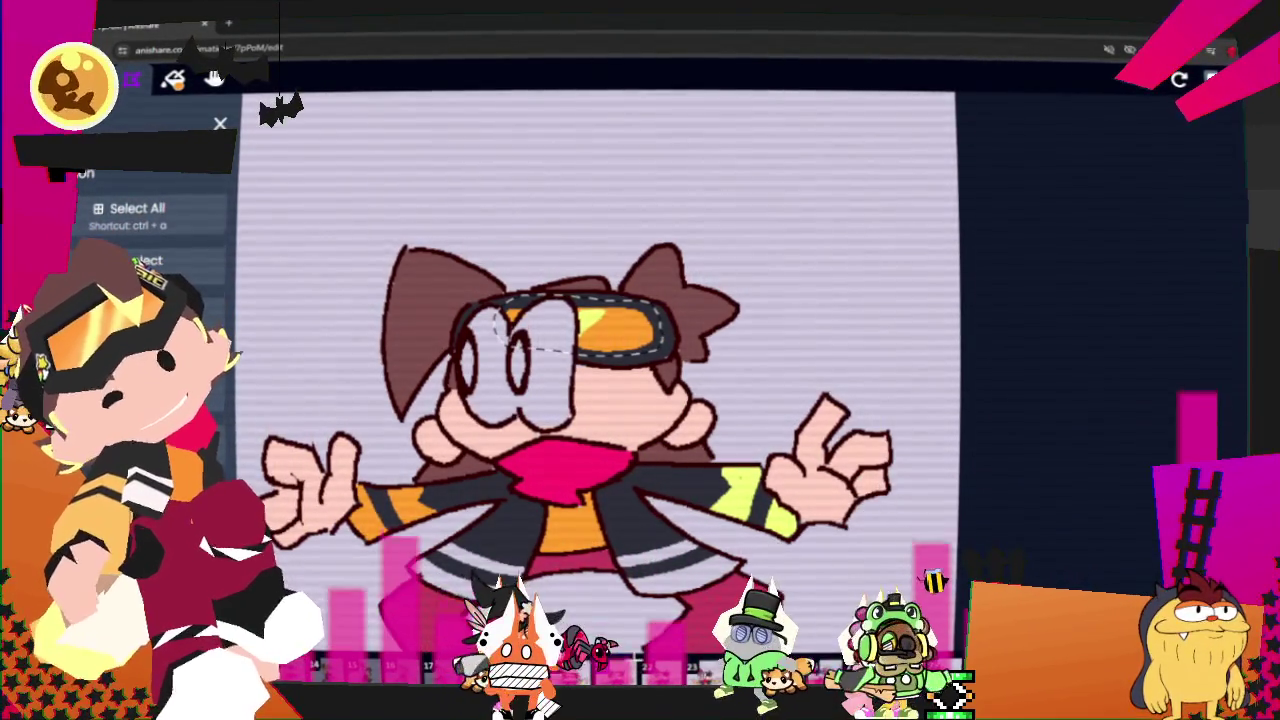
- Paste the copied orange goggles onto the eyes-closed frame and drag them over the eyes
{"action": "key", "text": "Right"}
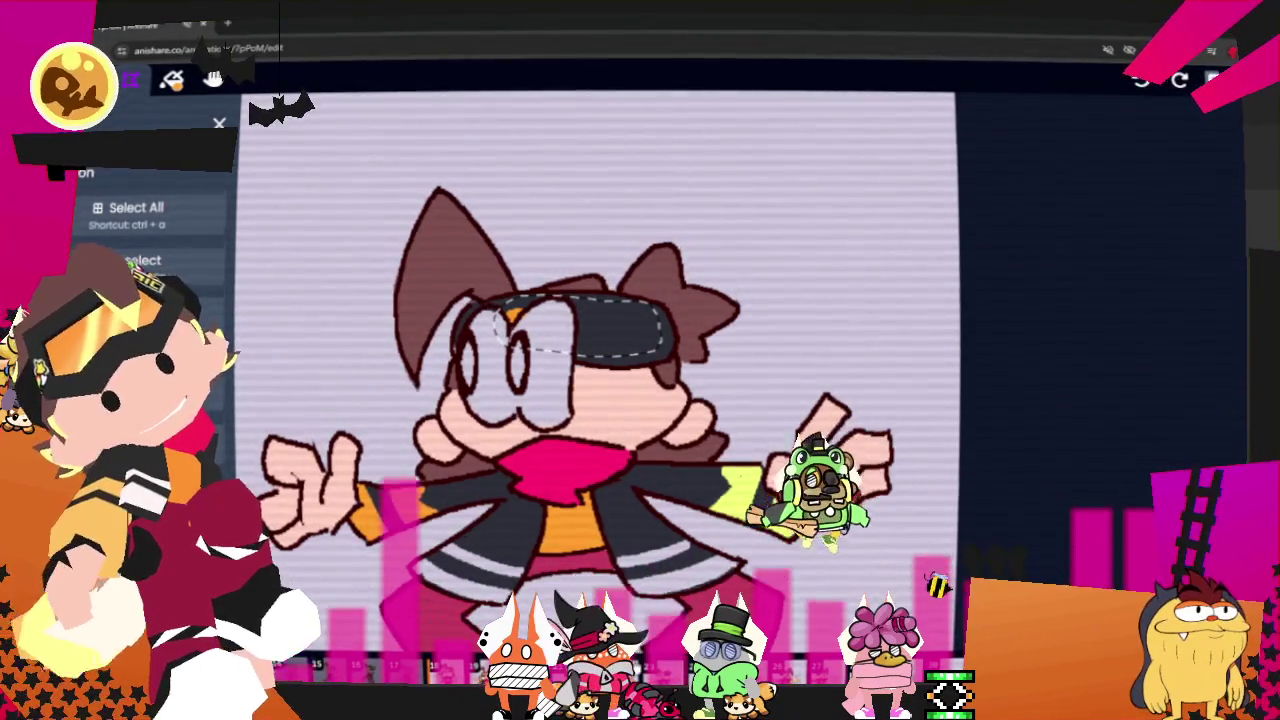
{"action": "key", "text": "Right"}
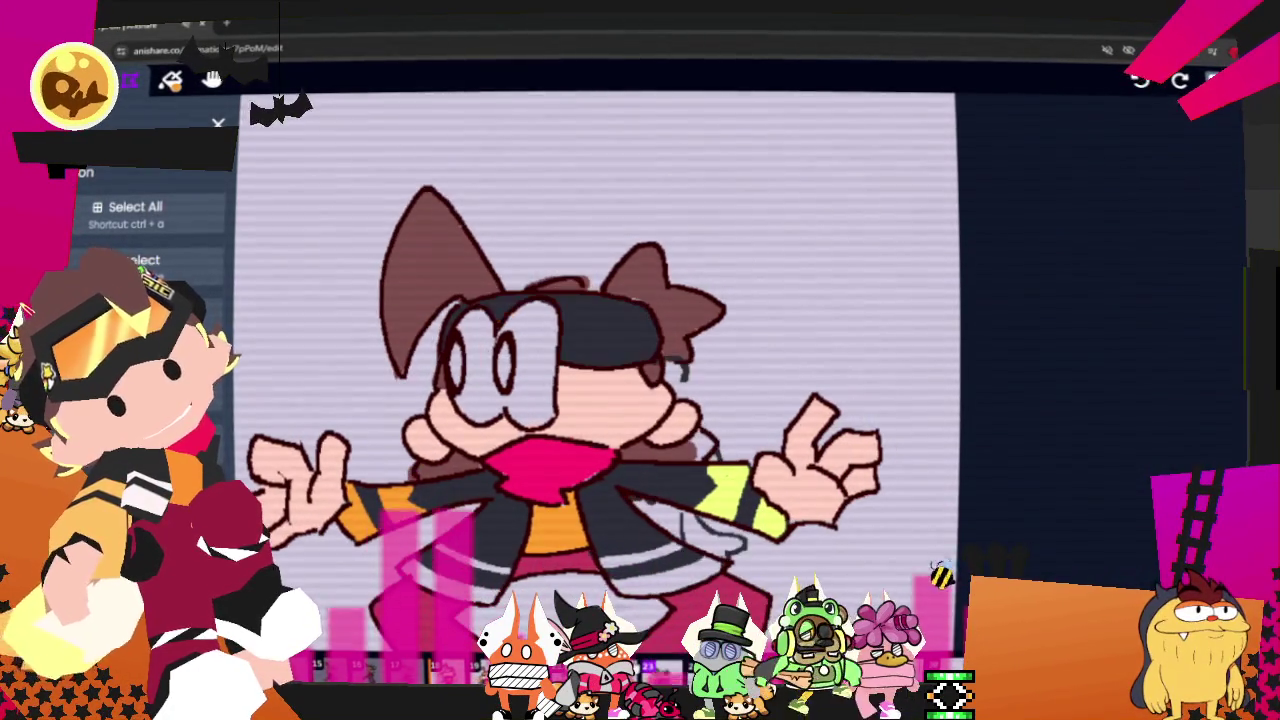
{"action": "key", "text": "ctrl+v"}
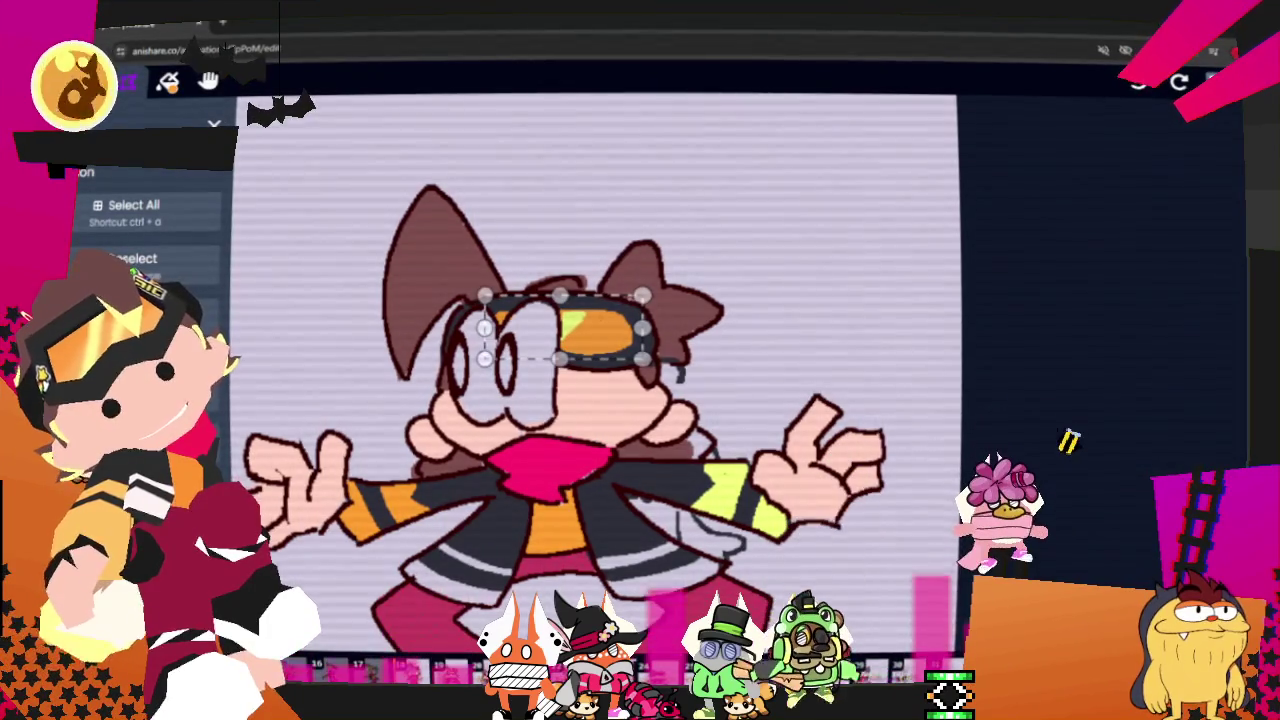
{"action": "key", "text": "Escape"}
{"action": "key", "text": "Right"}
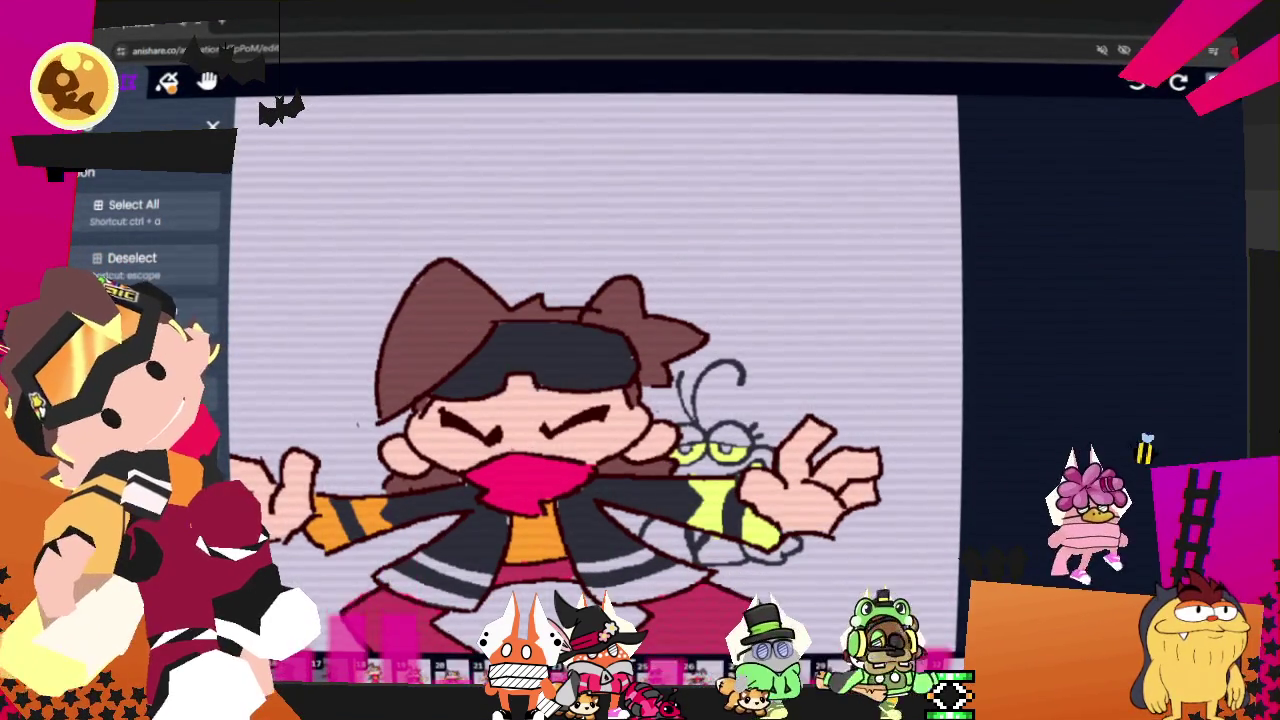
{"action": "key", "text": "ctrl+v"}
{"action": "left_click_drag", "start_coordinate": [575, 327], "coordinate": [547, 355]}
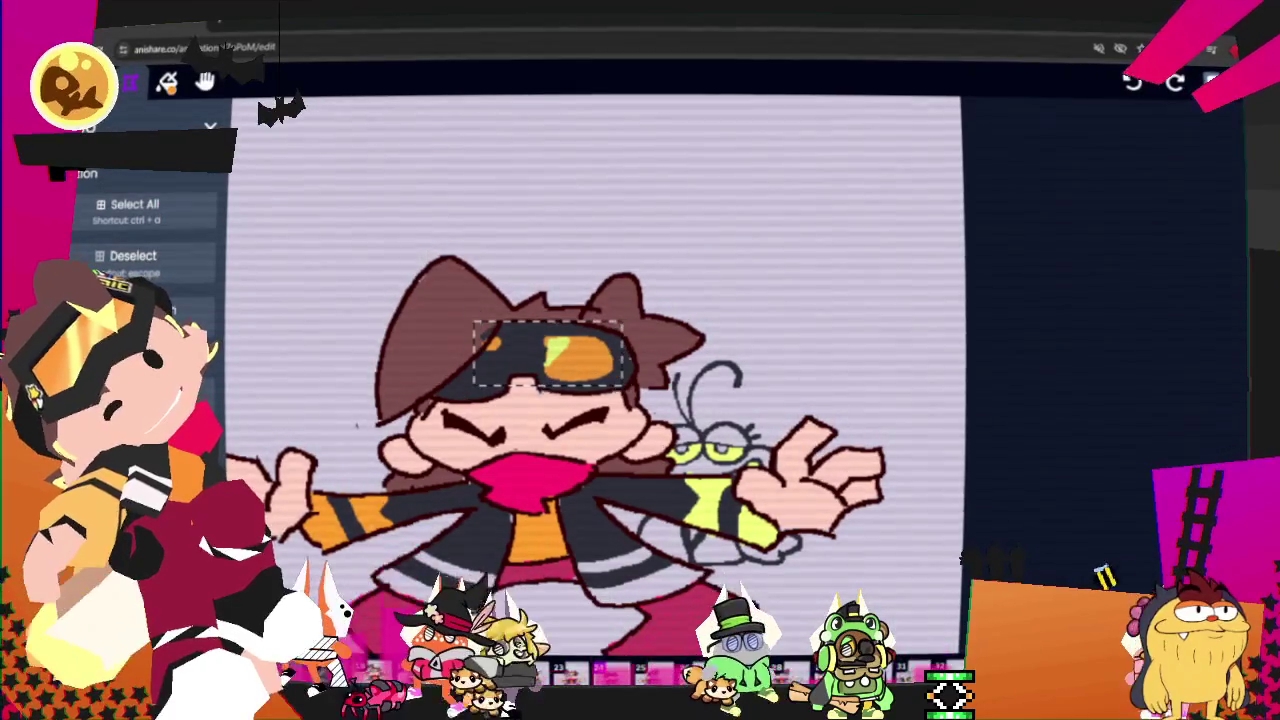
- Commit the pasted goggles and add a yellow highlight stroke on the running pose's hair
{"action": "key", "text": "Escape"}
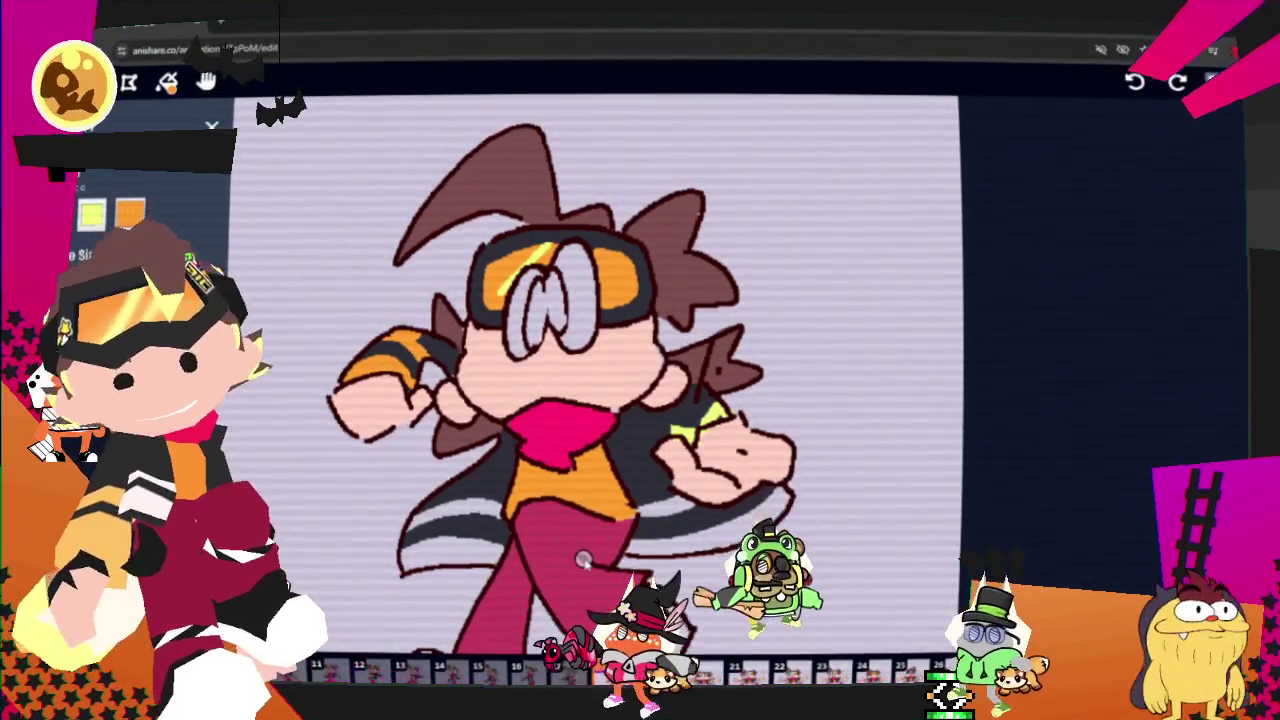
{"action": "mouse_move", "coordinate": [462, 153]}
{"action": "left_mouse_down"}
{"action": "mouse_move", "coordinate": [472, 158]}
{"action": "mouse_move", "coordinate": [449, 196]}
{"action": "left_mouse_up"}
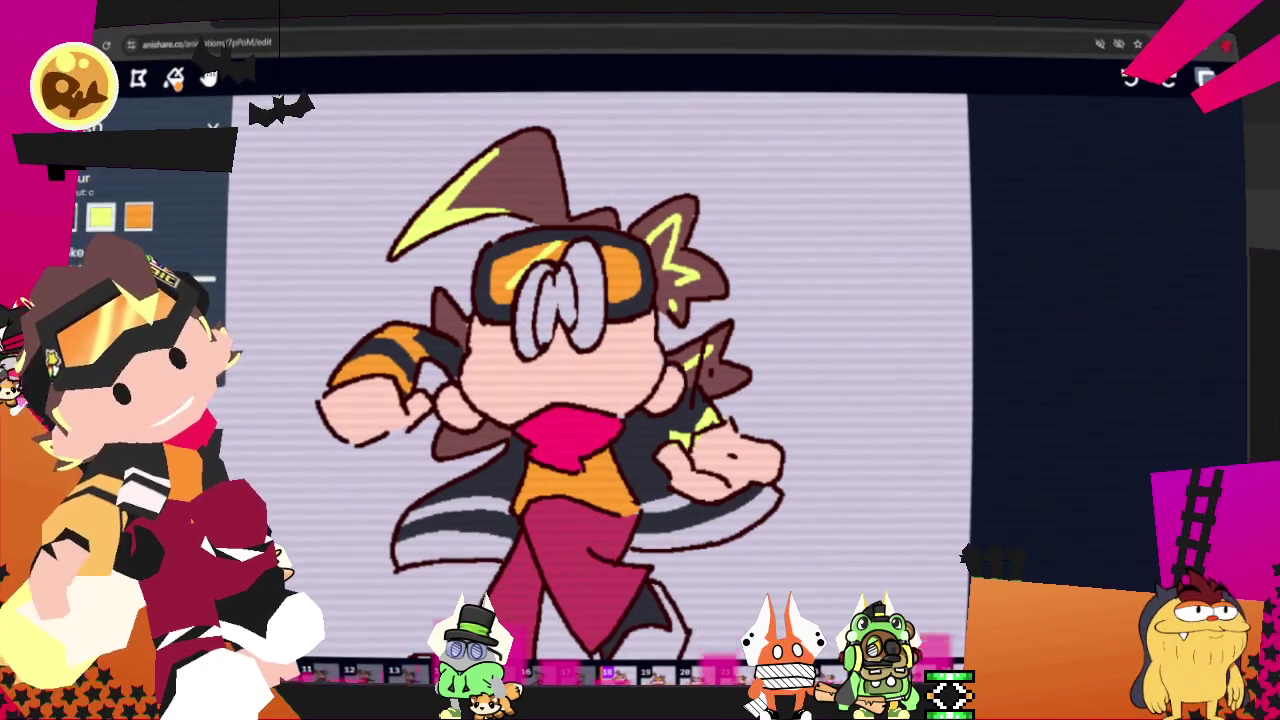
- On the next frame, add a yellow highlight to the left hair tuft, undoing a stray spike stroke
{"action": "key", "text": "Right"}
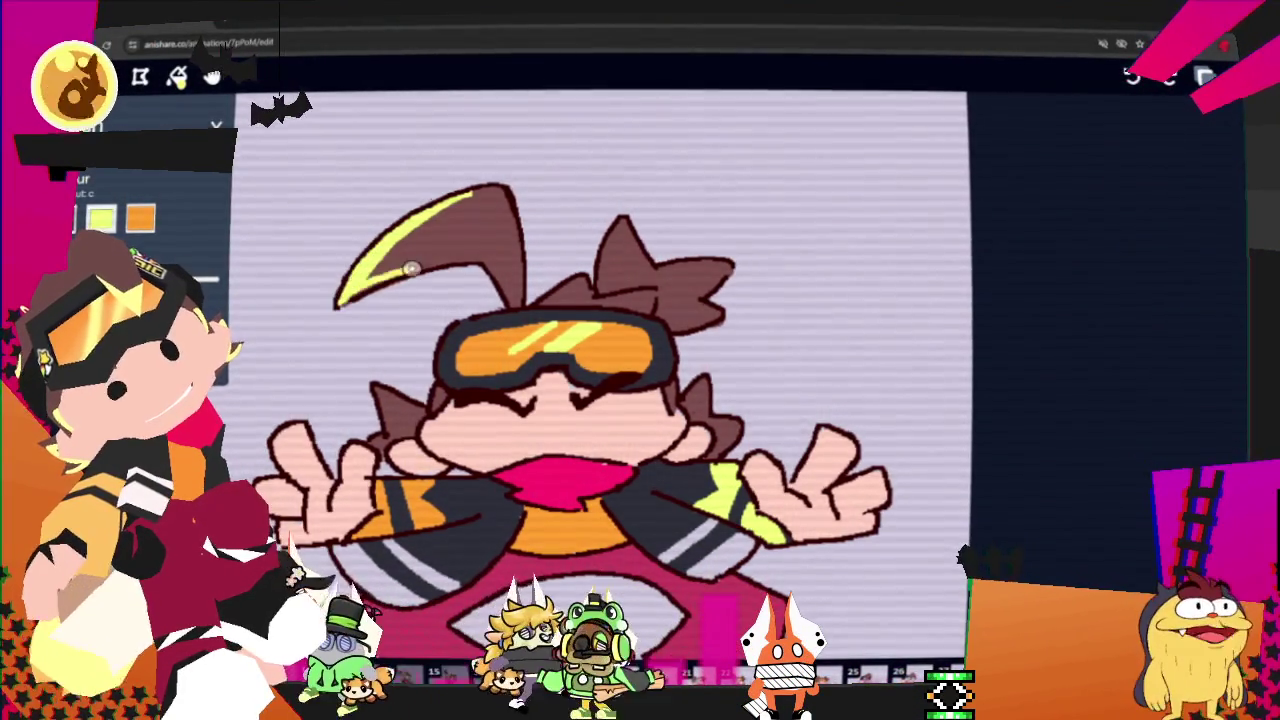
{"action": "left_click_drag", "start_coordinate": [364, 279], "coordinate": [446, 270]}
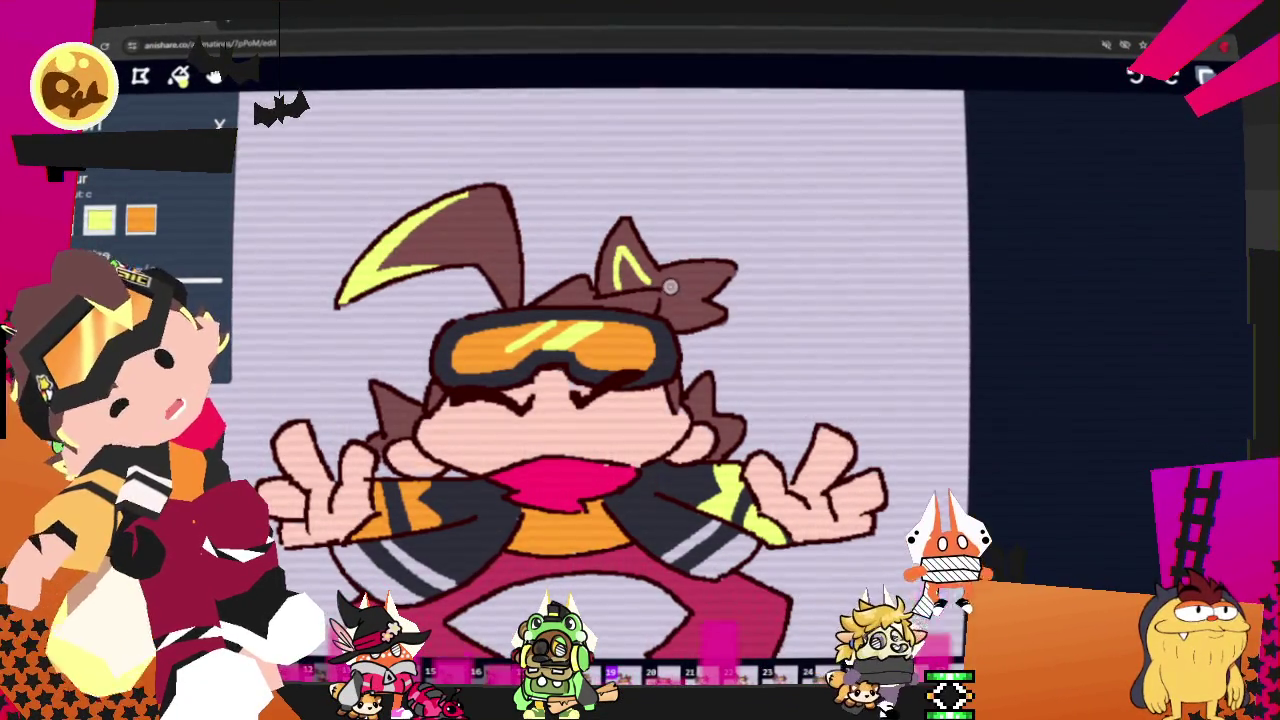
{"action": "key", "text": "ctrl+z"}
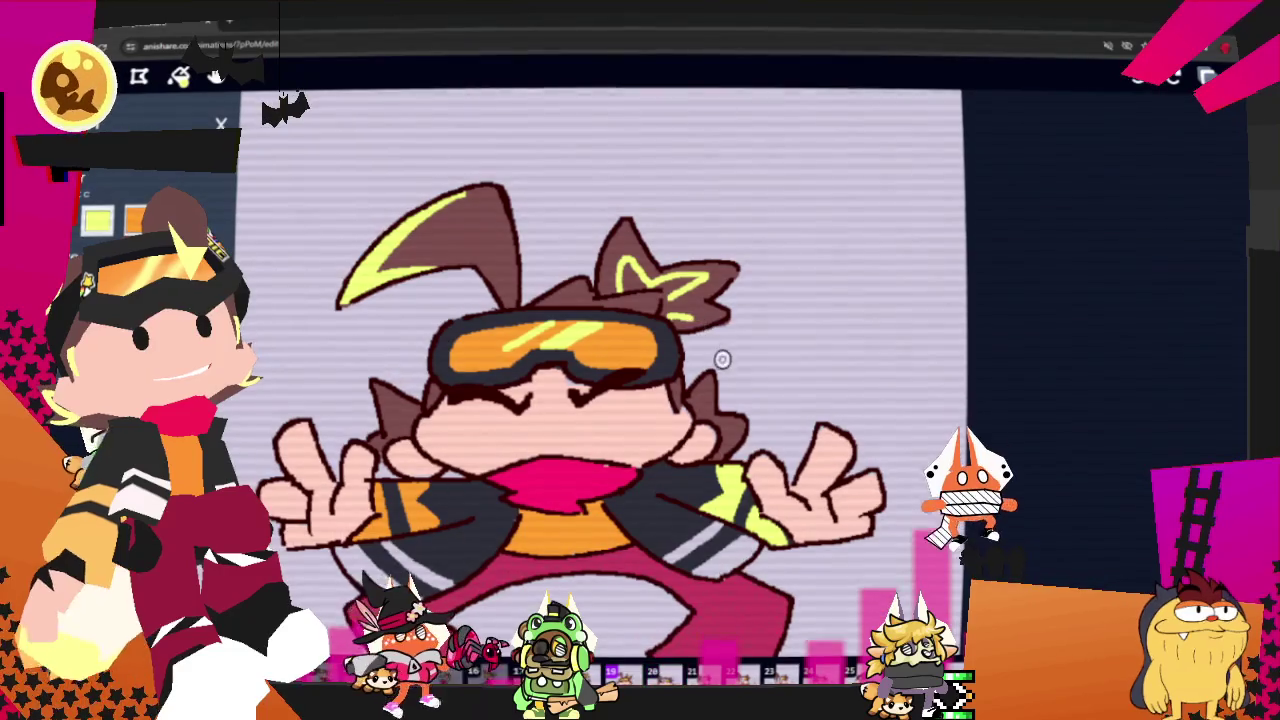
{"action": "left_click_drag", "start_coordinate": [392, 405], "coordinate": [400, 420]}
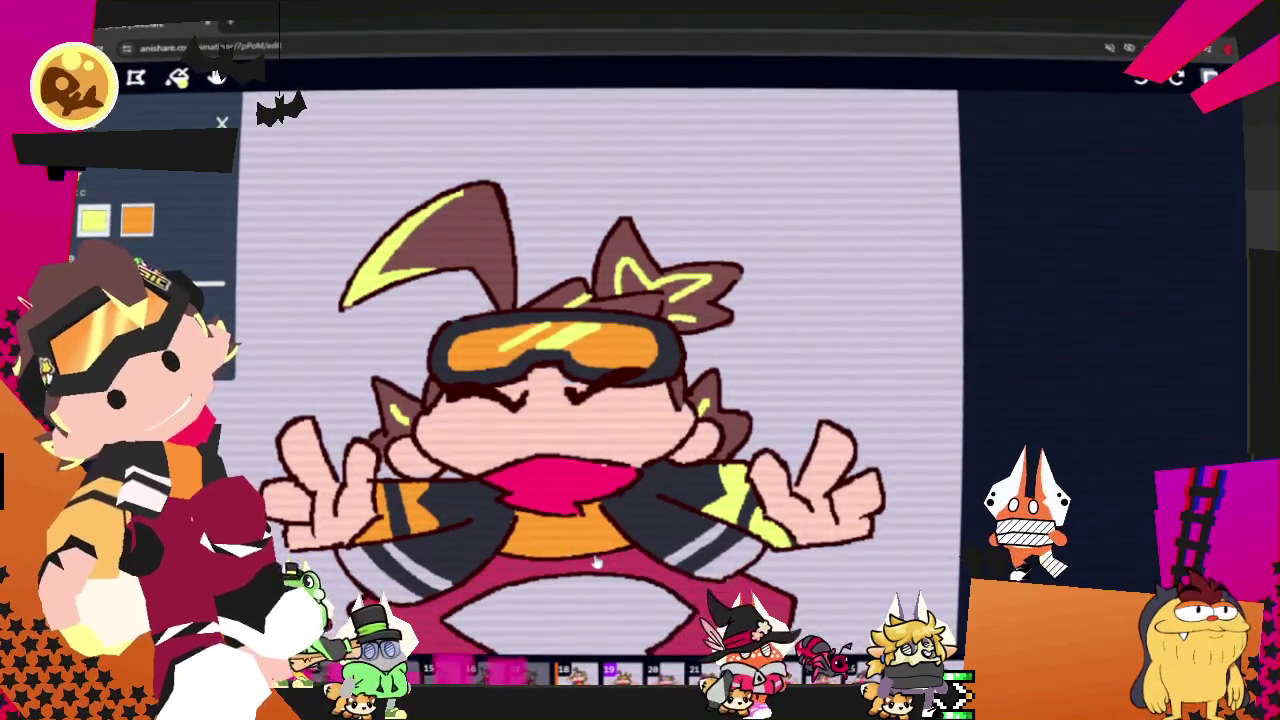
- On the following frame, thicken the left hair highlight and add a yellow zigzag to the right hair
{"action": "key", "text": "Right"}
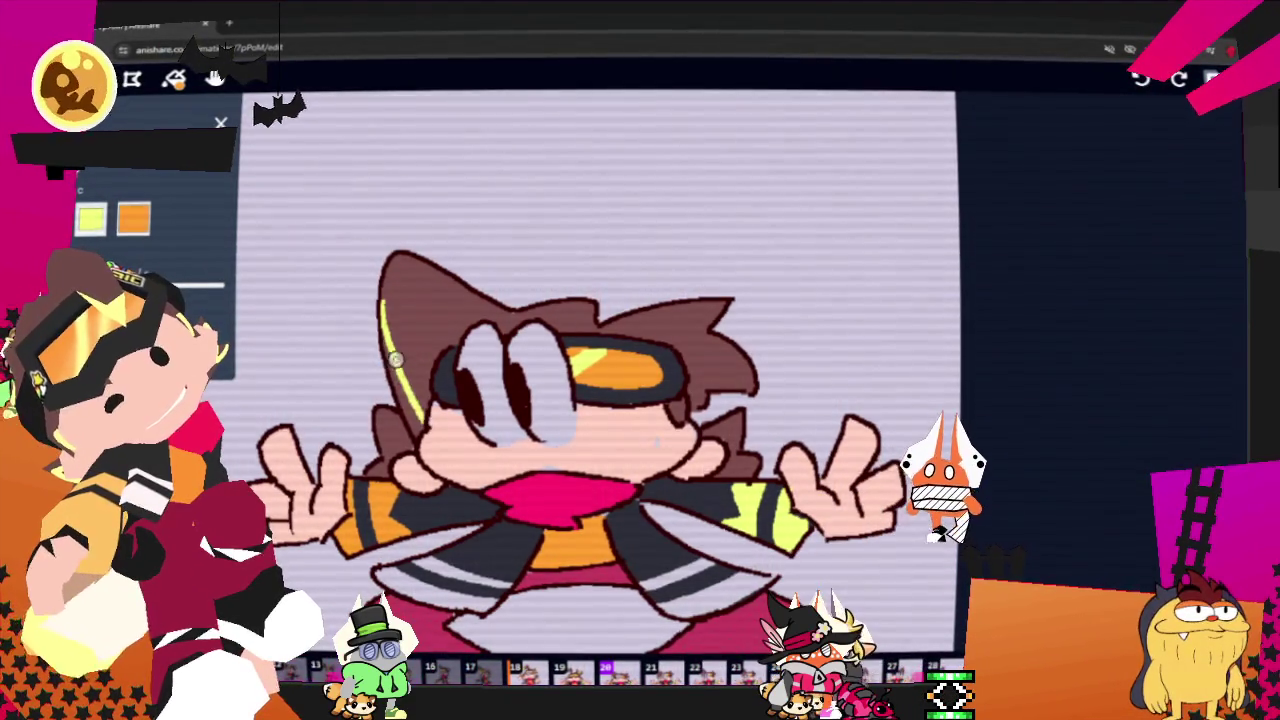
{"action": "left_click_drag", "start_coordinate": [388, 358], "coordinate": [418, 410]}
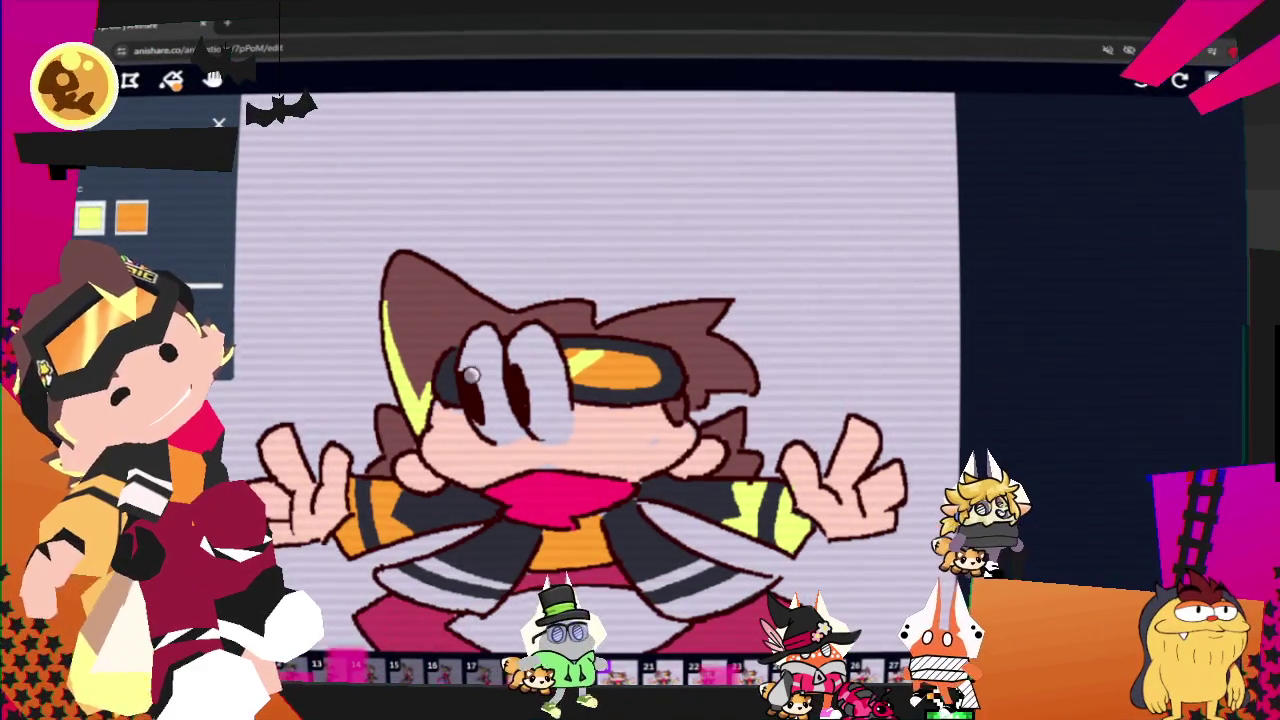
{"action": "left_click_drag", "start_coordinate": [652, 326], "coordinate": [735, 372]}
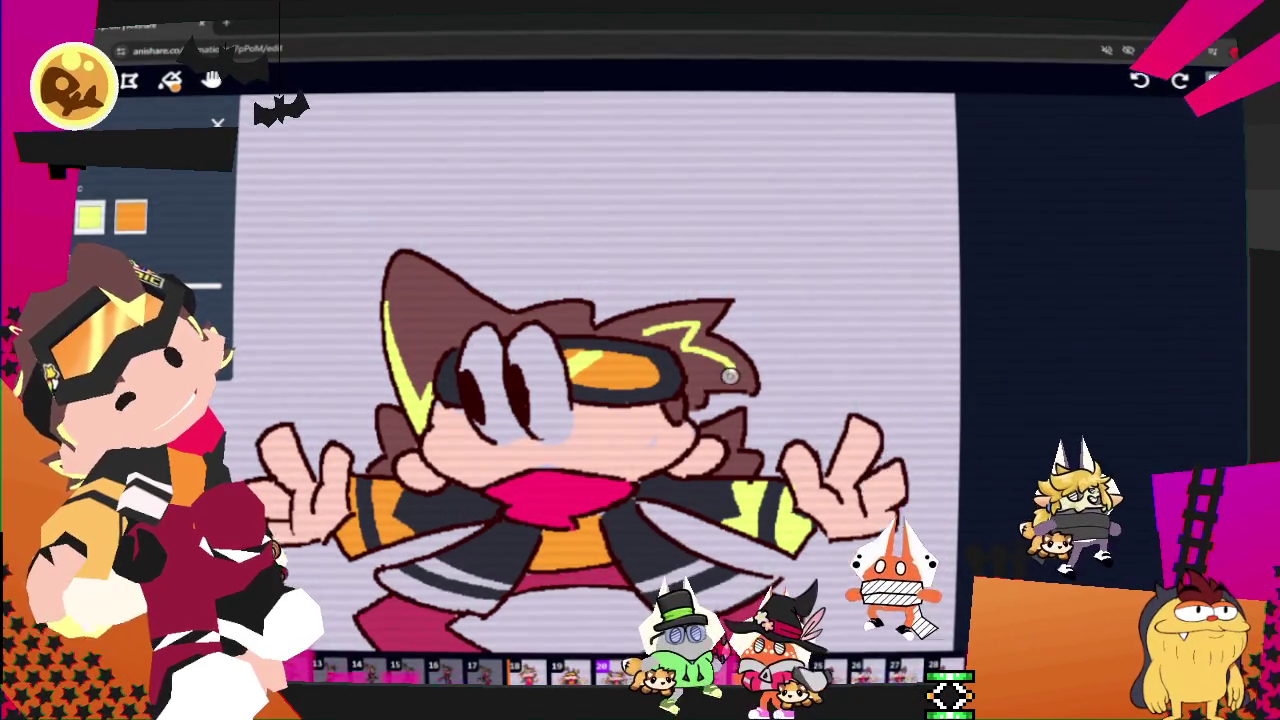
{"action": "left_click_drag", "start_coordinate": [738, 440], "coordinate": [724, 430]}
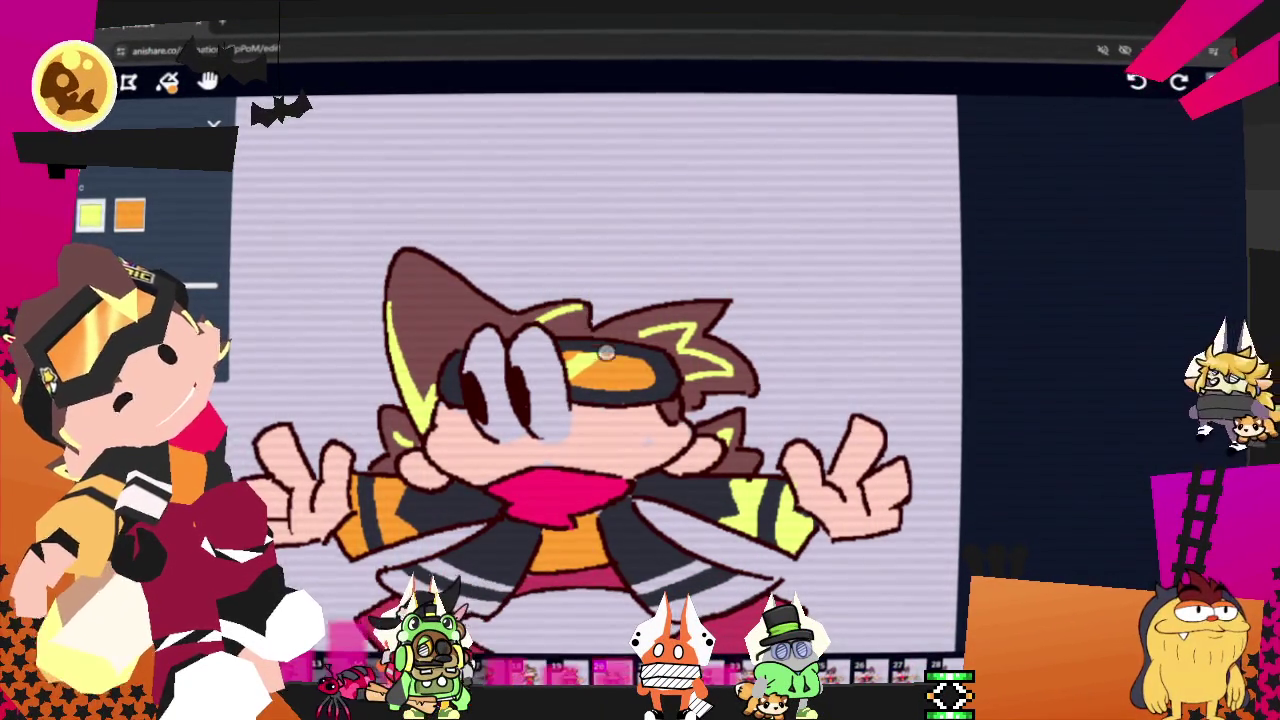
- On the next frame, paint a yellow wedge down the left hair and highlight the right ear's inner edge
{"action": "key", "text": "Right"}
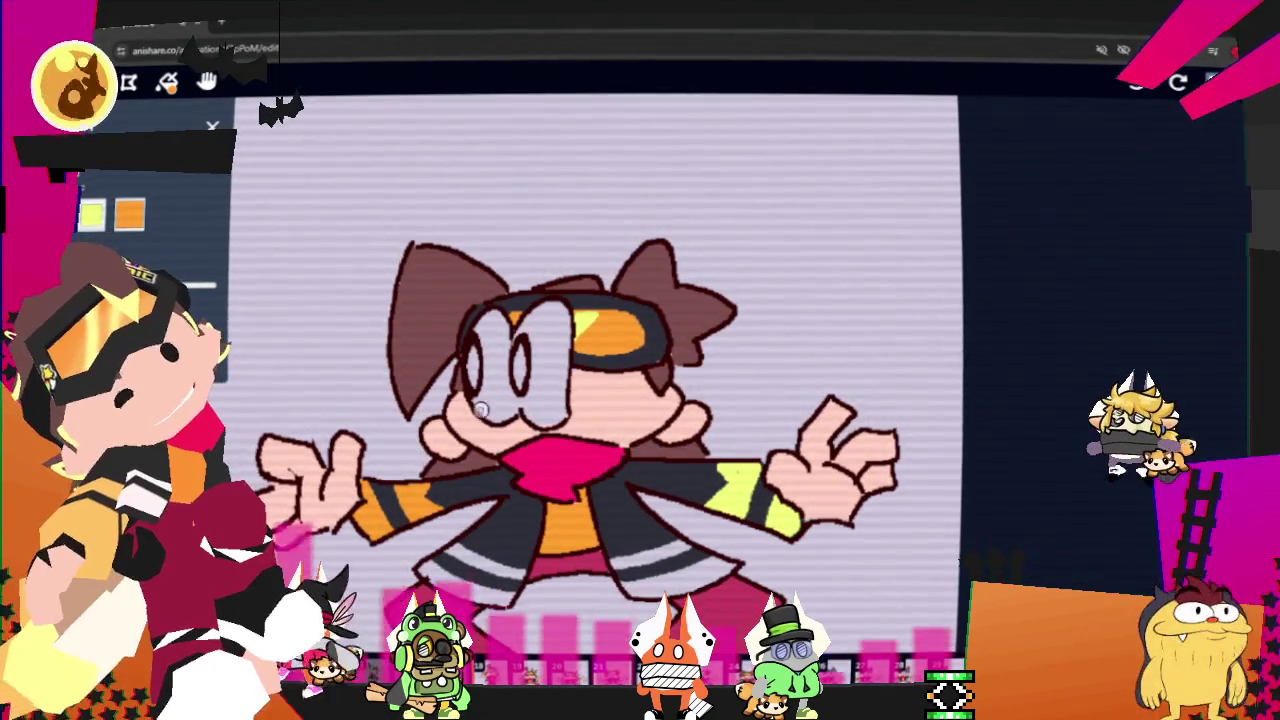
{"action": "mouse_move", "coordinate": [399, 301]}
{"action": "left_mouse_down"}
{"action": "mouse_move", "coordinate": [411, 401]}
{"action": "mouse_move", "coordinate": [453, 355]}
{"action": "left_mouse_up"}
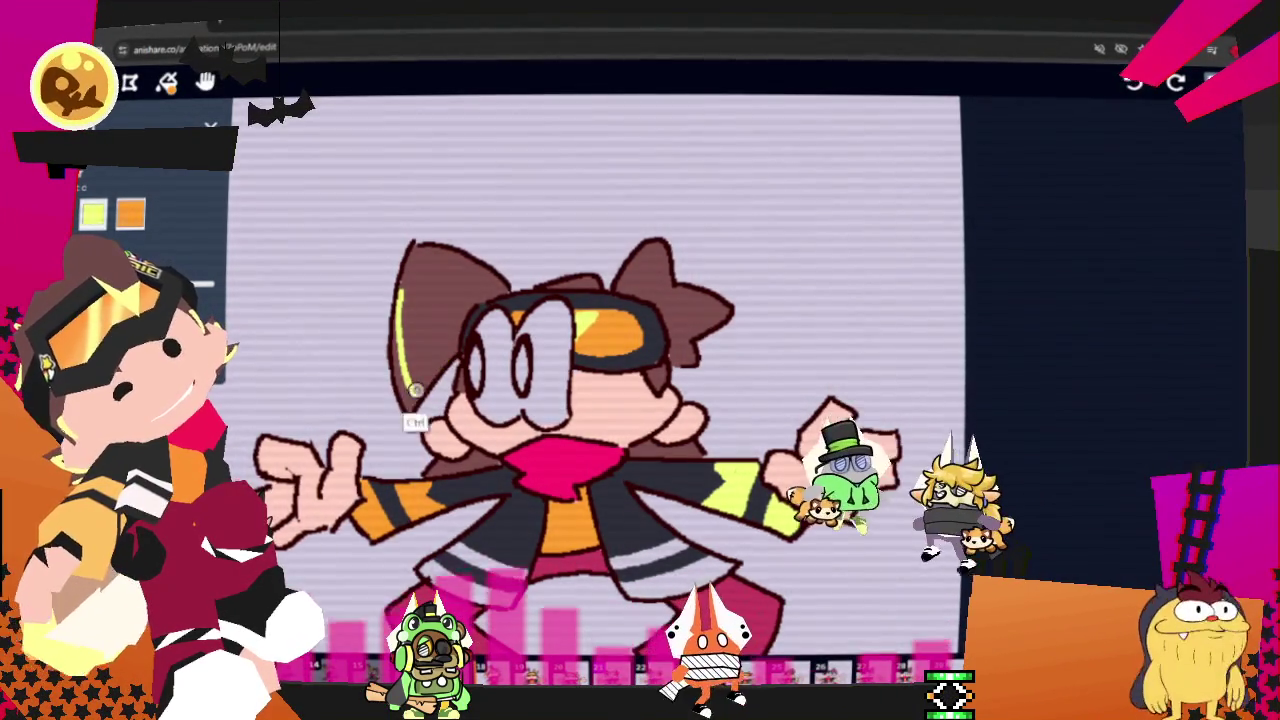
{"action": "left_click_drag", "start_coordinate": [413, 405], "coordinate": [398, 300]}
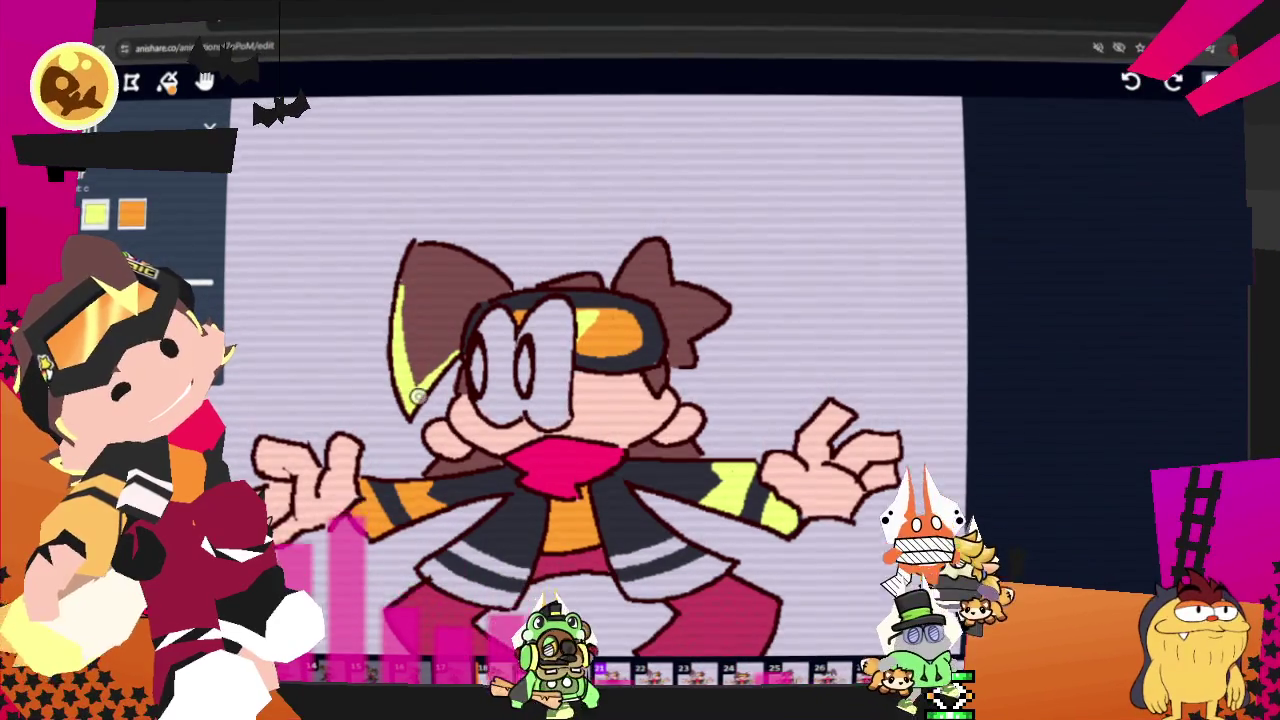
{"action": "mouse_move", "coordinate": [664, 309]}
{"action": "left_mouse_down"}
{"action": "mouse_move", "coordinate": [690, 318]}
{"action": "mouse_move", "coordinate": [660, 297]}
{"action": "mouse_move", "coordinate": [702, 318]}
{"action": "left_mouse_up"}
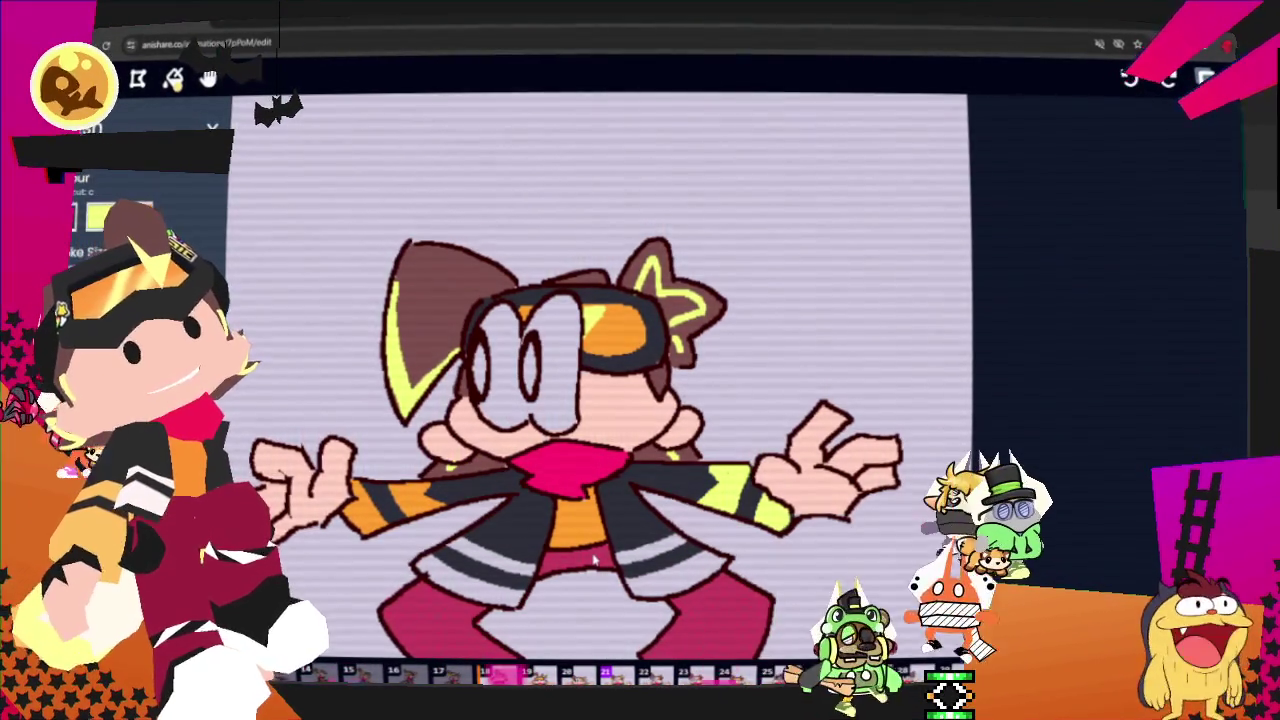
- Highlight both hair spikes in yellow on the next frame, then the left ear edge on the one after
{"action": "key", "text": "Right"}
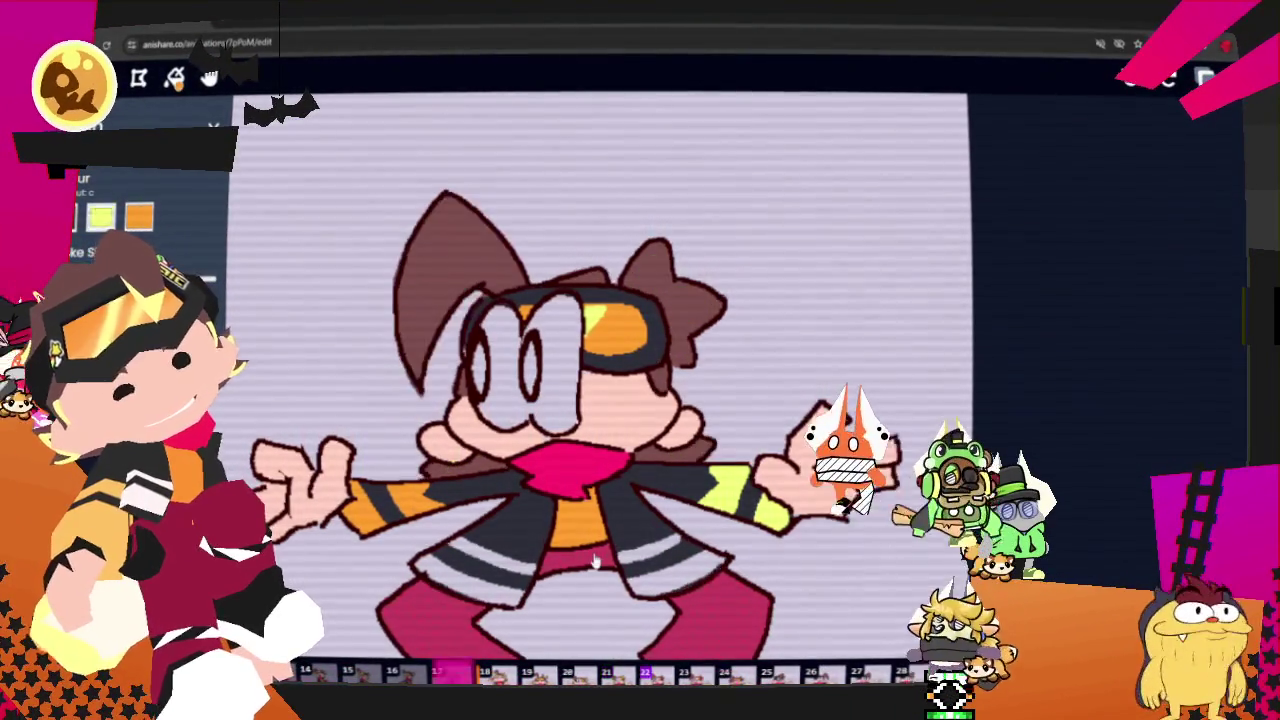
{"action": "left_click_drag", "start_coordinate": [426, 232], "coordinate": [420, 344]}
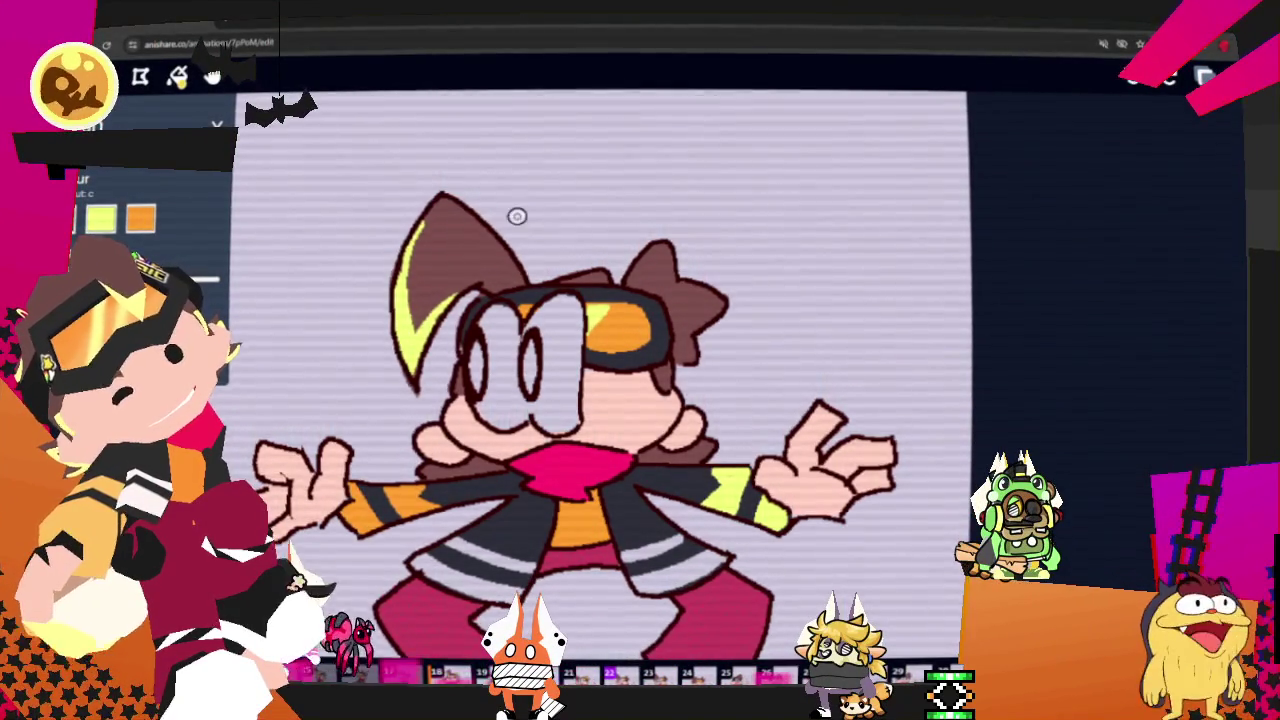
{"action": "mouse_move", "coordinate": [648, 296]}
{"action": "left_mouse_down"}
{"action": "mouse_move", "coordinate": [692, 298]}
{"action": "mouse_move", "coordinate": [688, 348]}
{"action": "left_mouse_up"}
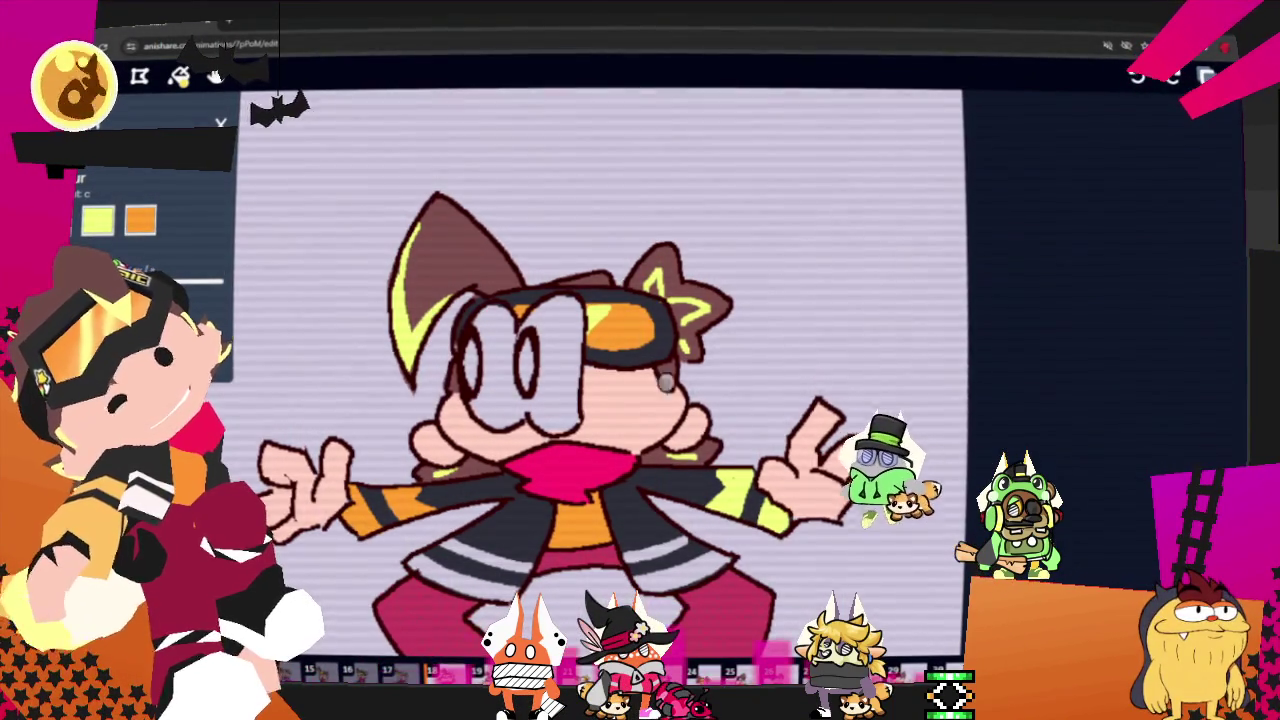
{"action": "key", "text": "Right"}
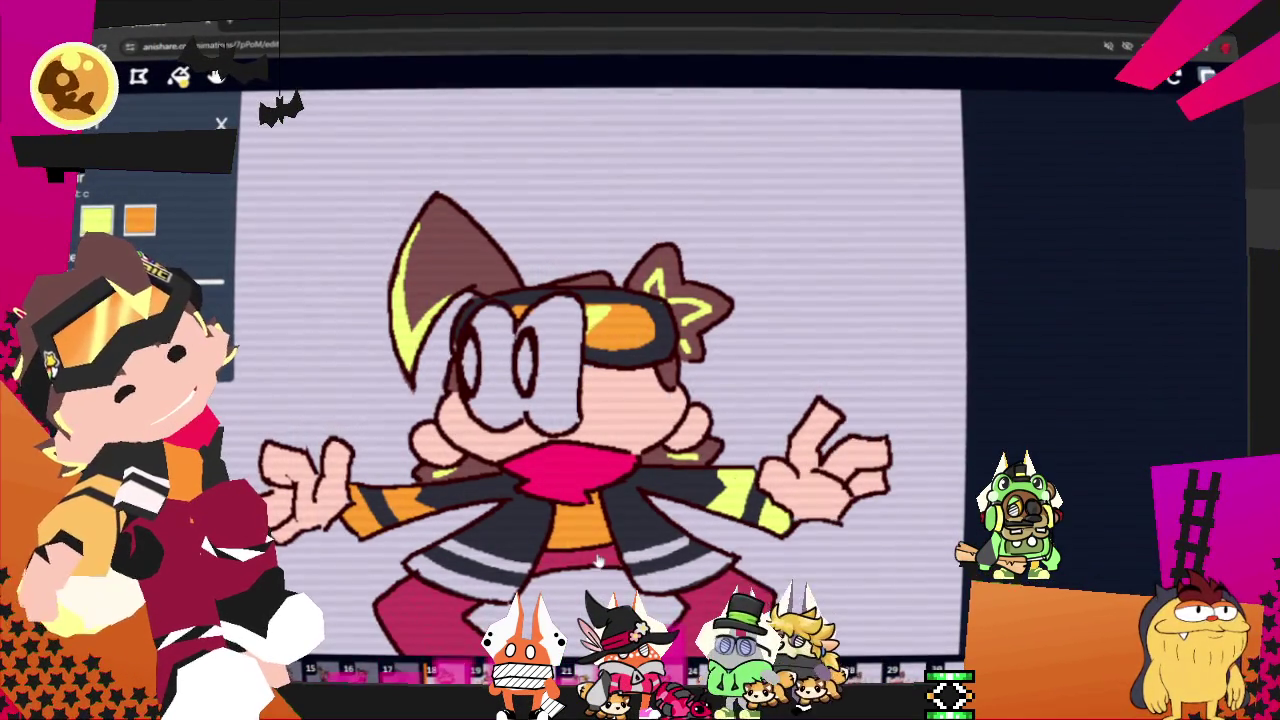
{"action": "left_click_drag", "start_coordinate": [393, 234], "coordinate": [398, 344]}
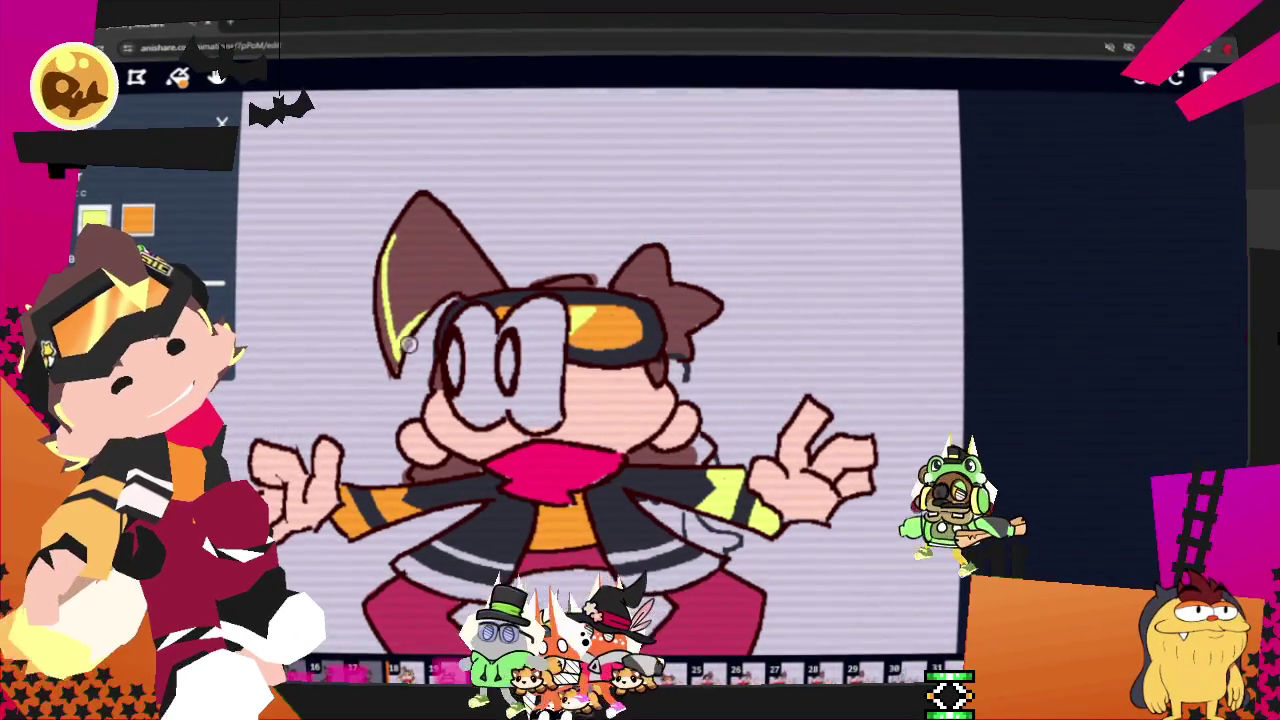
{"action": "mouse_move", "coordinate": [396, 370]}
{"action": "left_mouse_down"}
{"action": "mouse_move", "coordinate": [432, 323]}
{"action": "mouse_move", "coordinate": [395, 300]}
{"action": "left_mouse_up"}
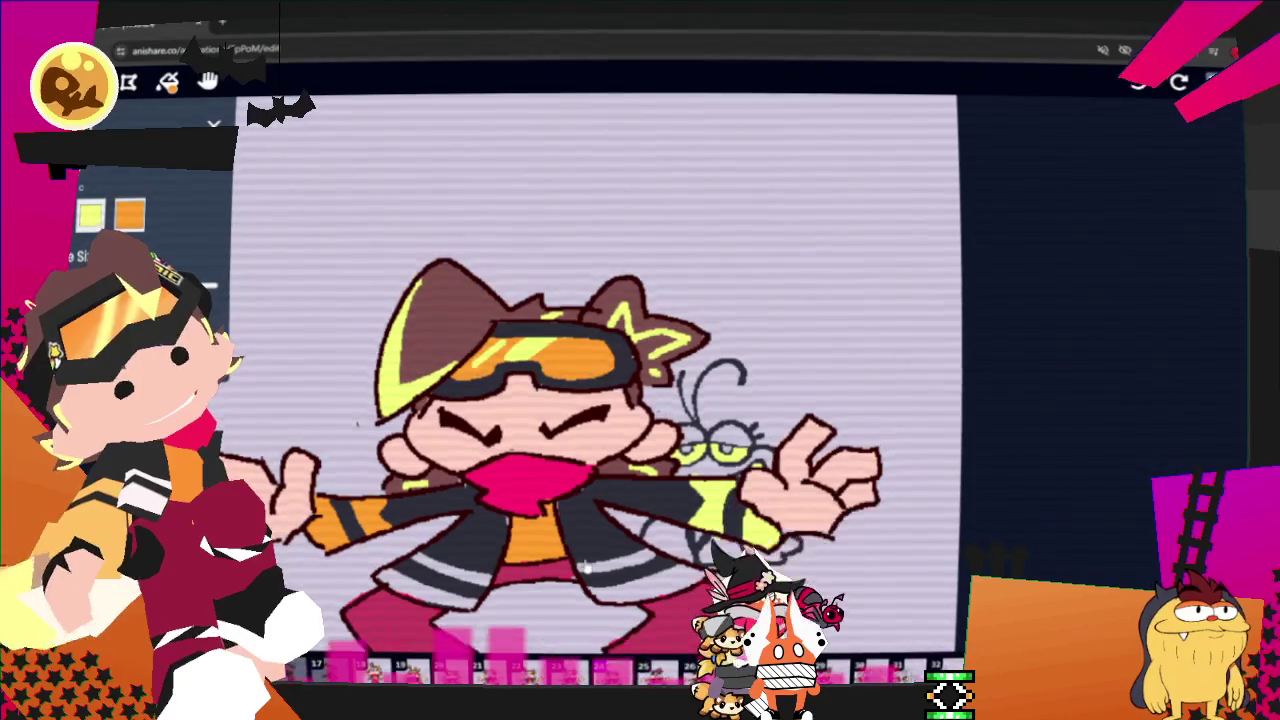
- On frame 25, extend the yellow hair stroke into a V and add a small stroke on the right hair
{"action": "key", "text": "Right"}
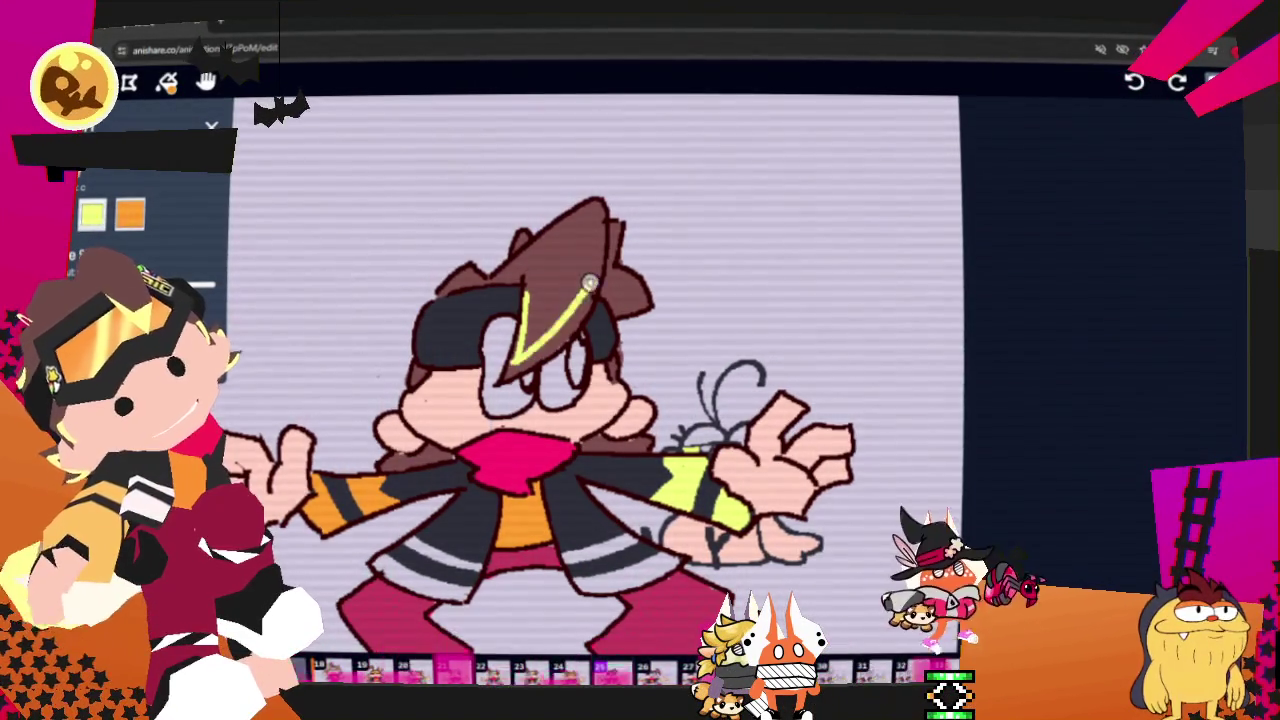
{"action": "left_click_drag", "start_coordinate": [513, 362], "coordinate": [585, 305]}
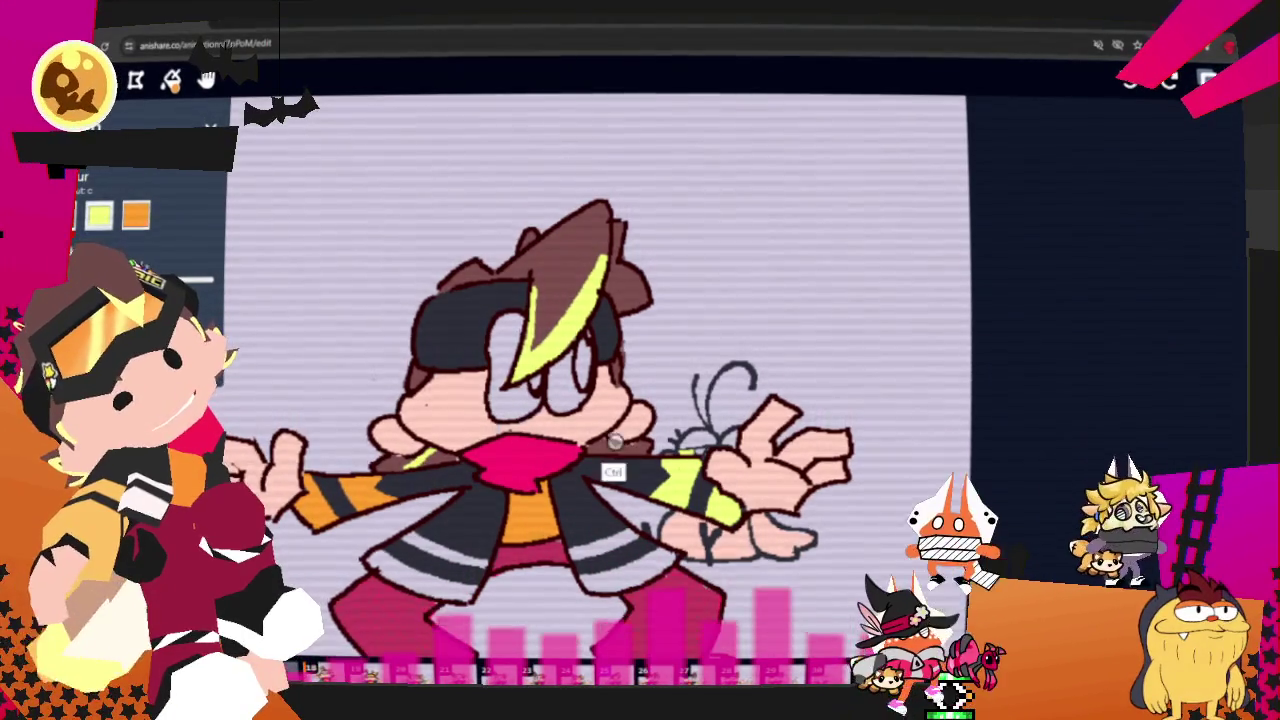
{"action": "left_click_drag", "start_coordinate": [612, 272], "coordinate": [628, 302]}
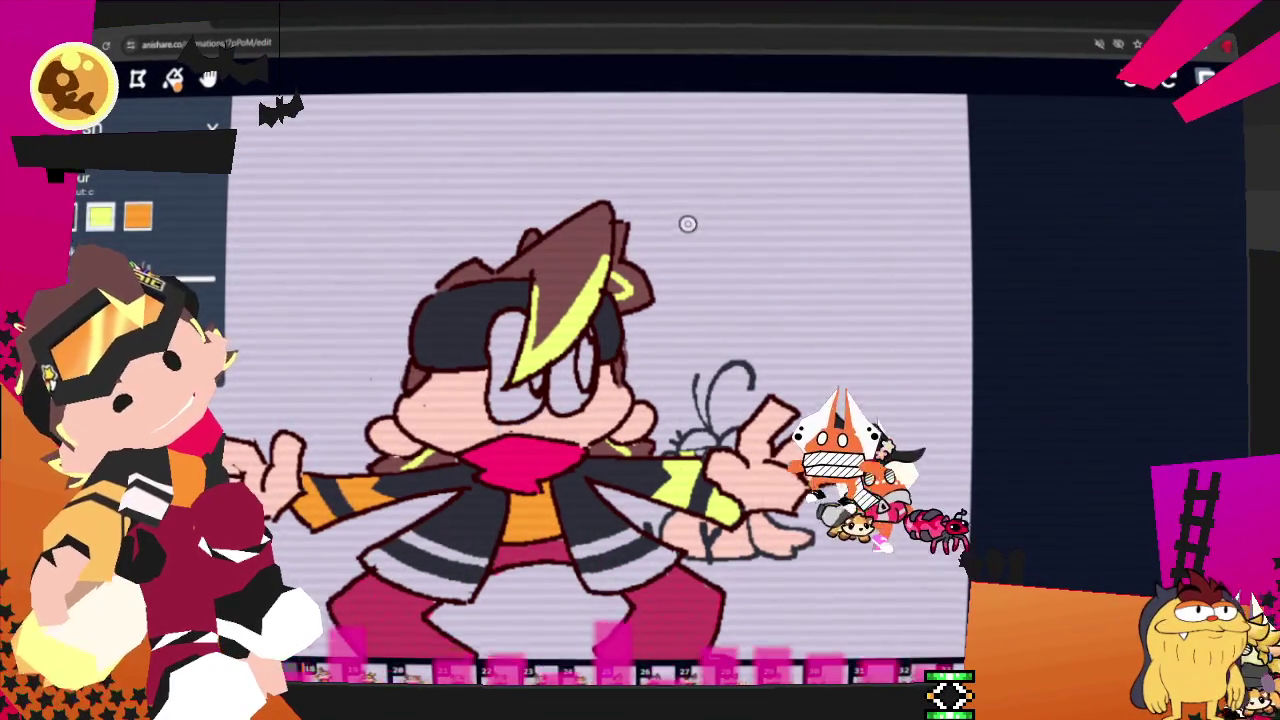
- On frame 26, paint a yellow V on the hair and an arched stroke on the left hair
{"action": "key", "text": "Right"}
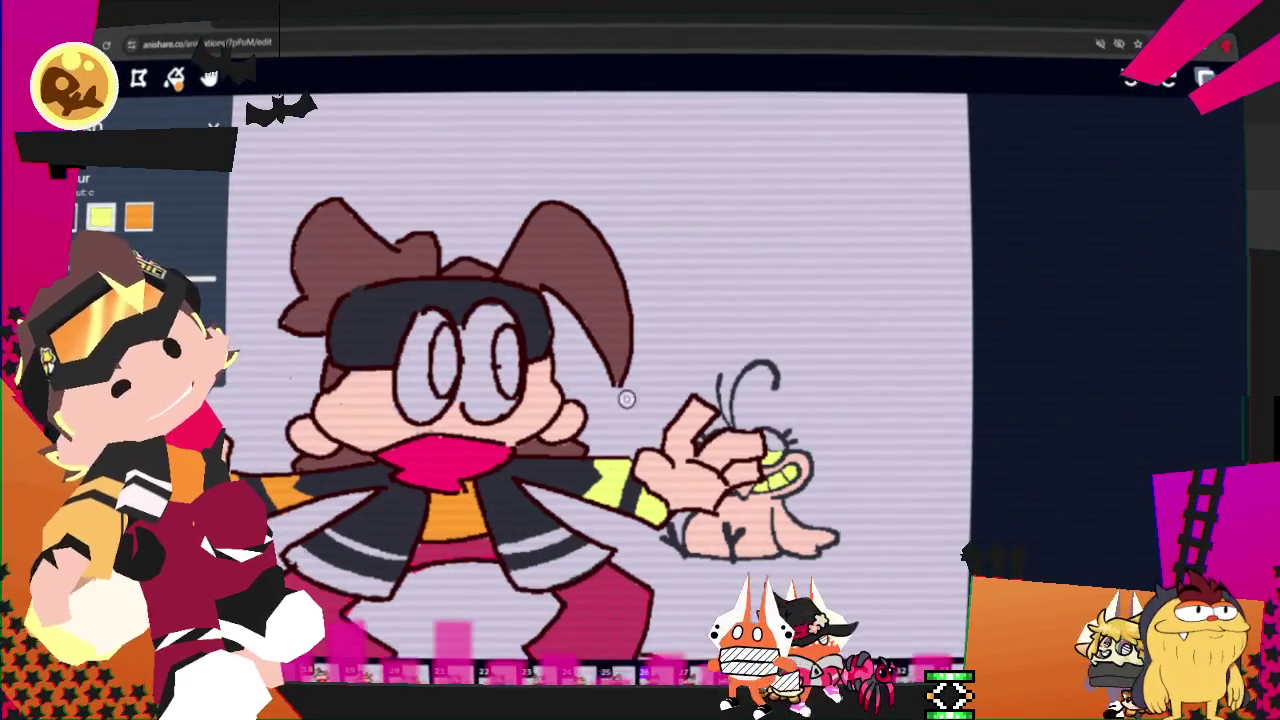
{"action": "left_click_drag", "start_coordinate": [585, 225], "coordinate": [613, 348]}
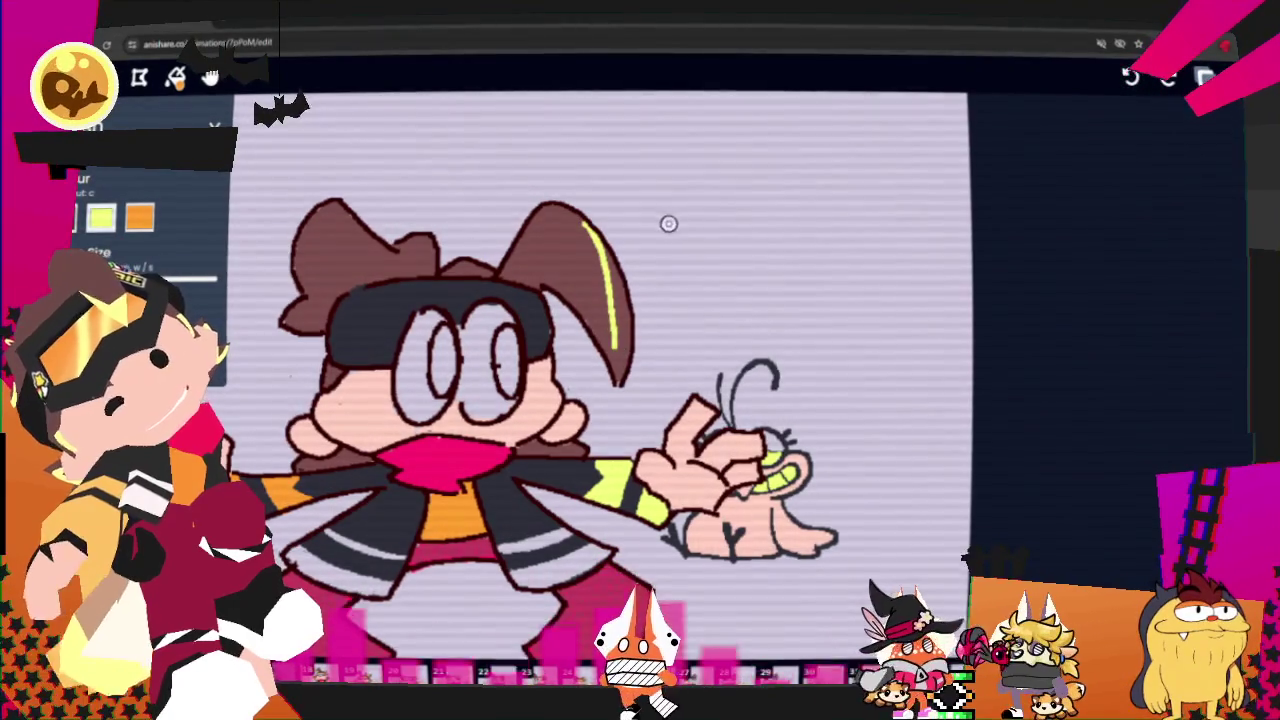
{"action": "left_click_drag", "start_coordinate": [598, 255], "coordinate": [618, 360]}
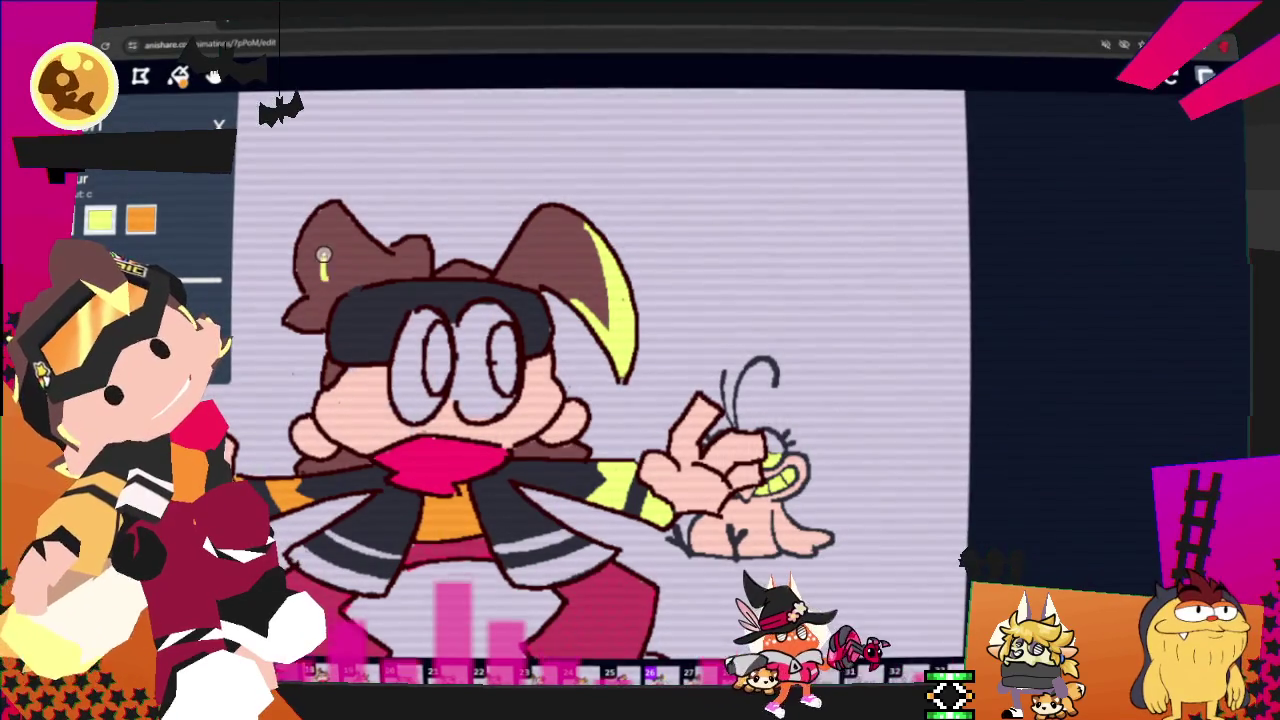
{"action": "left_click_drag", "start_coordinate": [333, 285], "coordinate": [370, 275]}
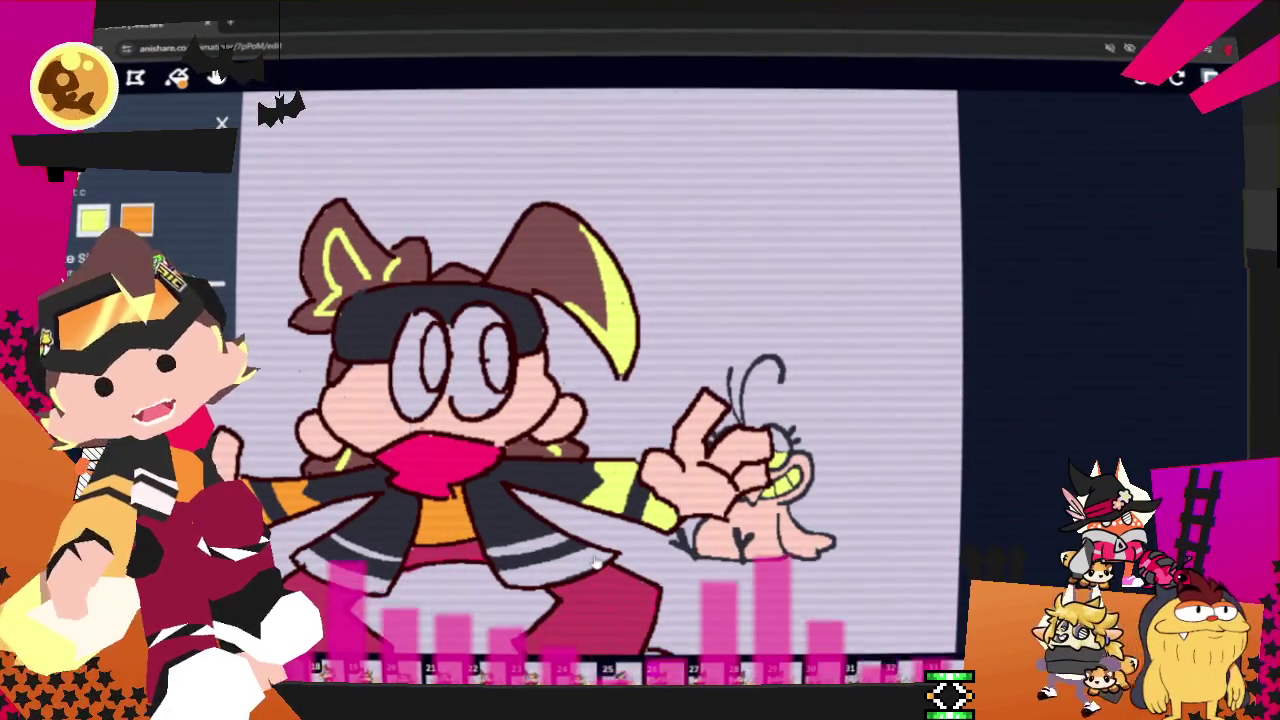
- On the next frame, highlight the right and left hair spikes in yellow, undoing the last stroke
{"action": "key", "text": "Right"}
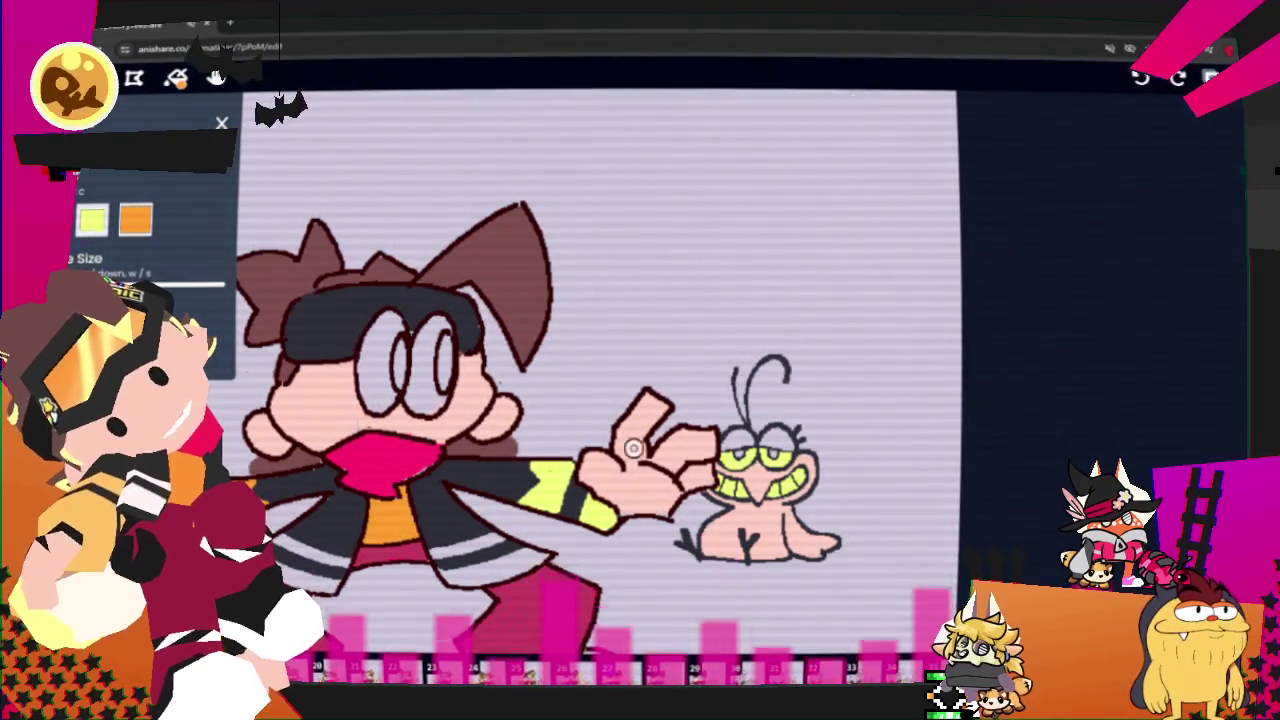
{"action": "left_click_drag", "start_coordinate": [522, 320], "coordinate": [533, 252]}
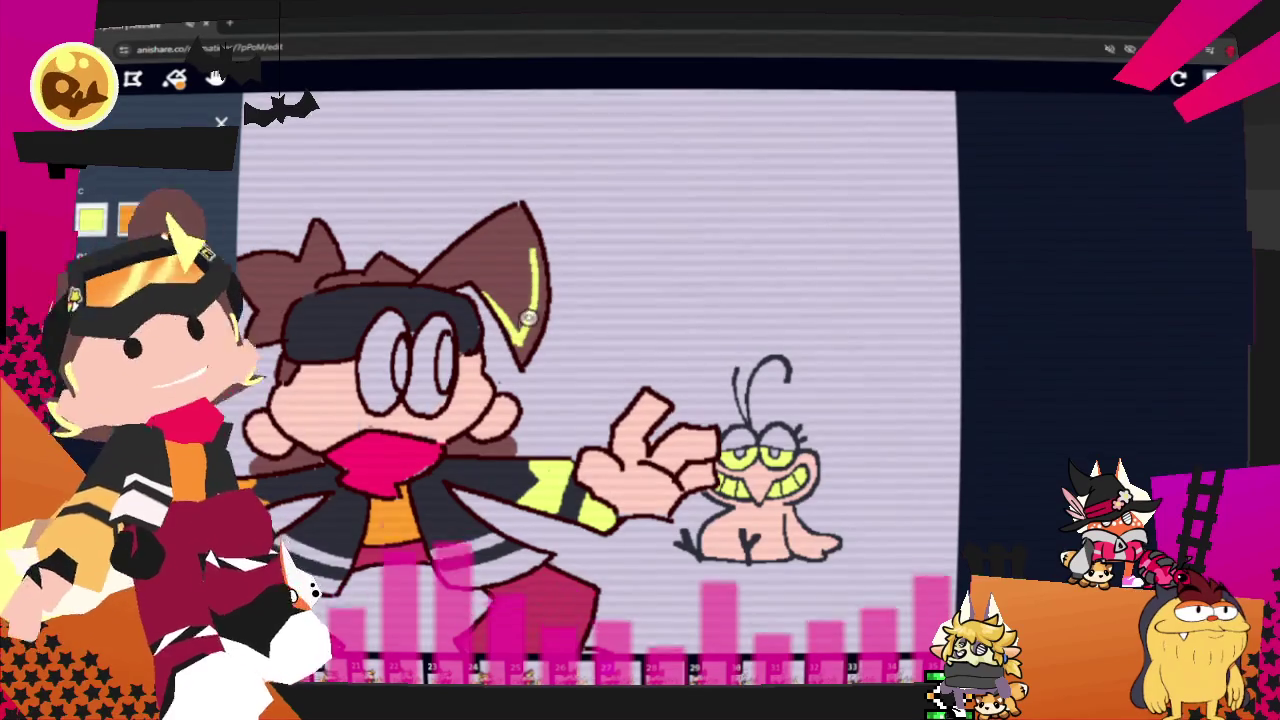
{"action": "mouse_move", "coordinate": [528, 325]}
{"action": "left_mouse_down"}
{"action": "mouse_move", "coordinate": [537, 246]}
{"action": "mouse_move", "coordinate": [530, 326]}
{"action": "left_mouse_up"}
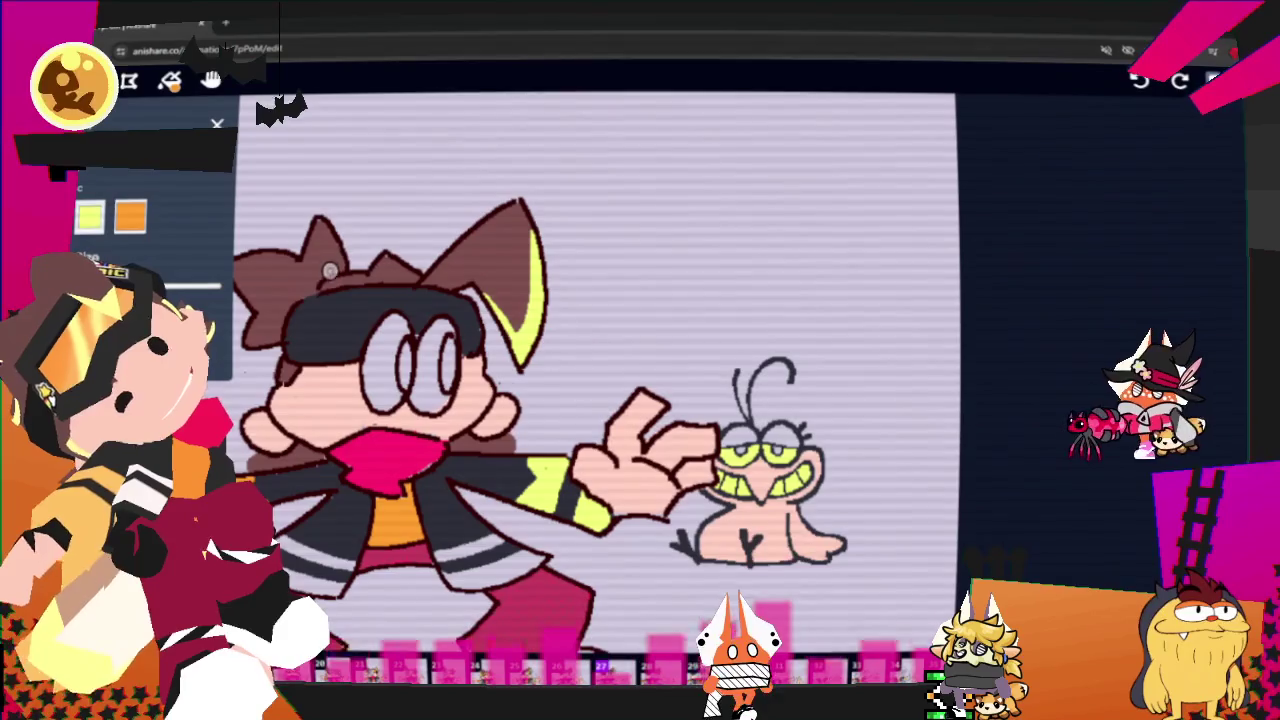
{"action": "mouse_move", "coordinate": [322, 252]}
{"action": "left_mouse_down"}
{"action": "mouse_move", "coordinate": [315, 283]}
{"action": "mouse_move", "coordinate": [273, 314]}
{"action": "left_mouse_up"}
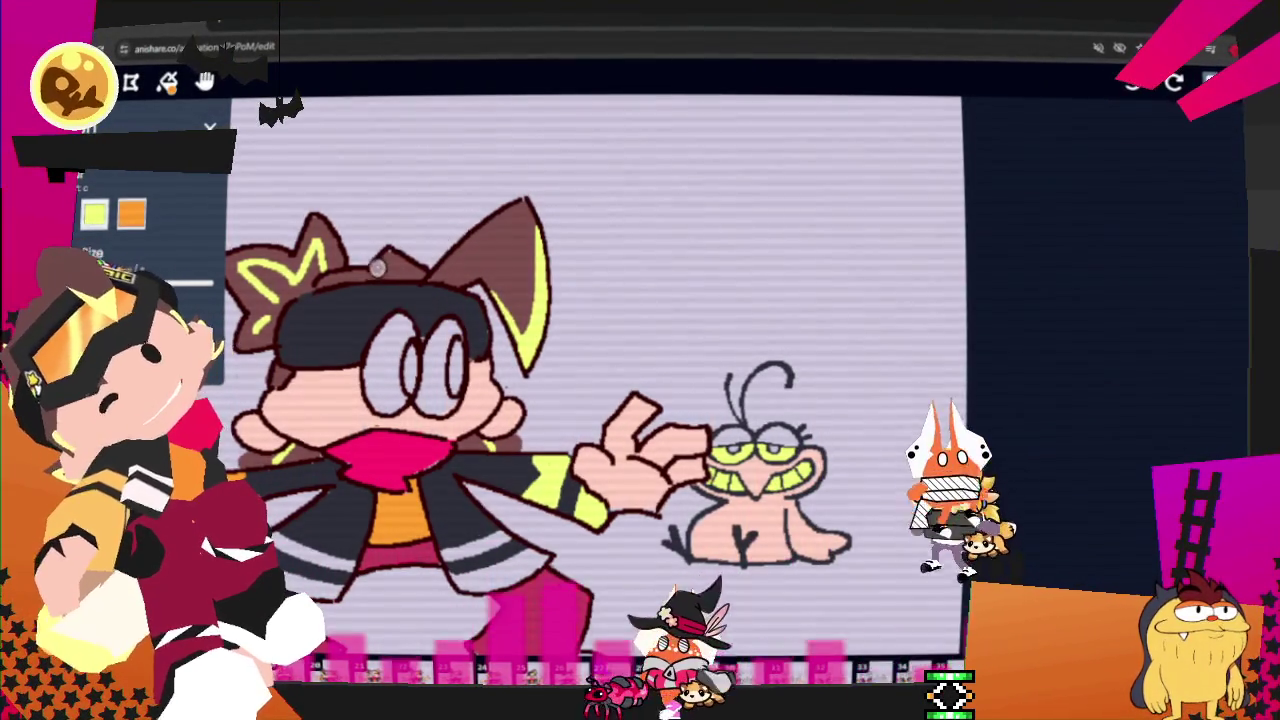
{"action": "key", "text": "ctrl+z"}
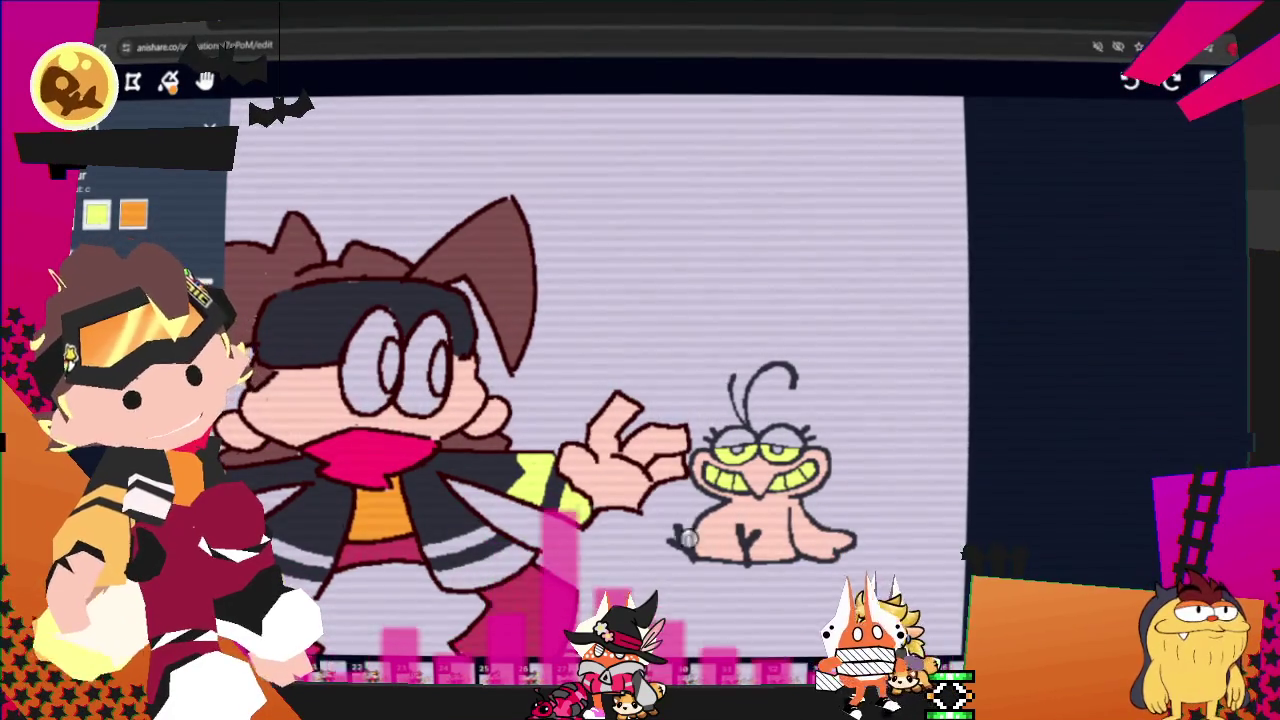
- Zoom the canvas out and back in to view the goggles frame
{"action": "scroll", "coordinate": [811, 292], "scroll_direction": "down", "scroll_amount": 2}
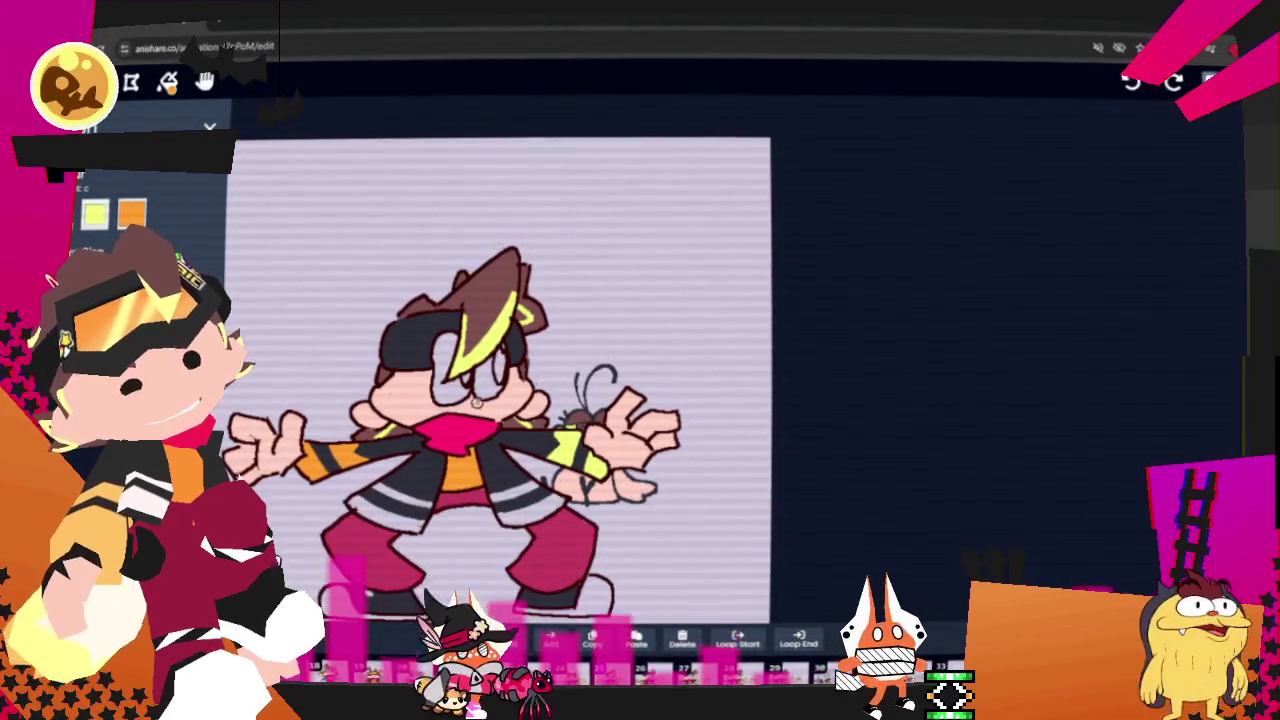
{"action": "scroll", "coordinate": [207, 198], "scroll_direction": "up", "scroll_amount": 3}
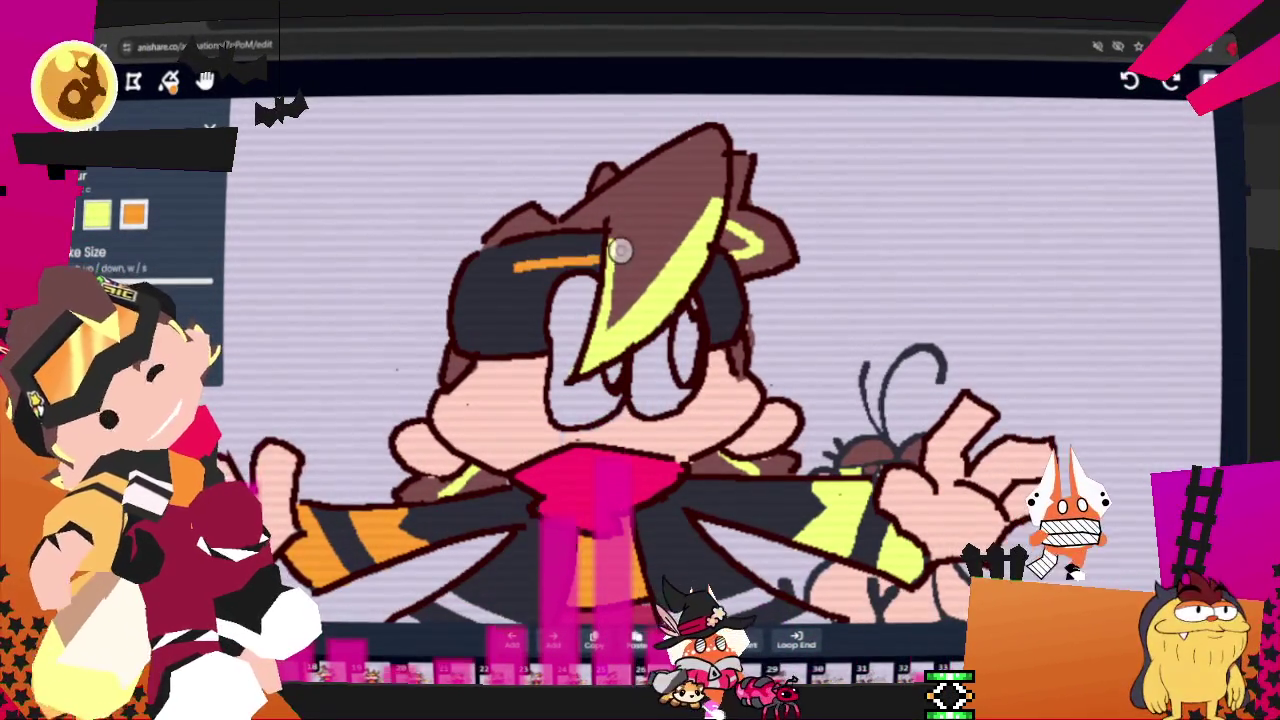
- Paint orange highlights on the goggle band and lens in frames 25 and 26, redoing one stroke
{"action": "mouse_move", "coordinate": [598, 258]}
{"action": "left_mouse_down"}
{"action": "mouse_move", "coordinate": [489, 311]}
{"action": "mouse_move", "coordinate": [541, 325]}
{"action": "left_mouse_up"}
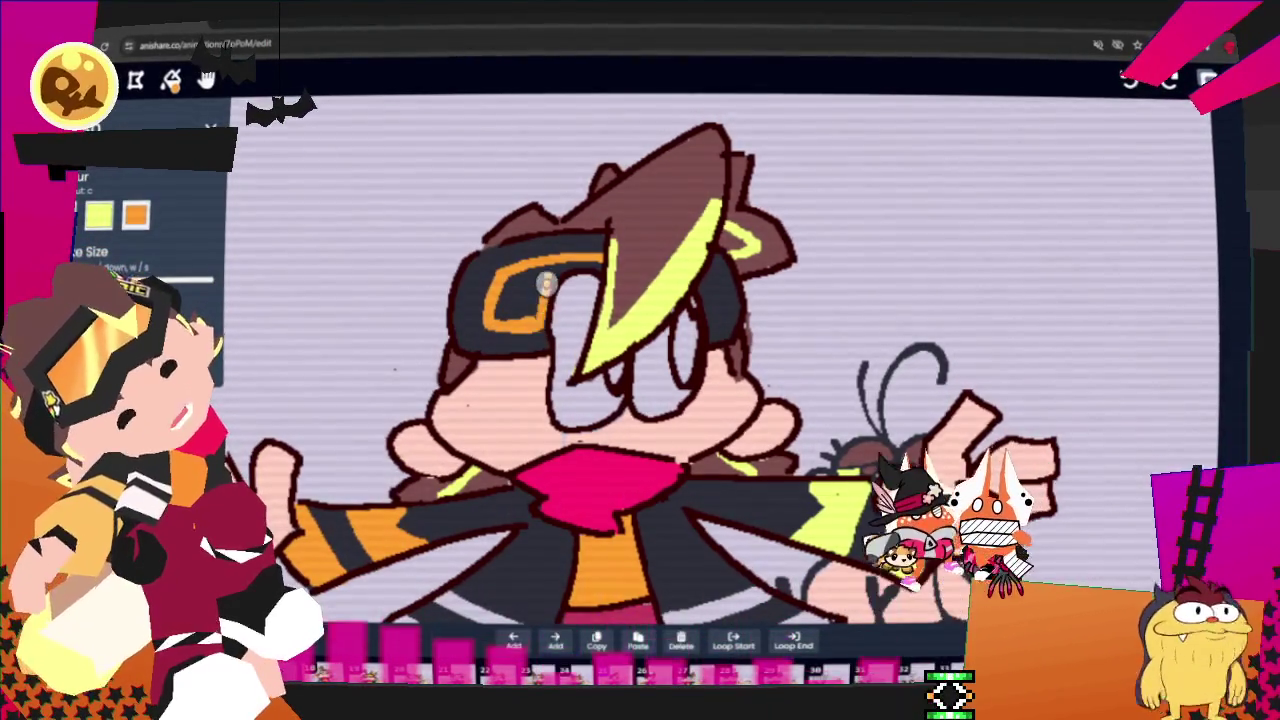
{"action": "left_click_drag", "start_coordinate": [580, 262], "coordinate": [502, 315]}
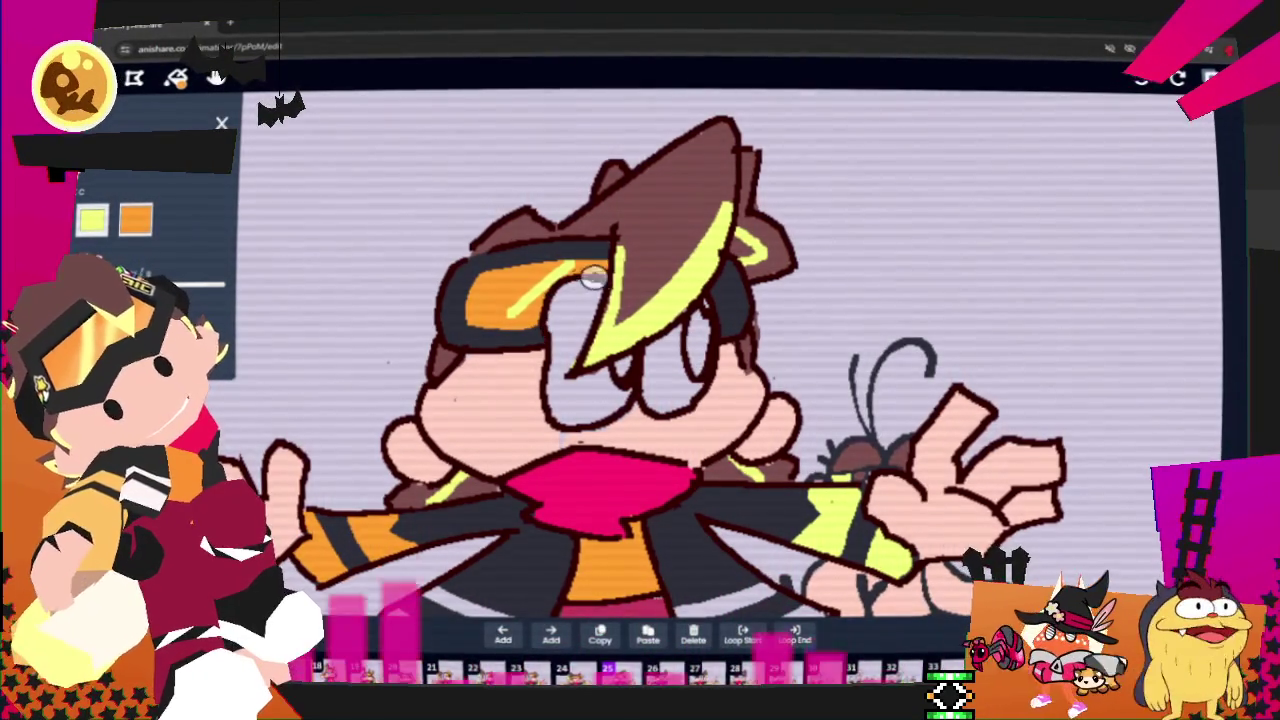
{"action": "key", "text": "Right"}
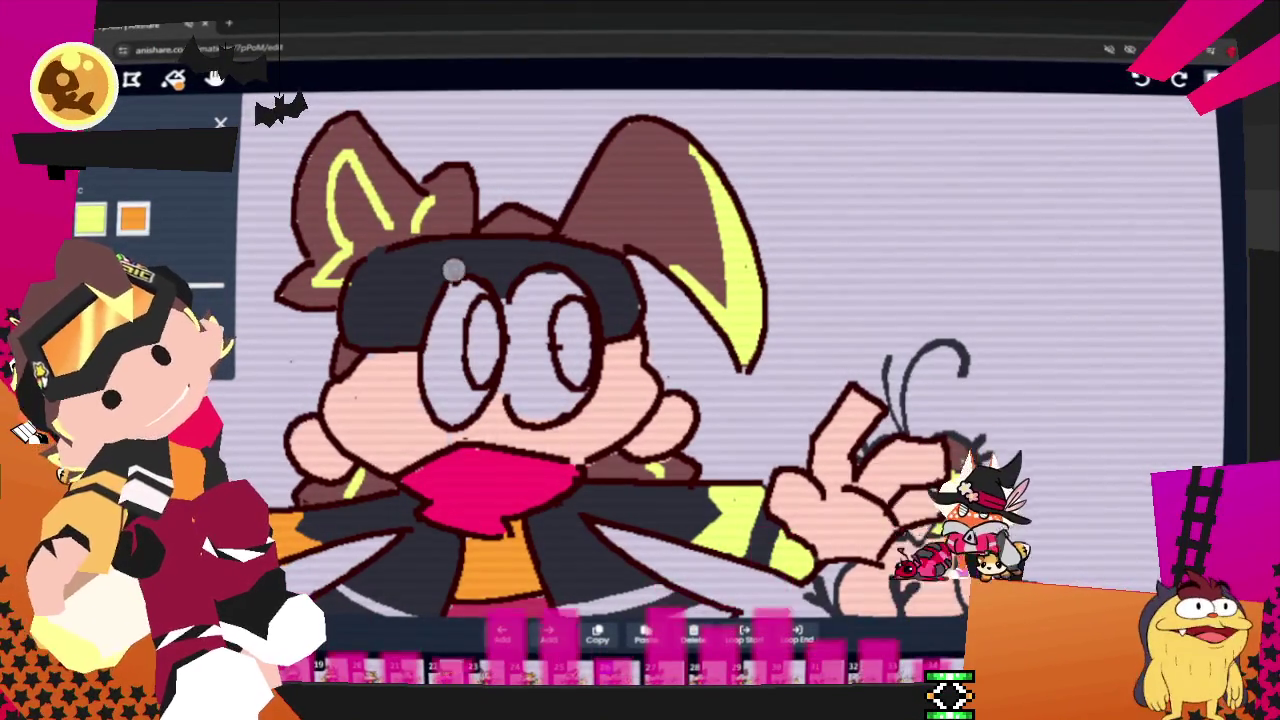
{"action": "left_click_drag", "start_coordinate": [400, 278], "coordinate": [595, 266]}
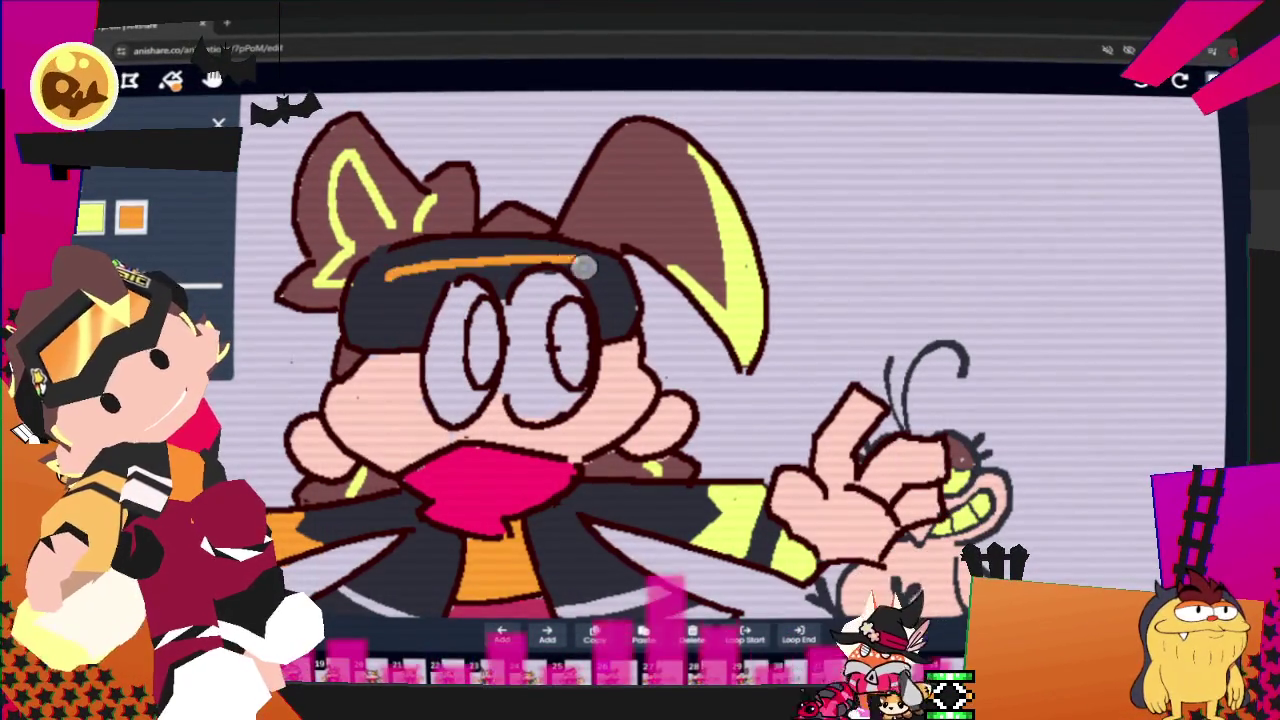
{"action": "key", "text": "ctrl+z"}
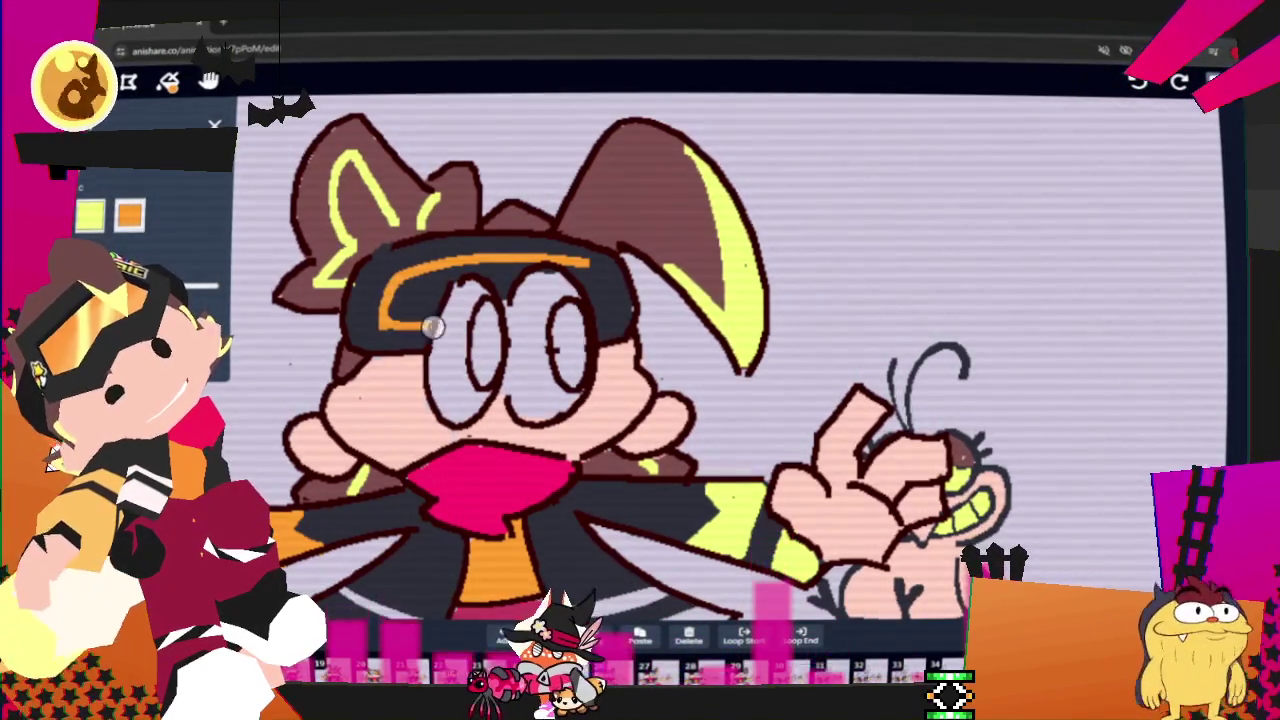
{"action": "left_click_drag", "start_coordinate": [446, 270], "coordinate": [424, 318]}
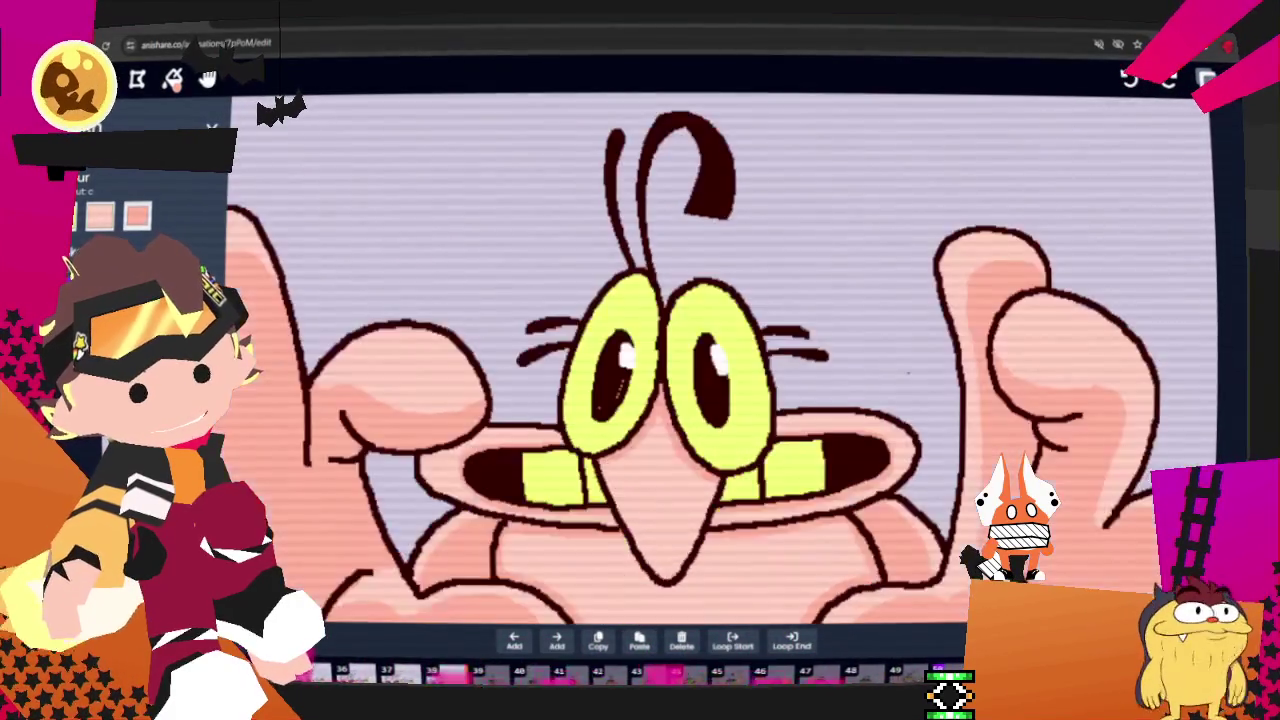
- Open the Colour Palette settings from the More menu and jump to a fully coloured frame
{"action": "scroll", "coordinate": [759, 449], "scroll_direction": "down", "scroll_amount": 2}
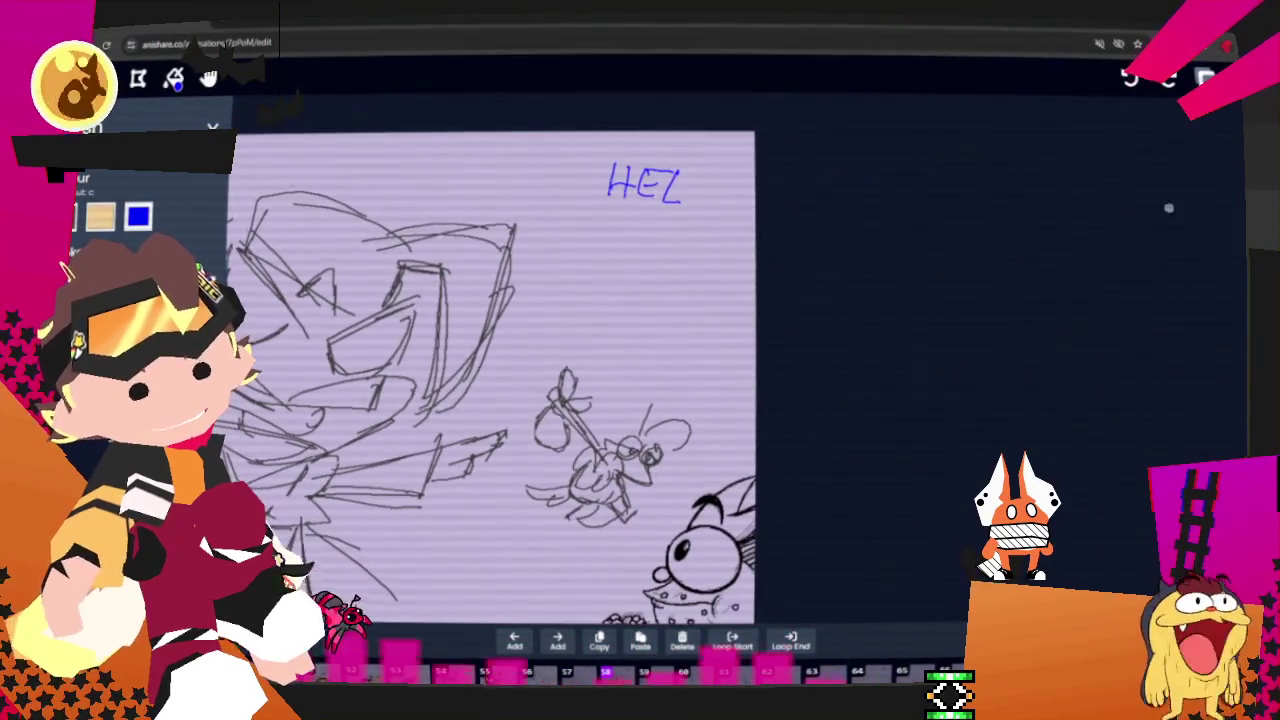
{"action": "key", "text": "l"}
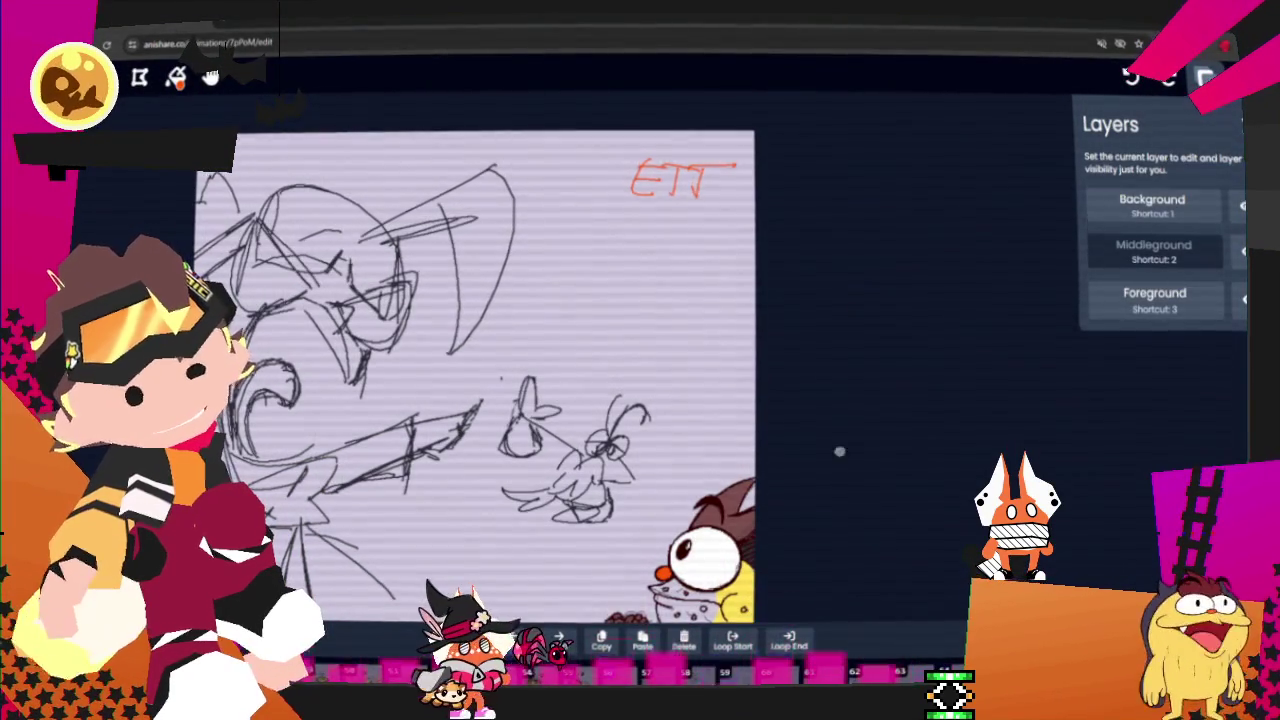
{"action": "left_click", "coordinate": [1205, 77]}
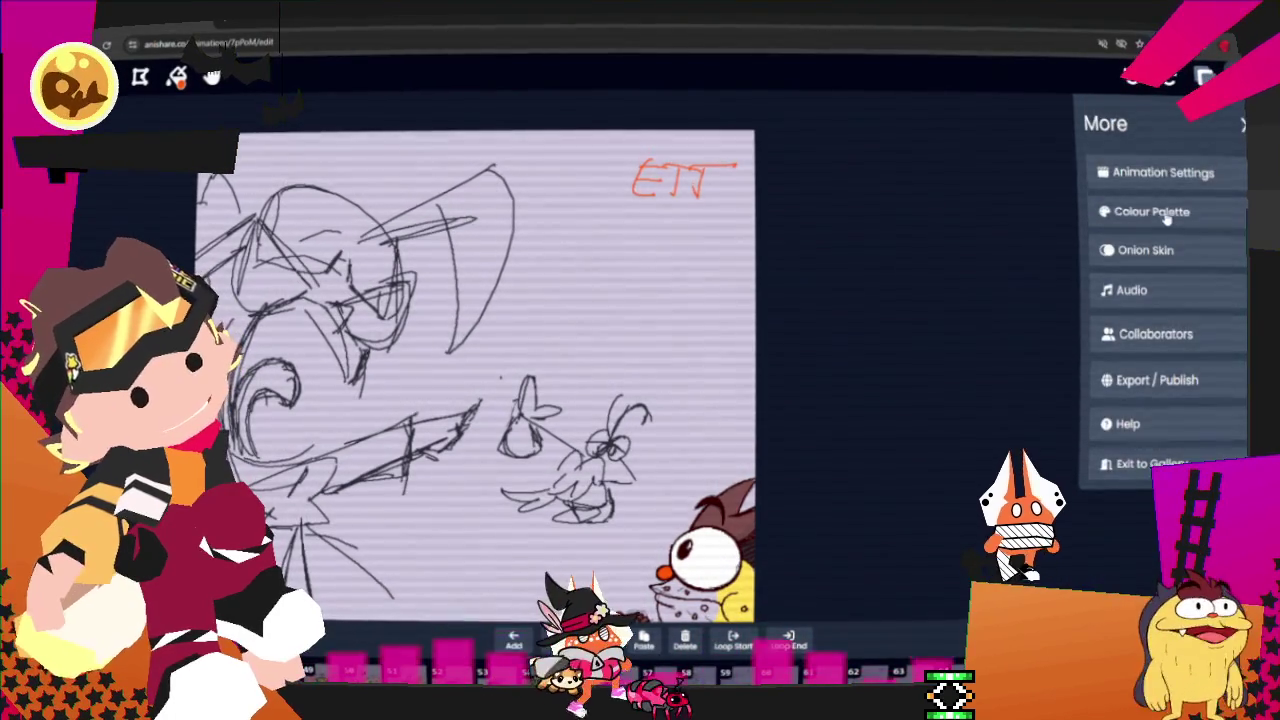
{"action": "left_click", "coordinate": [1166, 214]}
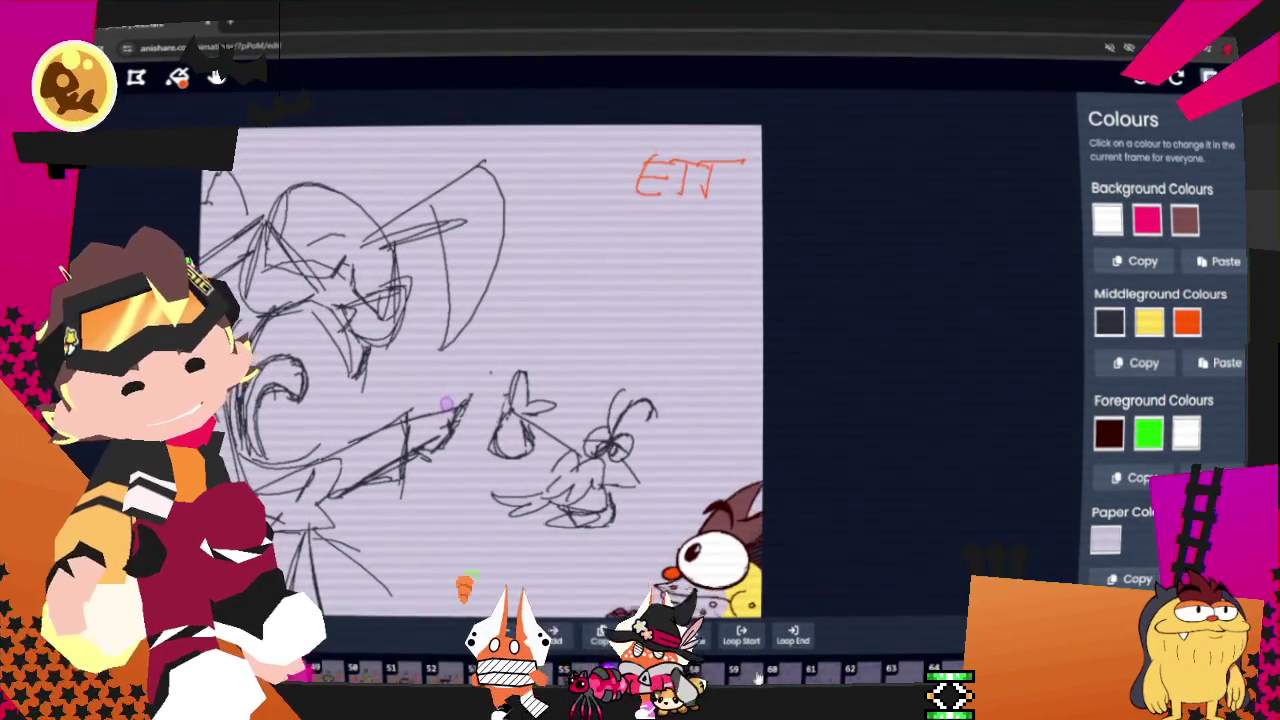
{"action": "left_click", "coordinate": [697, 672]}
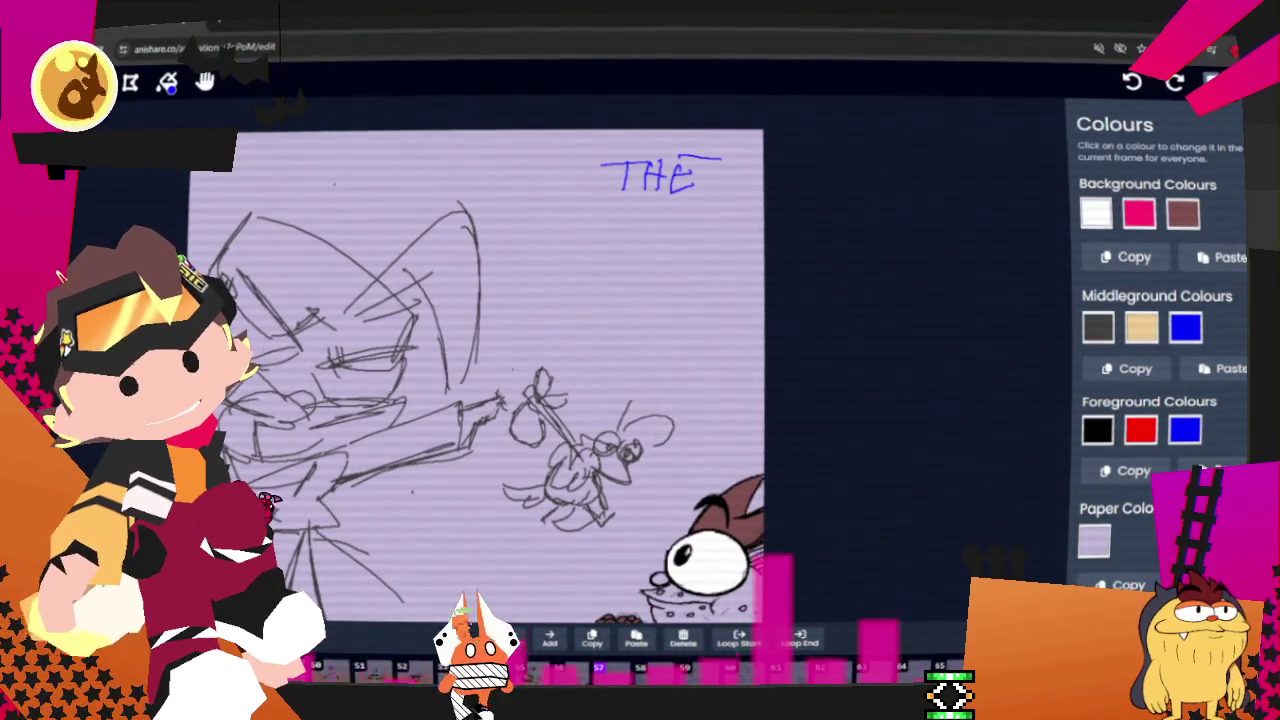
{"action": "key", "text": "Left"}
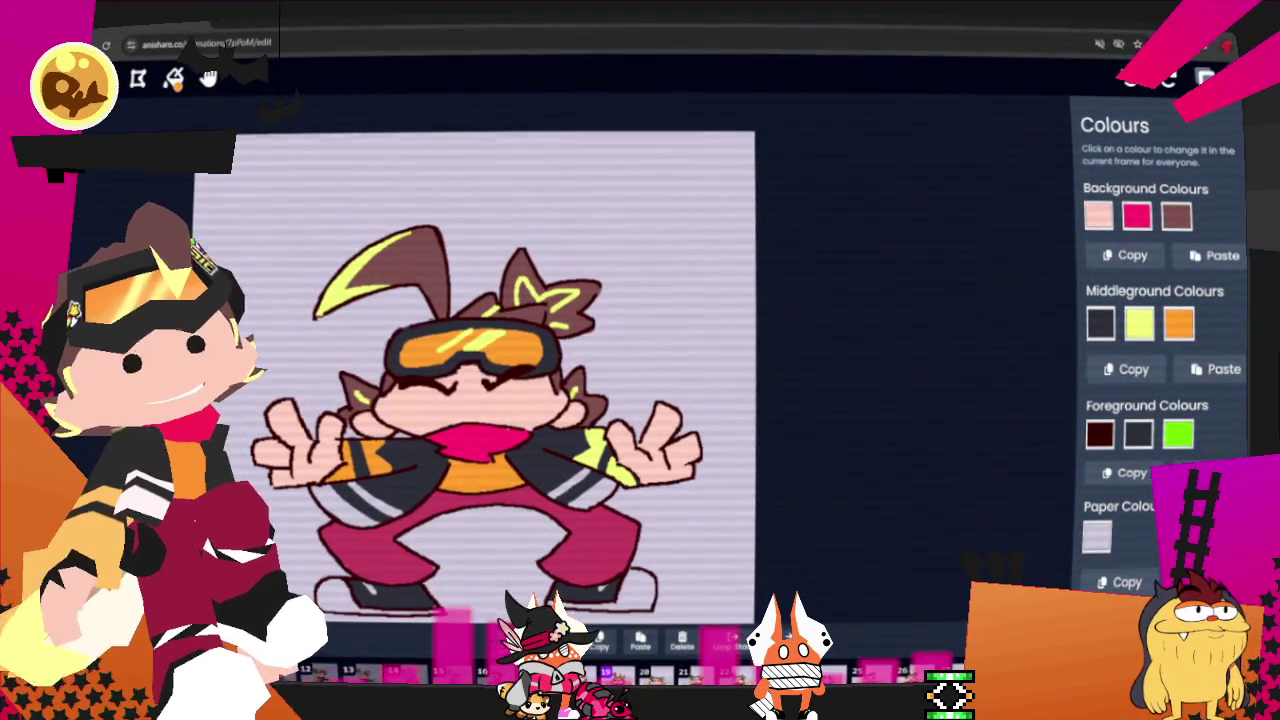
- Step back and forth around frame 24 to reach the frame where the character reaches toward the bug
{"action": "key", "text": "Left"}
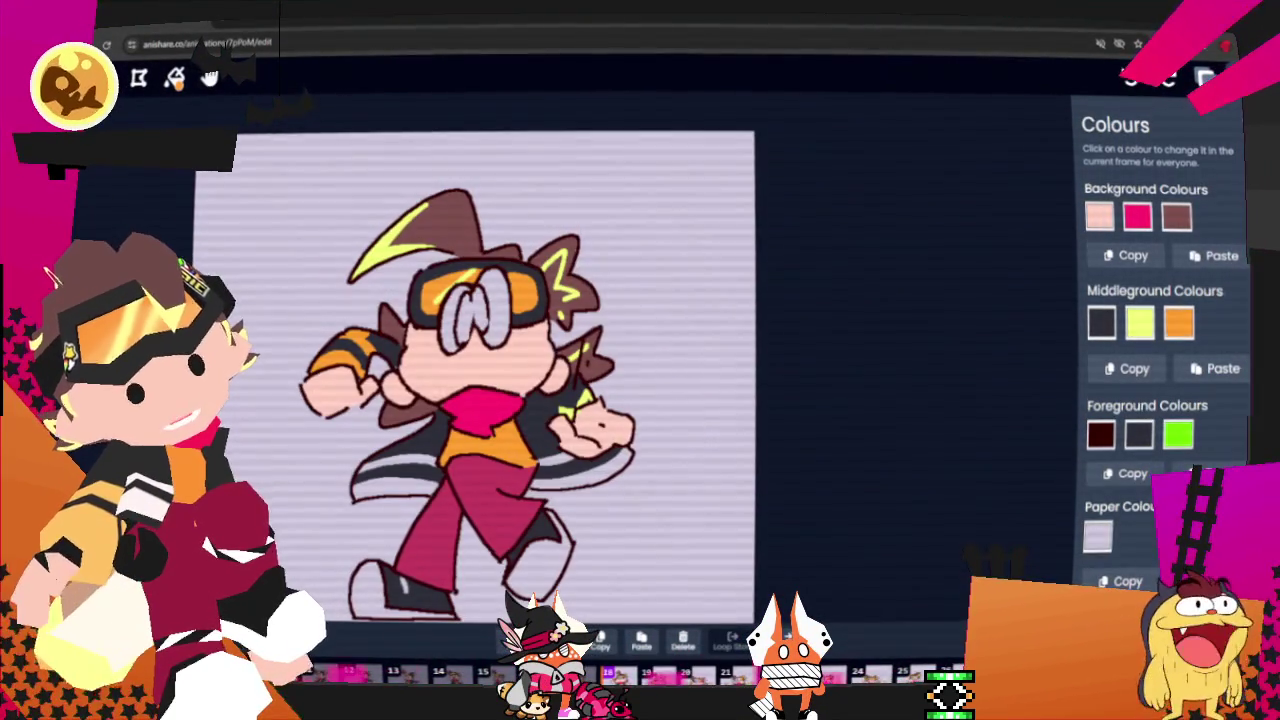
{"action": "key", "text": "Right"}
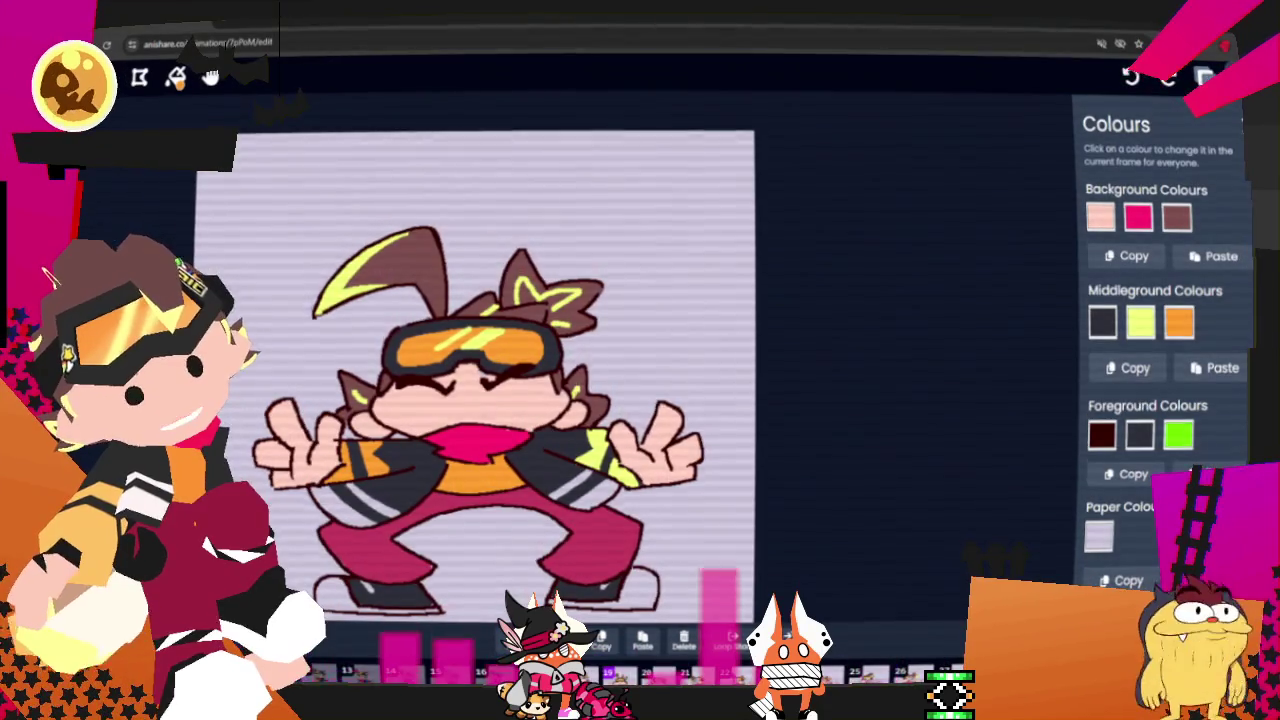
{"action": "key", "text": "Right"}
{"action": "key", "text": "Right"}
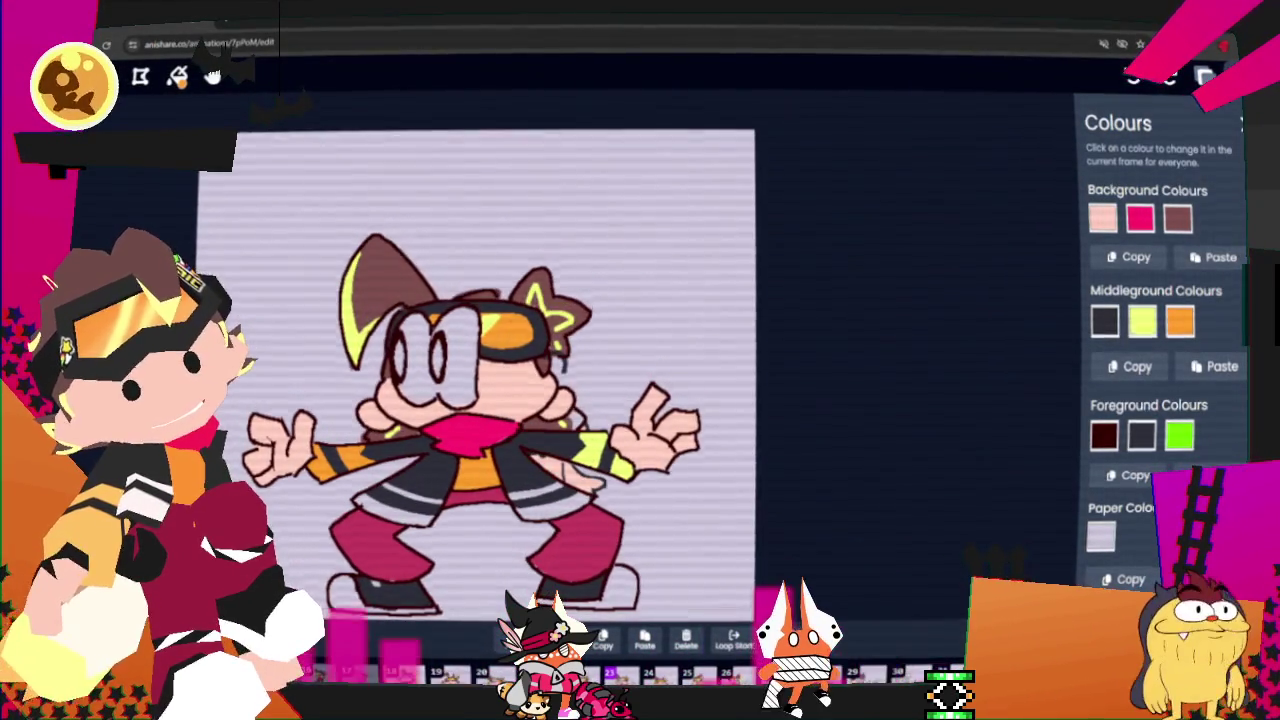
{"action": "key", "text": "Right"}
{"action": "key", "text": "Right"}
{"action": "key", "text": "Right"}
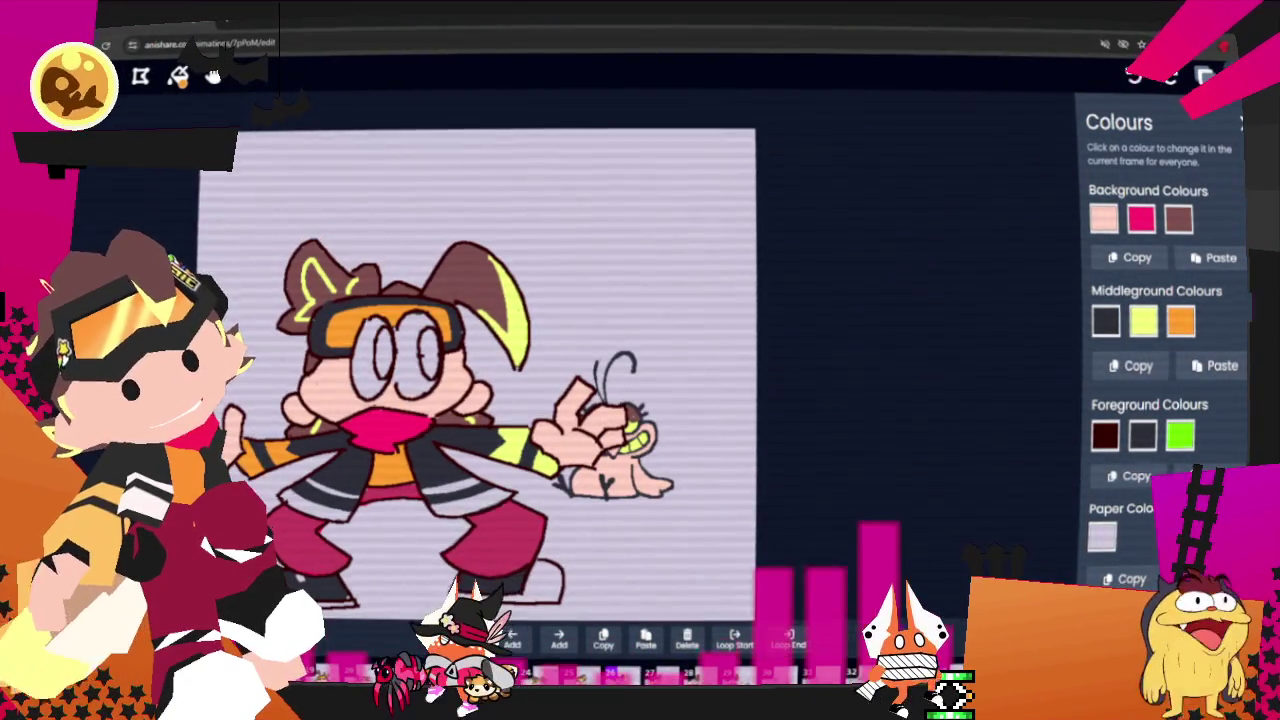
{"action": "key", "text": "Right"}
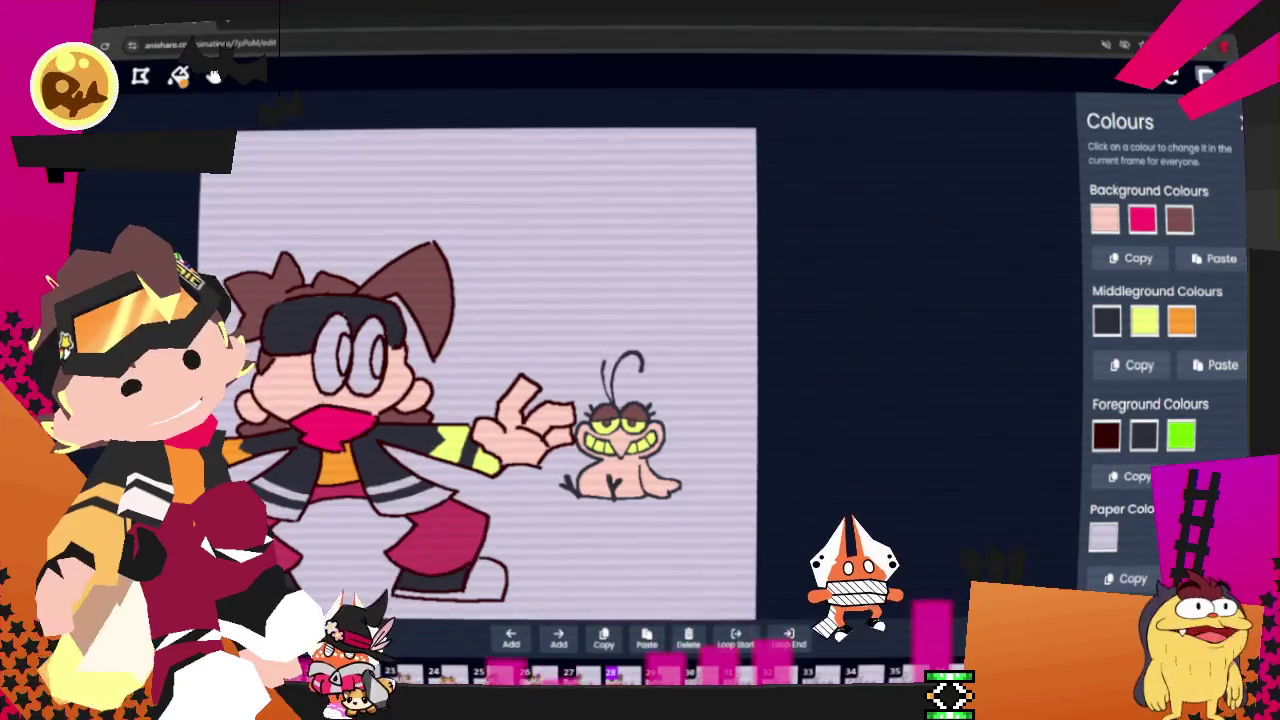
{"action": "key", "text": "Left"}
{"action": "key", "text": "Left"}
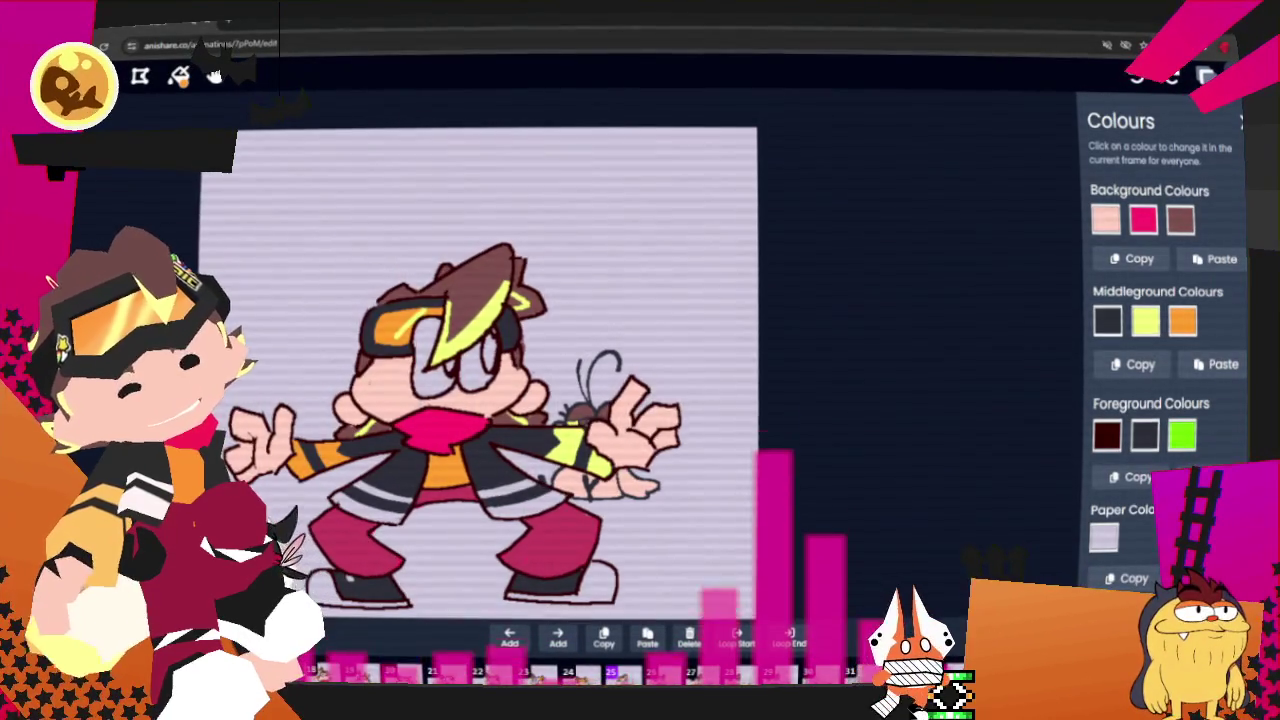
{"action": "key", "text": "Left"}
{"action": "key", "text": "Left"}
{"action": "key", "text": "Right"}
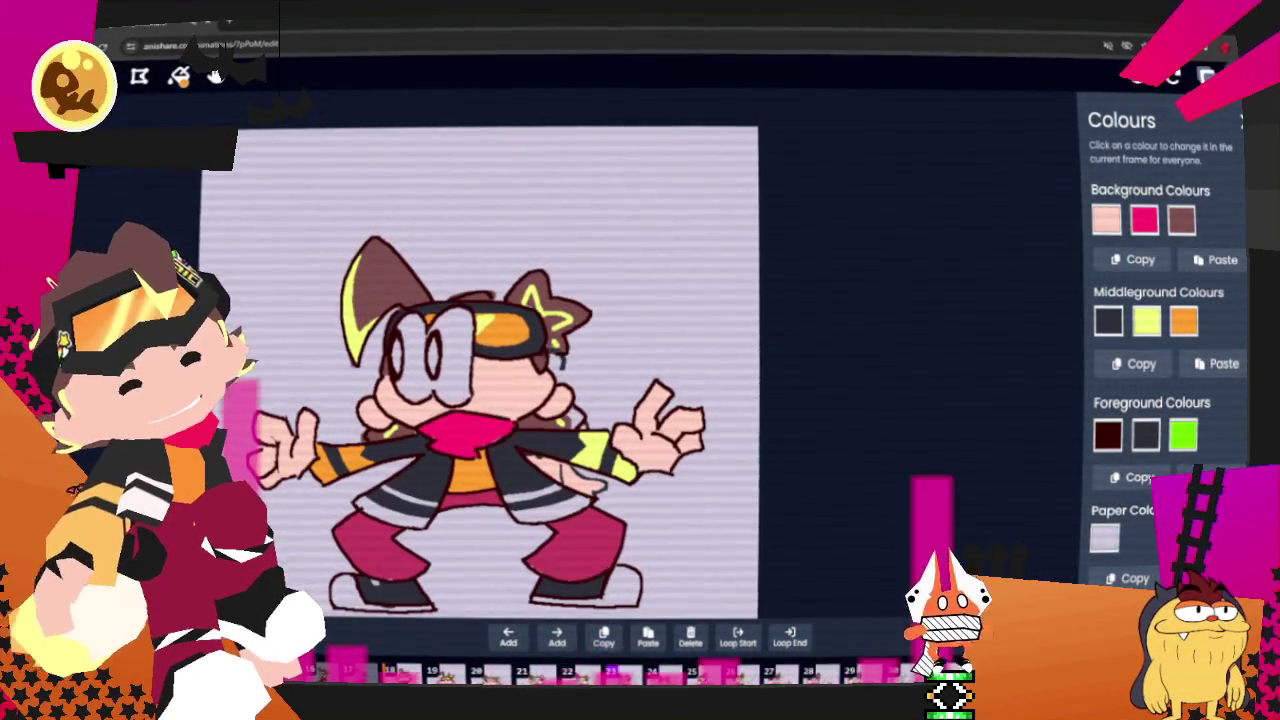
{"action": "key", "text": "Left"}
{"action": "key", "text": "Right"}
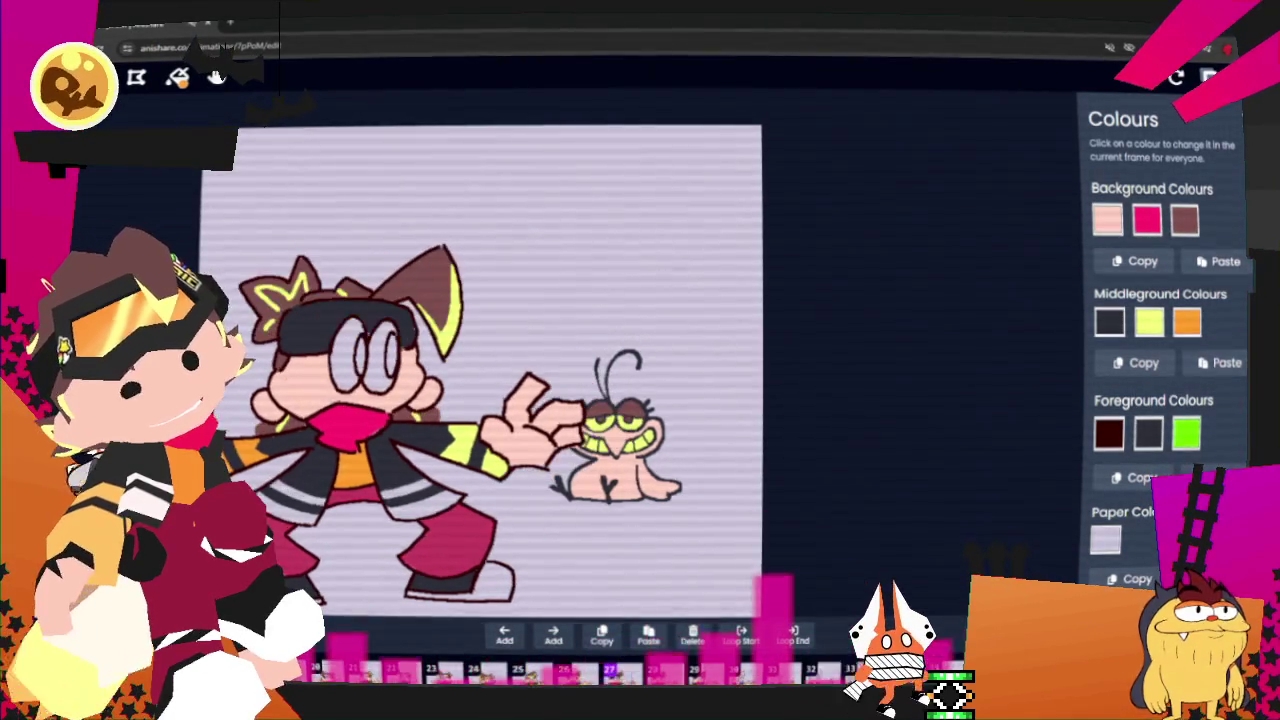
- Try an orange headband stroke, undo it, and compare with the neighbouring goggles frame
{"action": "scroll", "coordinate": [283, 375], "scroll_direction": "up", "scroll_amount": 3}
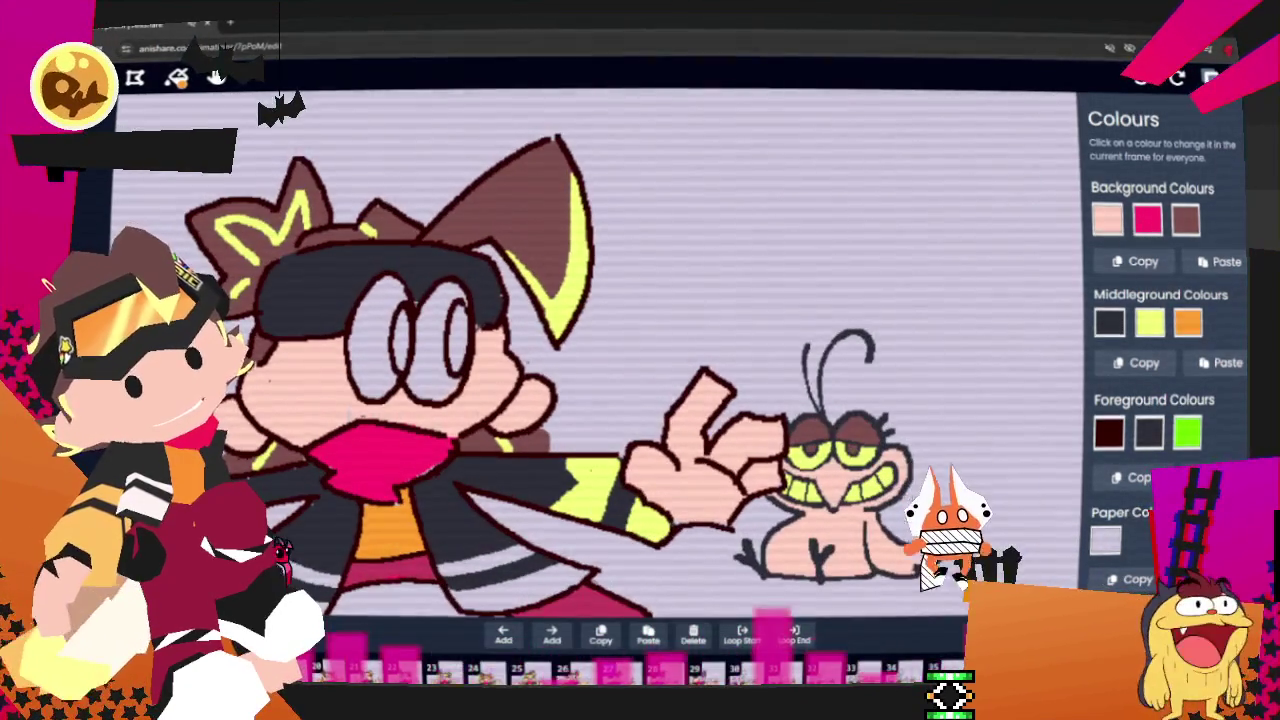
{"action": "left_click", "coordinate": [216, 78]}
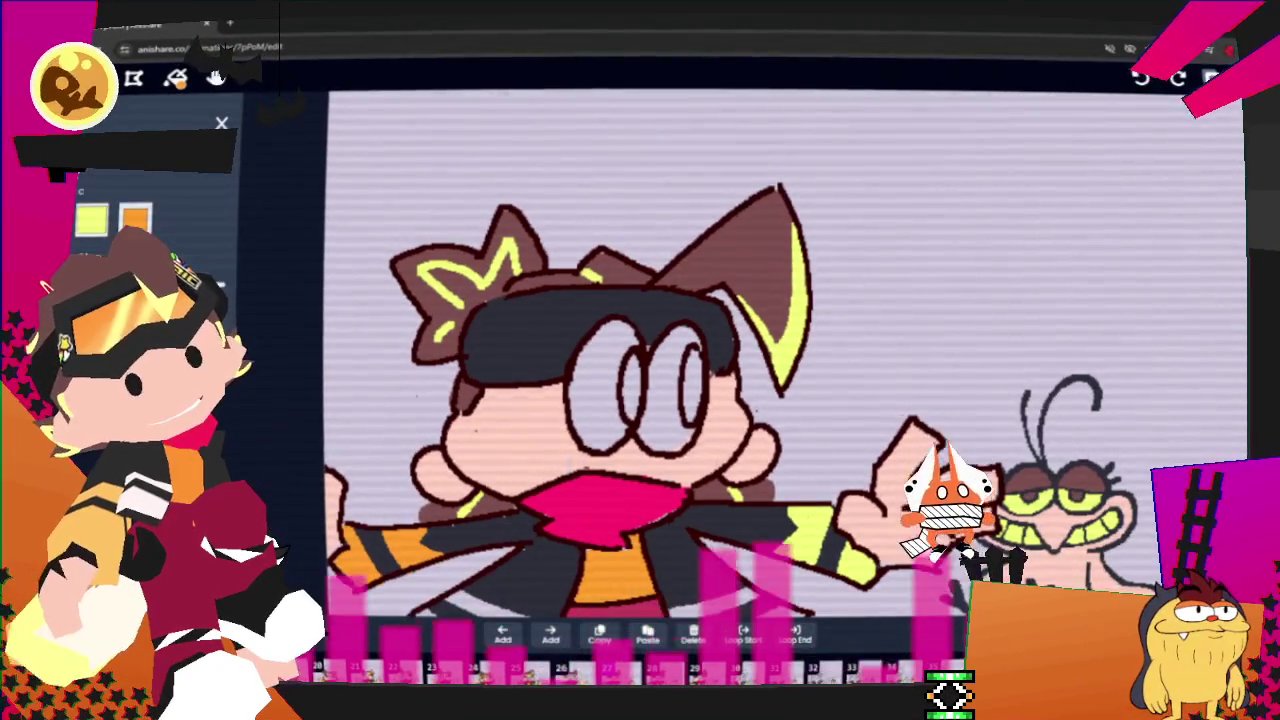
{"action": "left_click", "coordinate": [216, 78]}
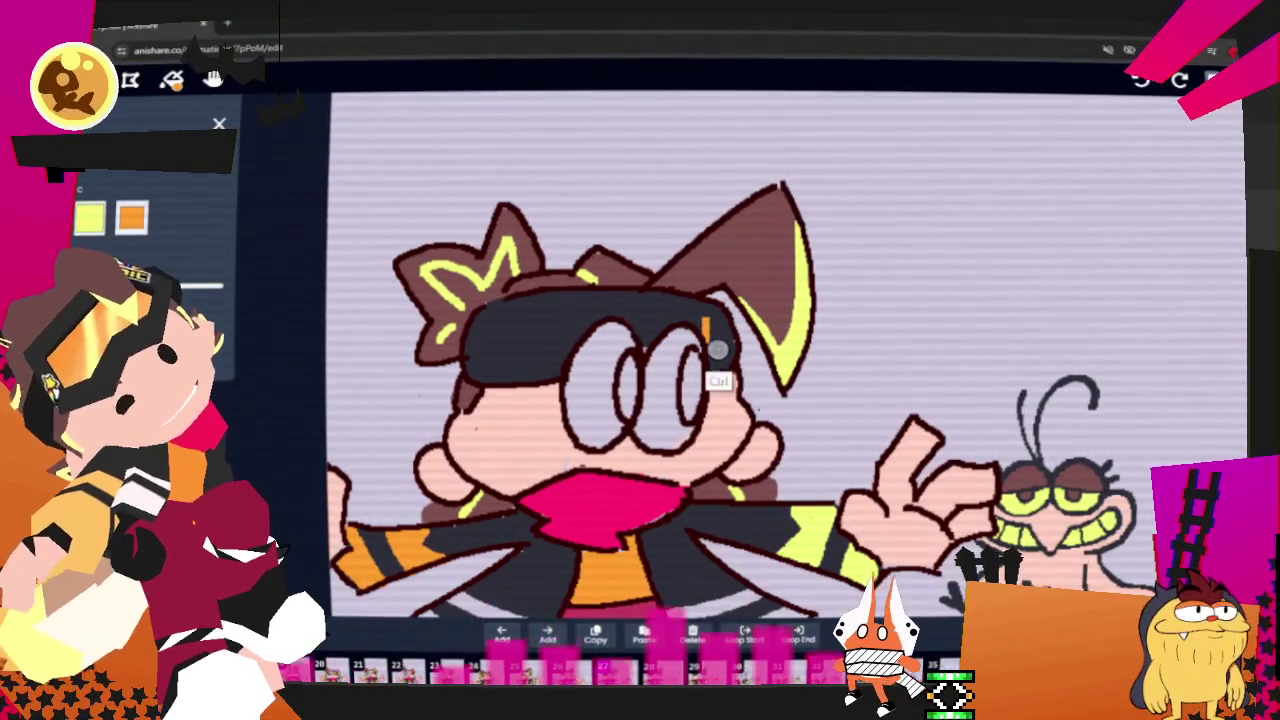
{"action": "mouse_move", "coordinate": [677, 311]}
{"action": "left_mouse_down"}
{"action": "mouse_move", "coordinate": [568, 300]}
{"action": "mouse_move", "coordinate": [502, 326]}
{"action": "left_mouse_up"}
{"action": "key", "text": "ctrl+z"}
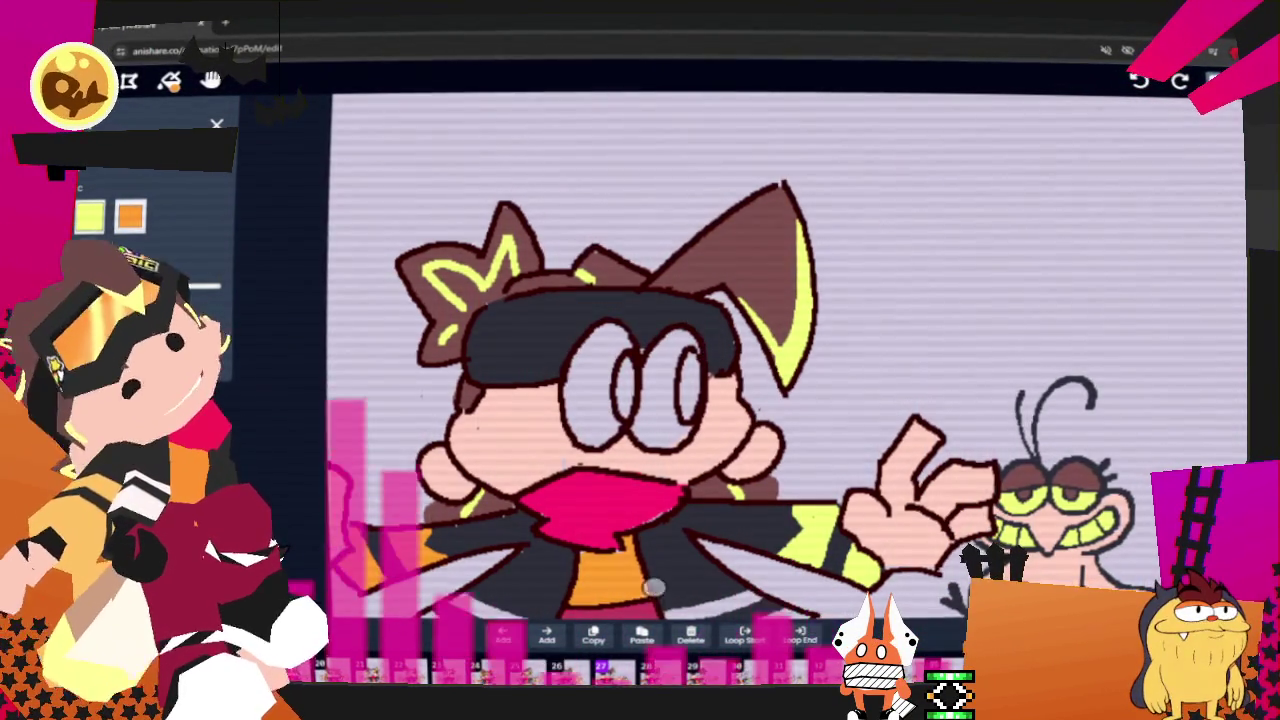
{"action": "key", "text": "Right"}
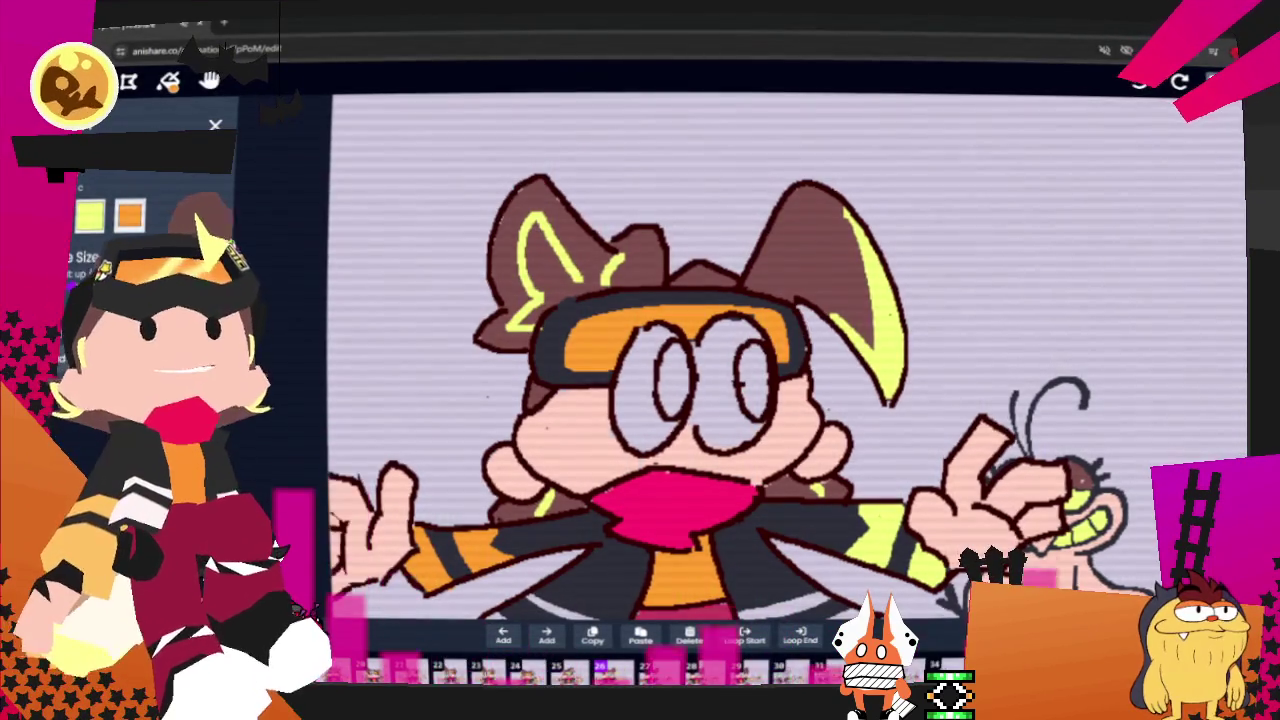
{"action": "key", "text": "Left"}
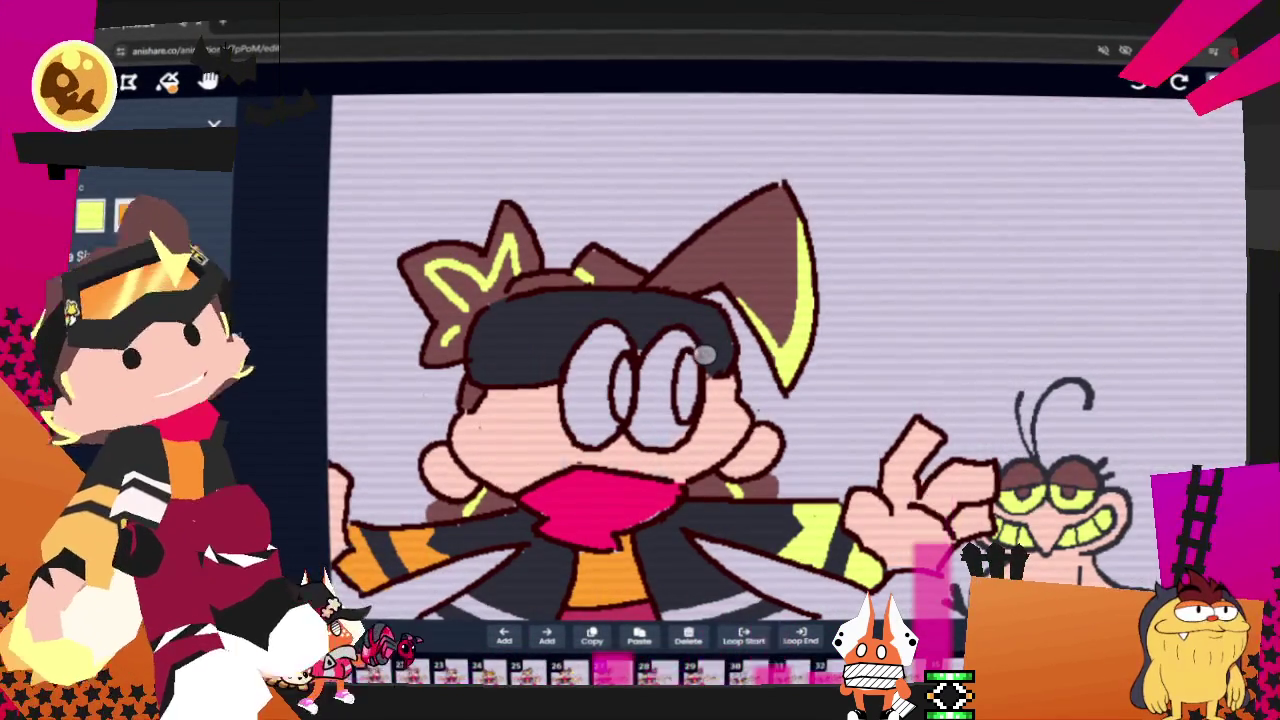
- Trace orange along the top and bottom edges of the goggle band
{"action": "left_click_drag", "start_coordinate": [680, 312], "coordinate": [556, 306]}
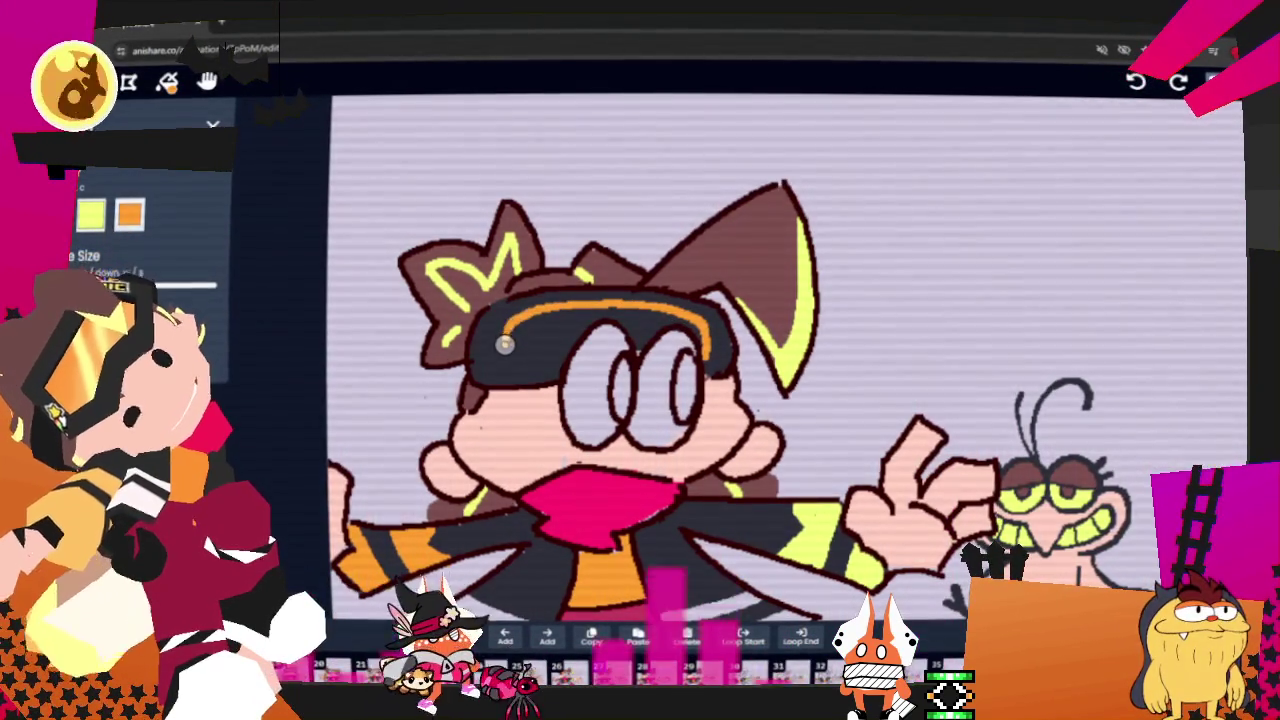
{"action": "left_click_drag", "start_coordinate": [705, 364], "coordinate": [503, 362]}
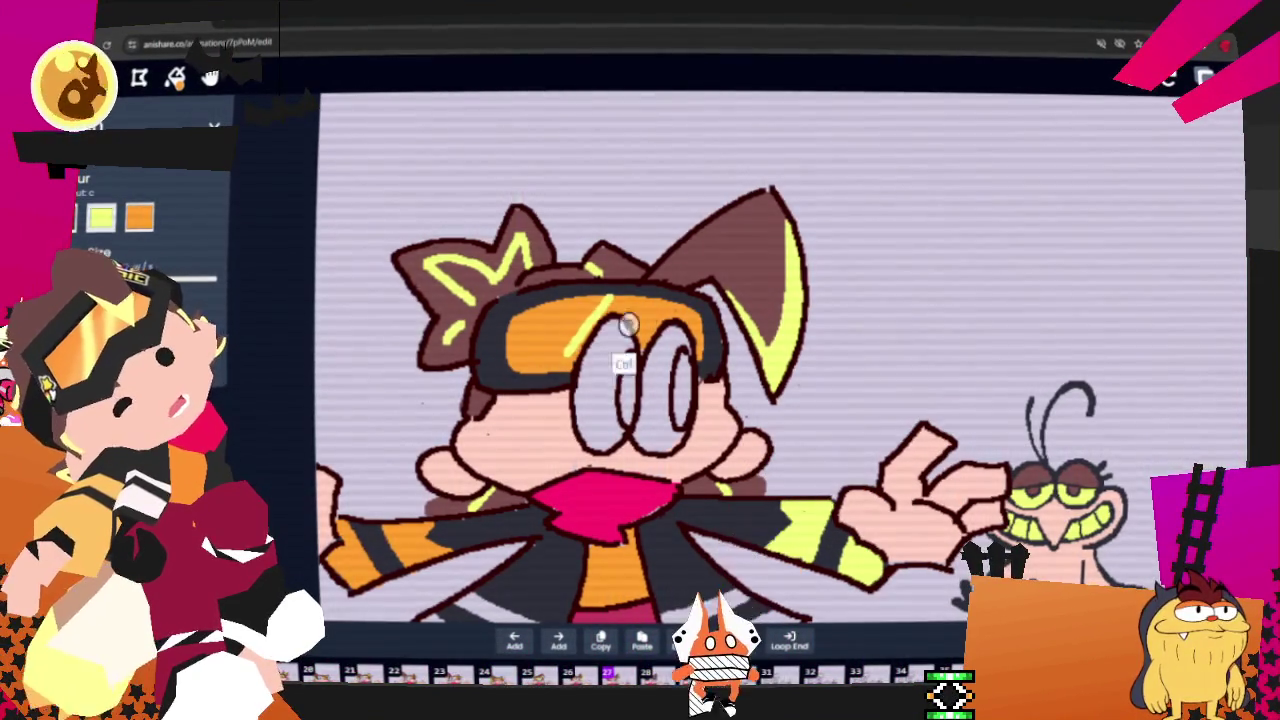
{"action": "key", "text": "ctrl"}
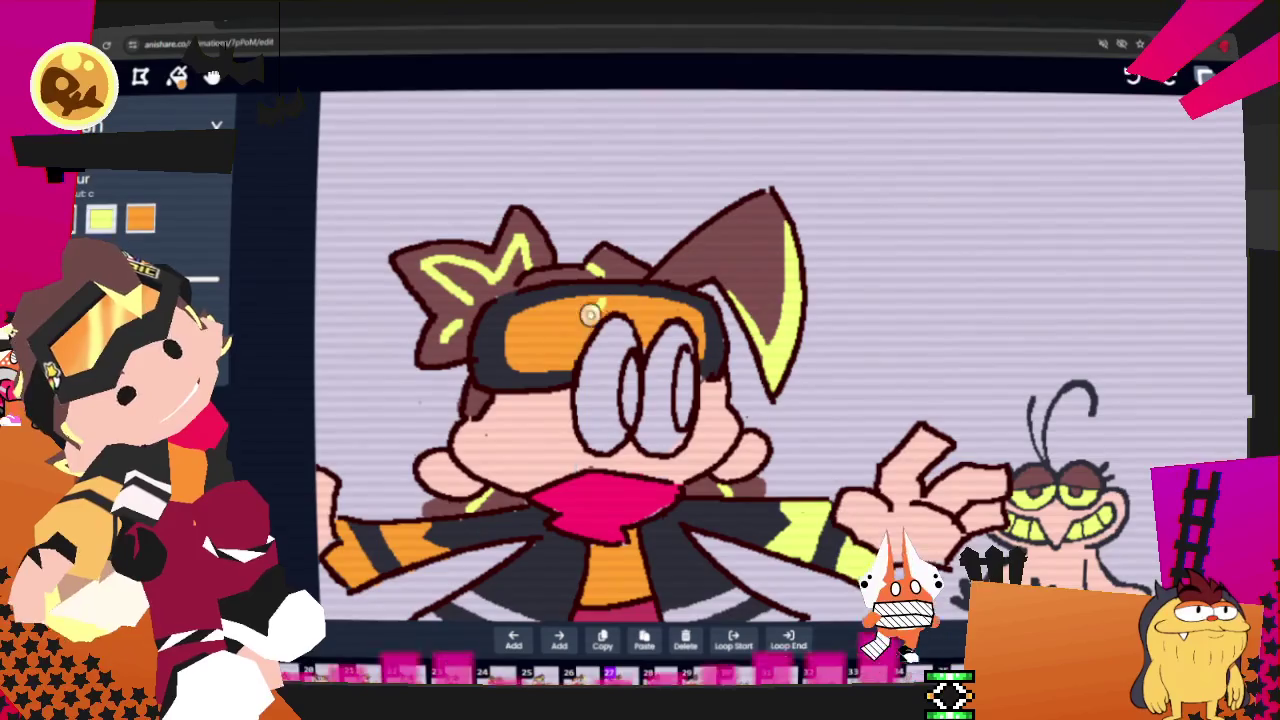
{"action": "key", "text": "ctrl"}
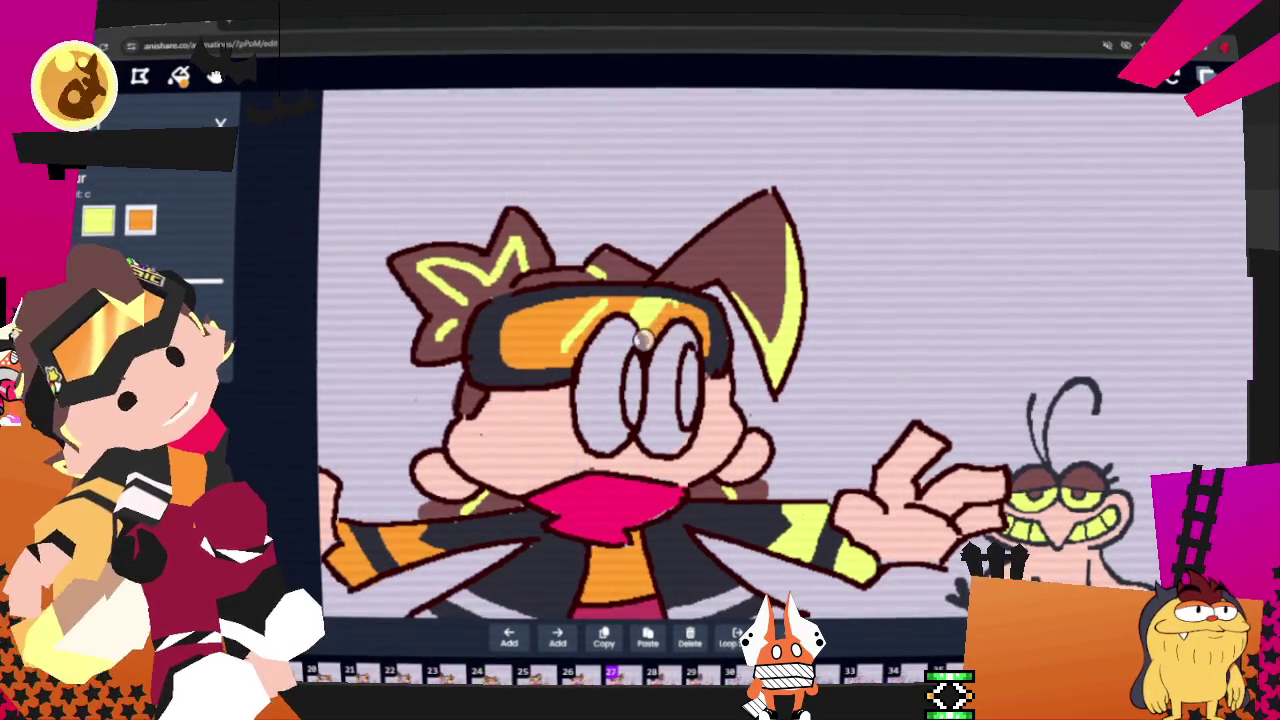
{"action": "key", "text": "ctrl"}
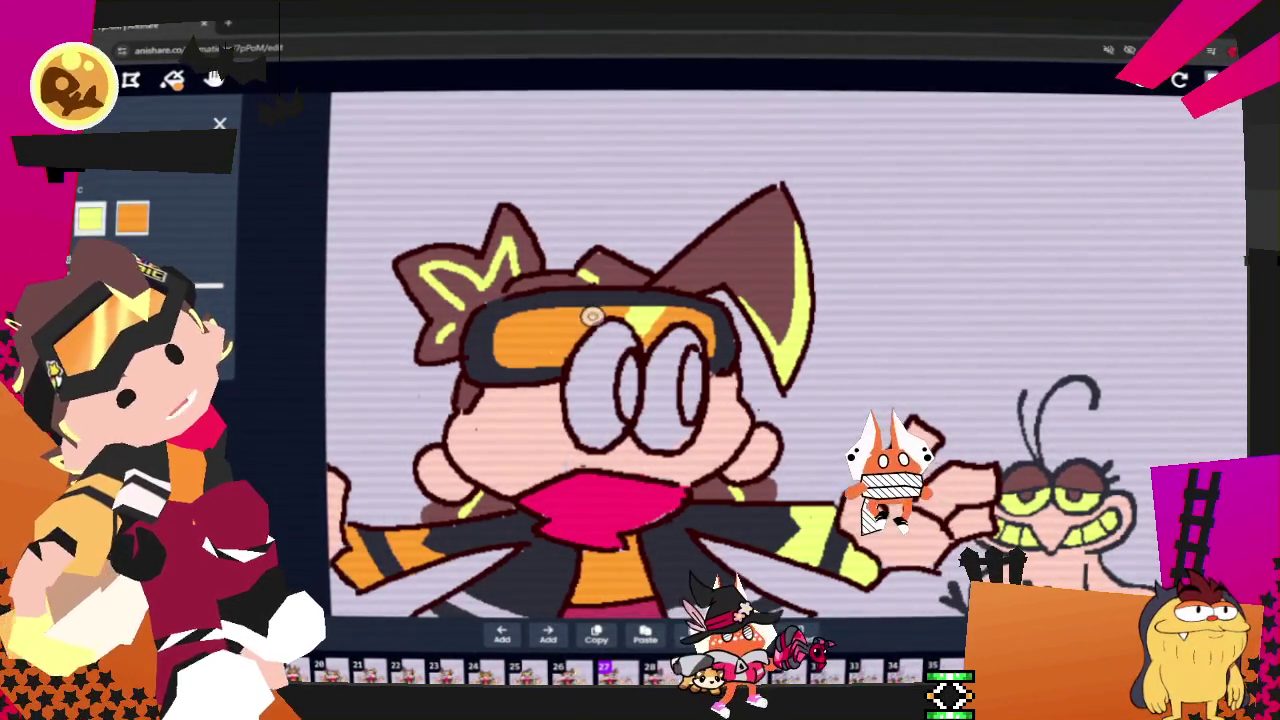
{"action": "key", "text": "ctrl"}
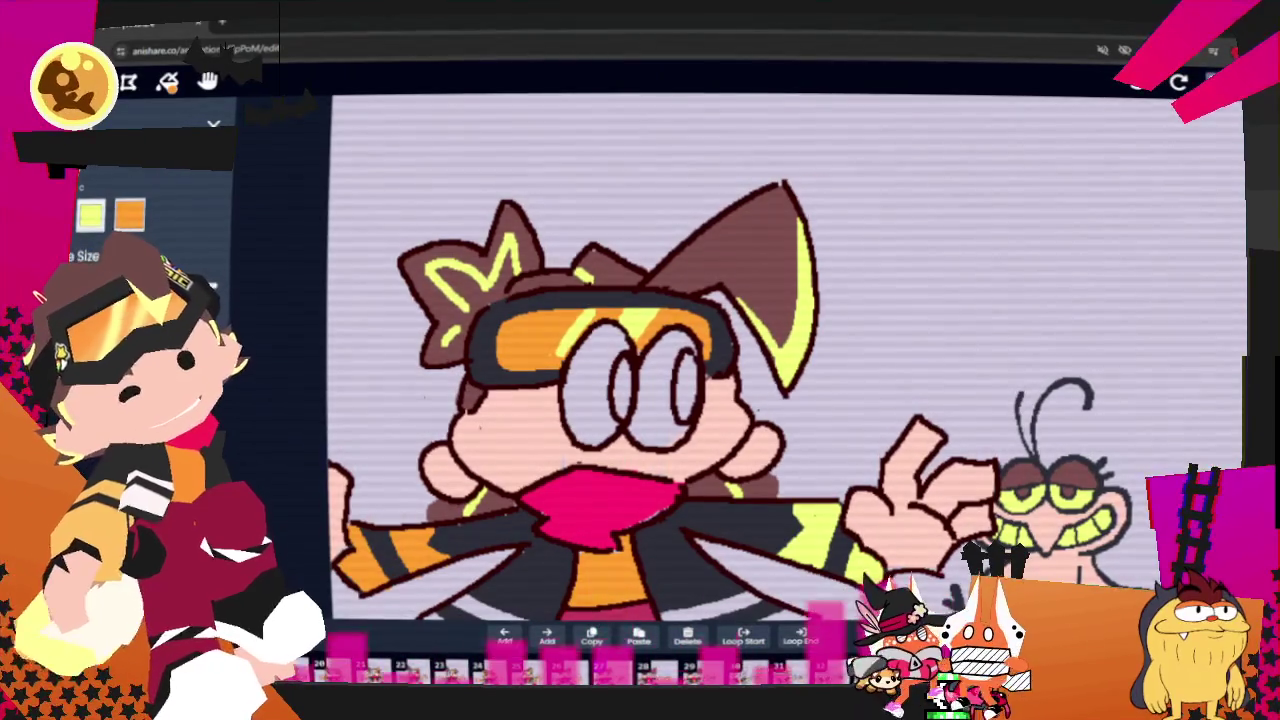
- Zoom out and center the whole character on the canvas
{"action": "scroll", "coordinate": [600, 380], "scroll_direction": "down", "scroll_amount": 2}
{"action": "scroll", "coordinate": [600, 380], "scroll_direction": "down", "scroll_amount": 2}
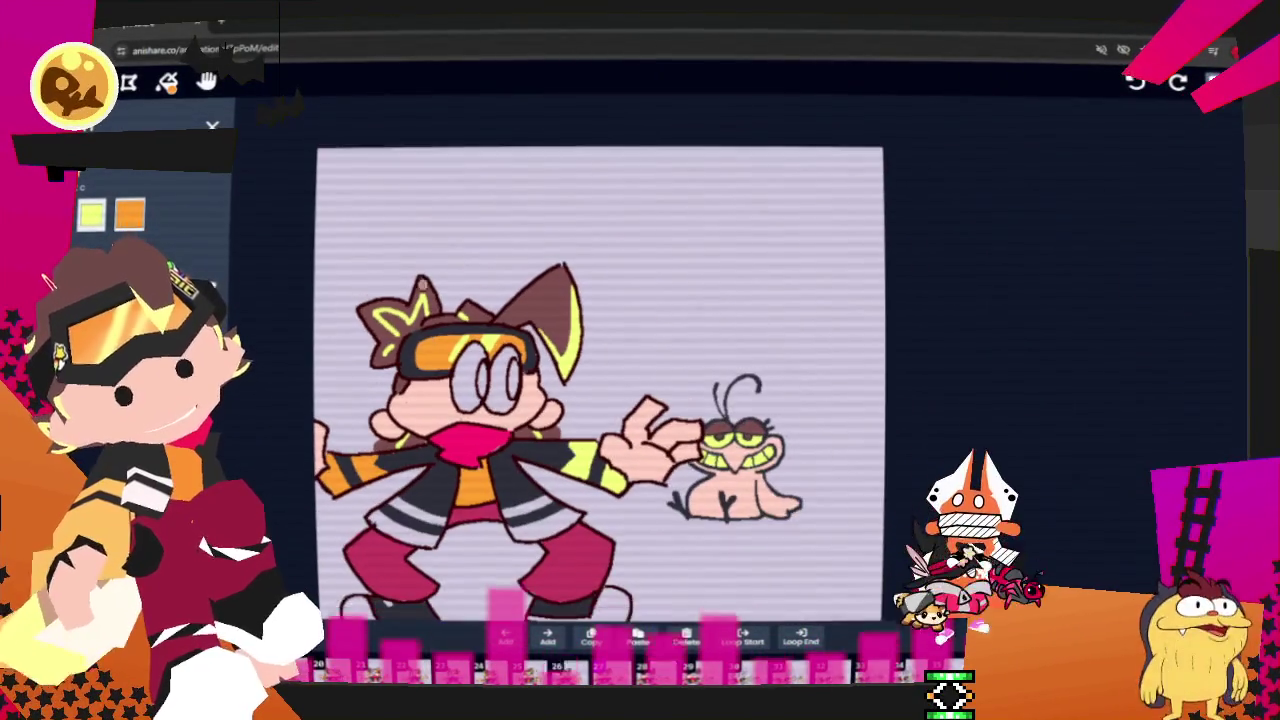
{"action": "left_click_drag", "start_coordinate": [491, 328], "coordinate": [616, 231]}
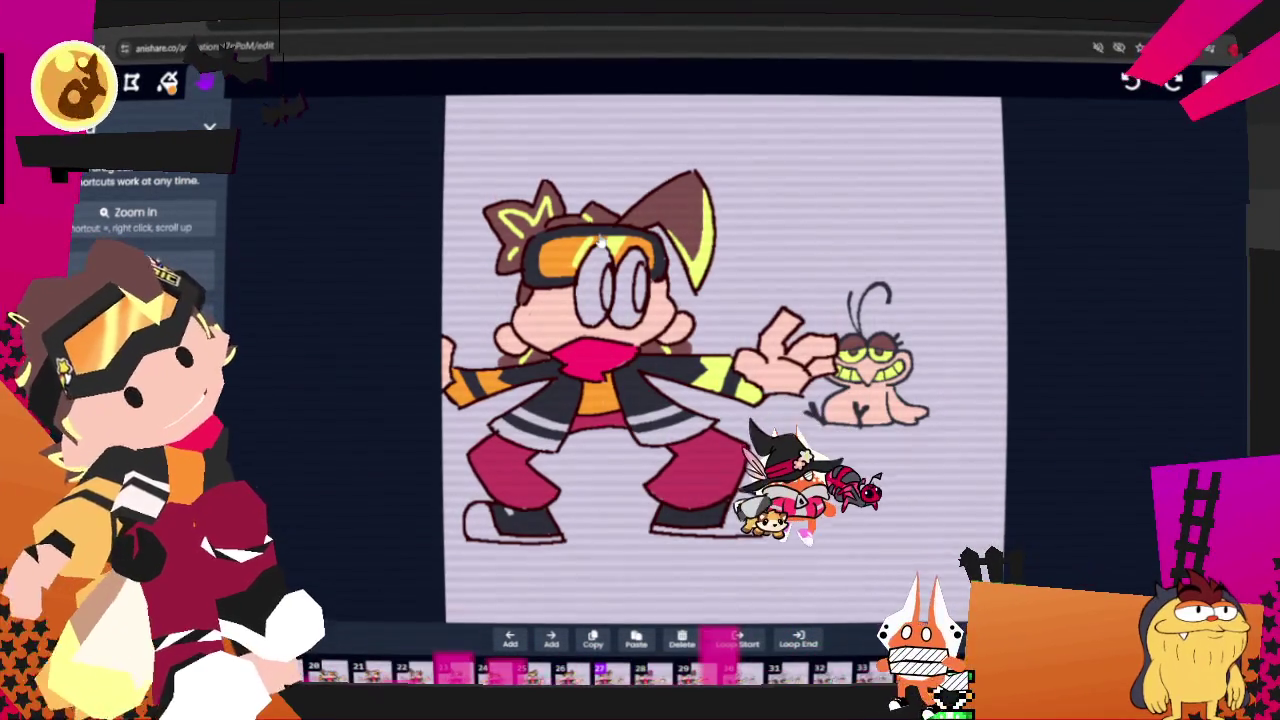
{"action": "left_click", "coordinate": [1210, 80]}
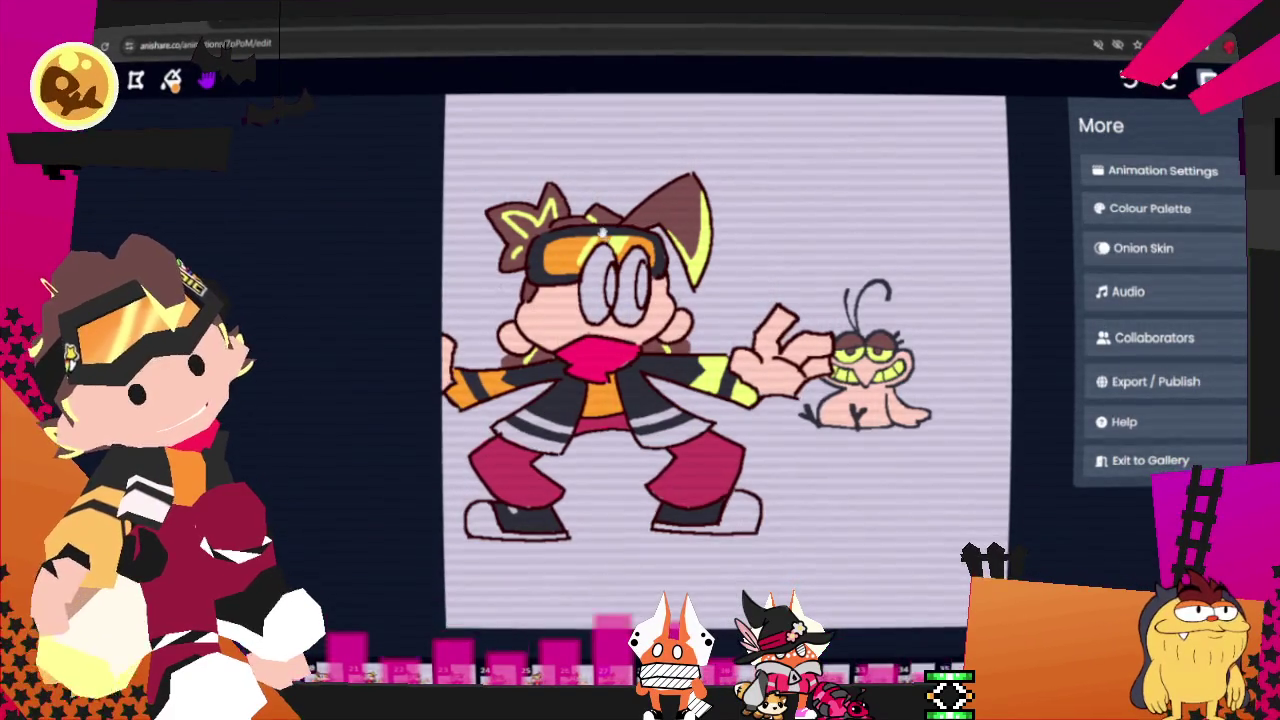
- Flip between adjacent frames to compare coloured and uncoloured goggles, then show the layers list
{"action": "key", "text": "Right"}
{"action": "key", "text": "Left"}
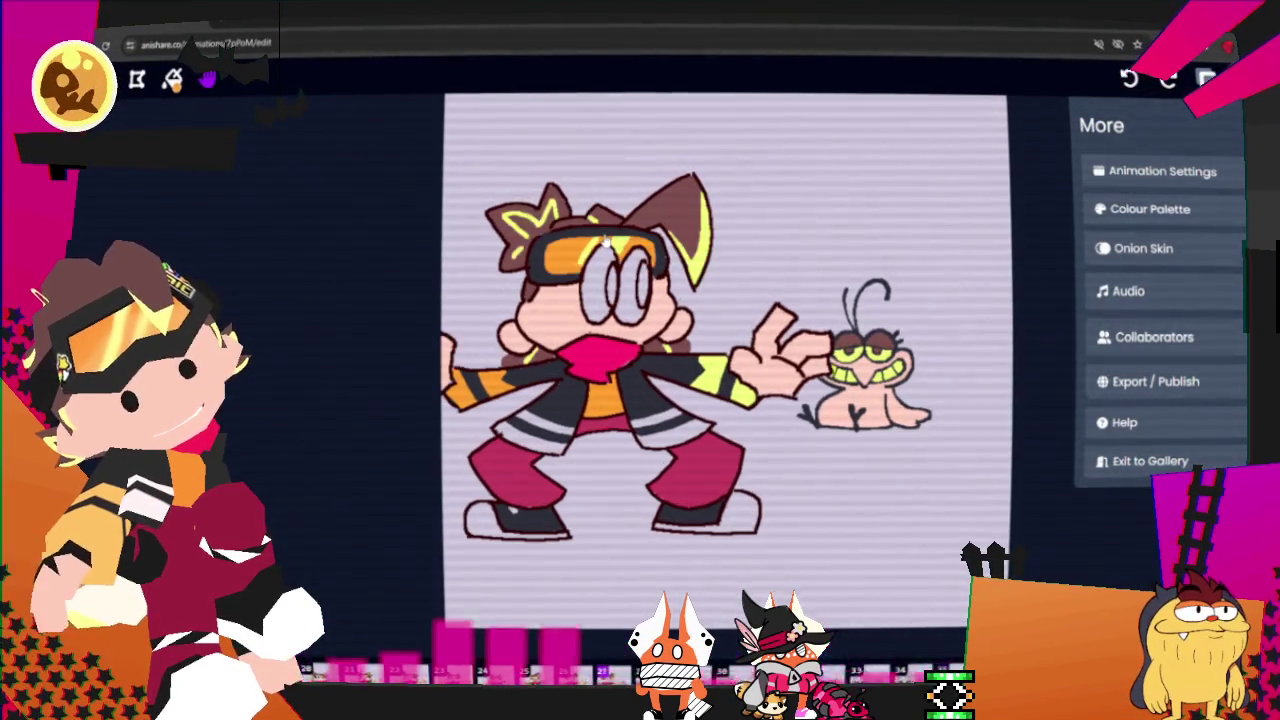
{"action": "key", "text": "Right"}
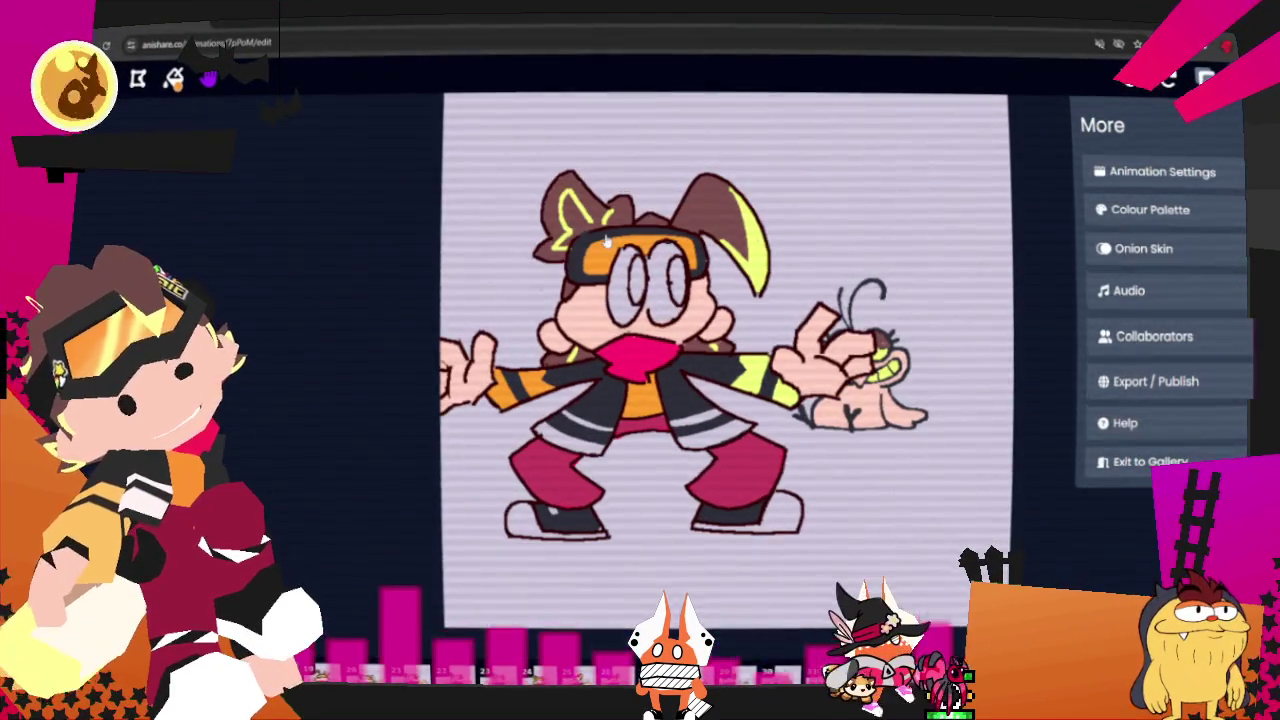
{"action": "key", "text": "Left"}
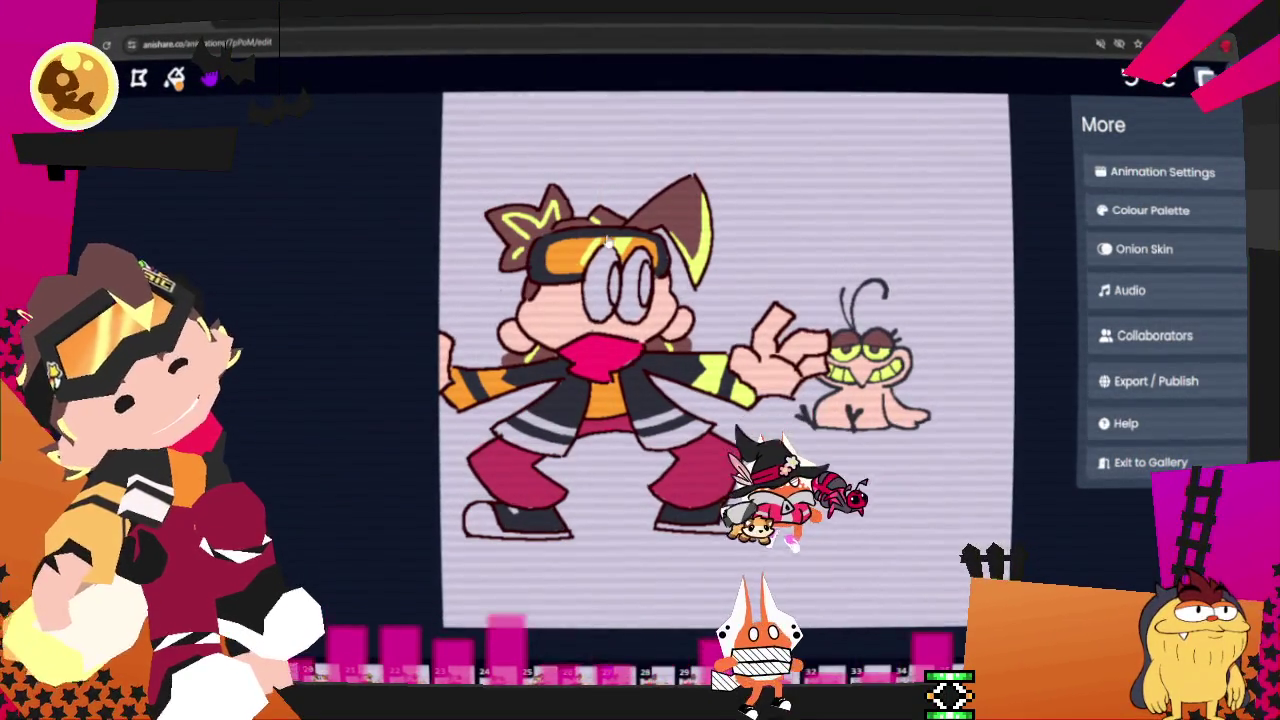
{"action": "key", "text": "Right"}
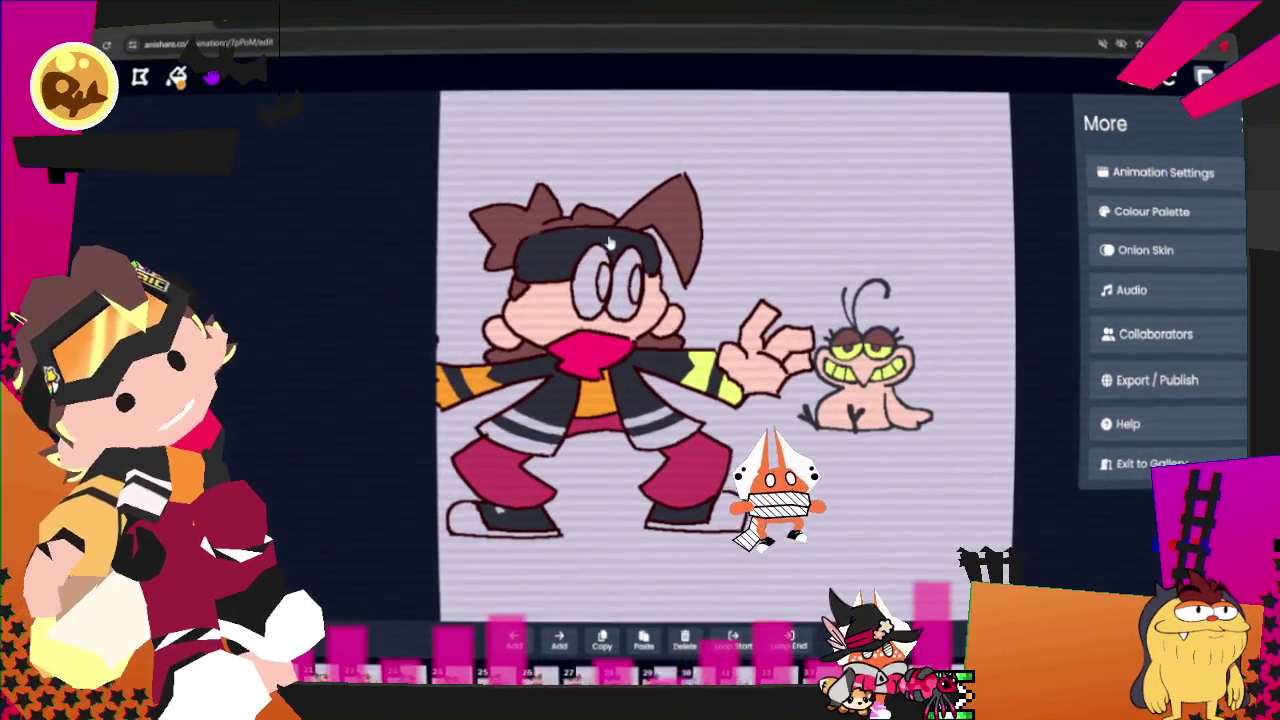
{"action": "key", "text": "Left"}
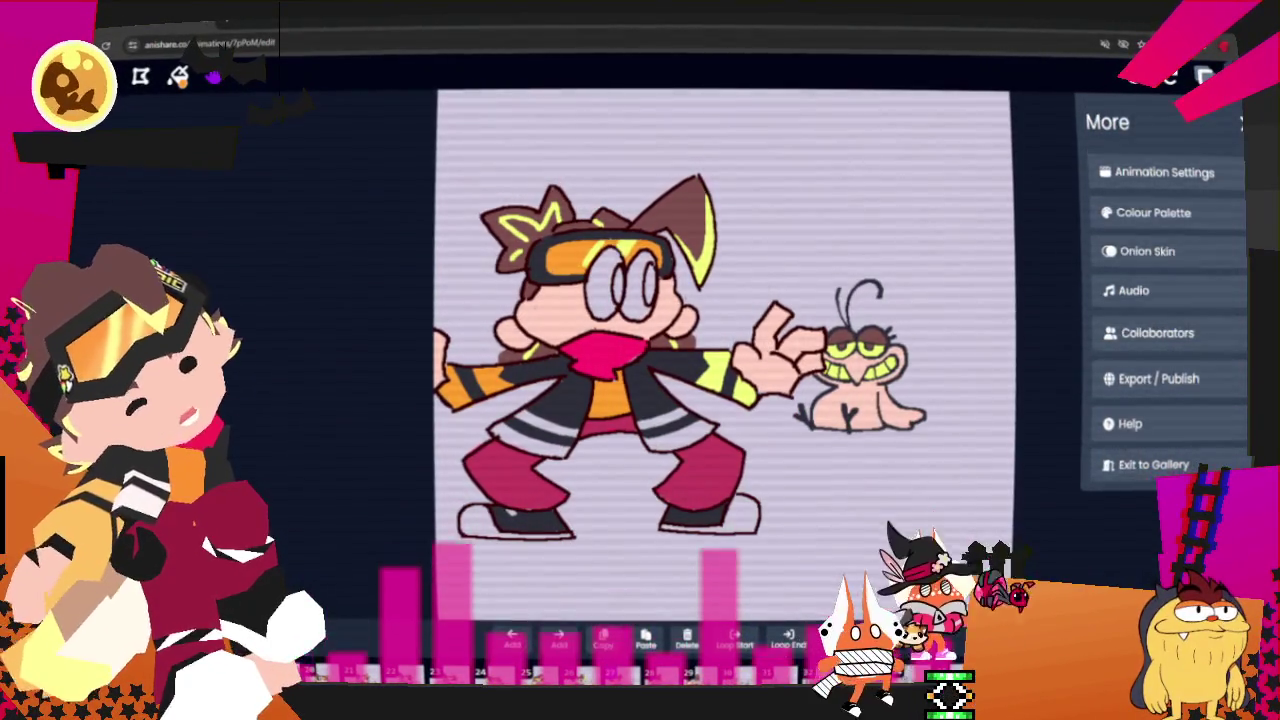
{"action": "key", "text": "l"}
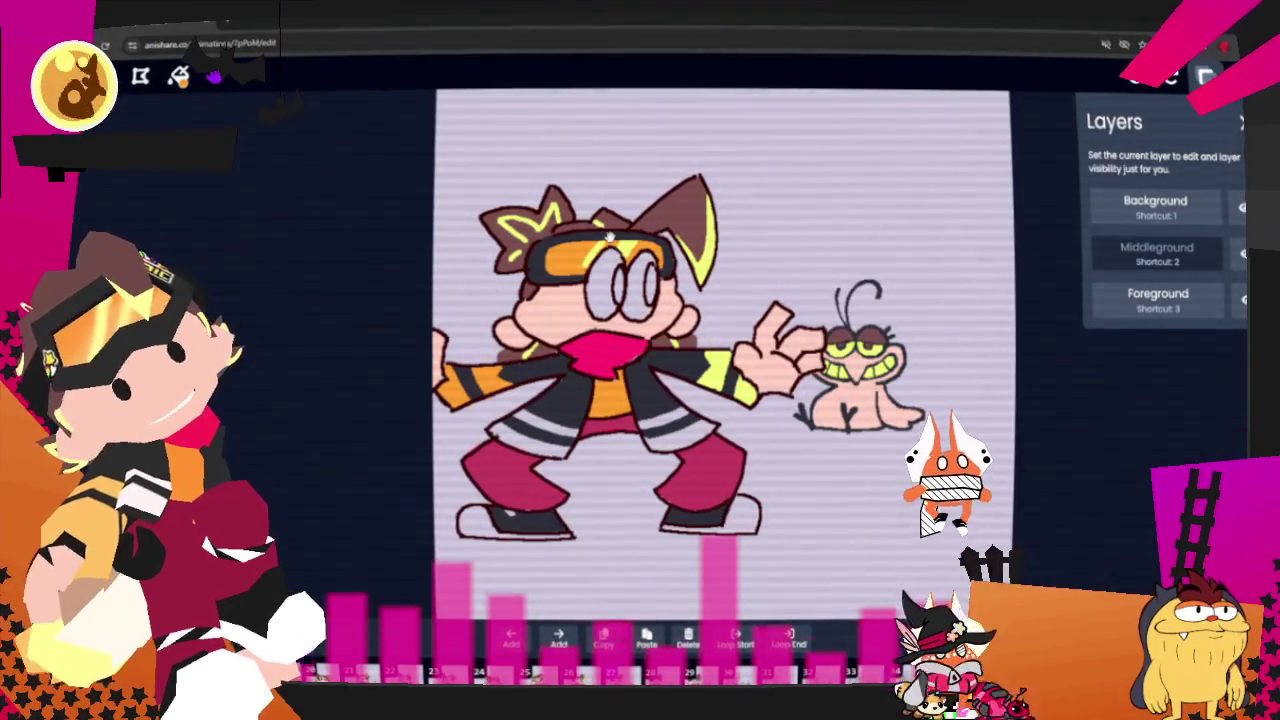
- Lasso the hair and goggle highlights around the head, then move to the next frame
{"action": "key", "text": "s"}
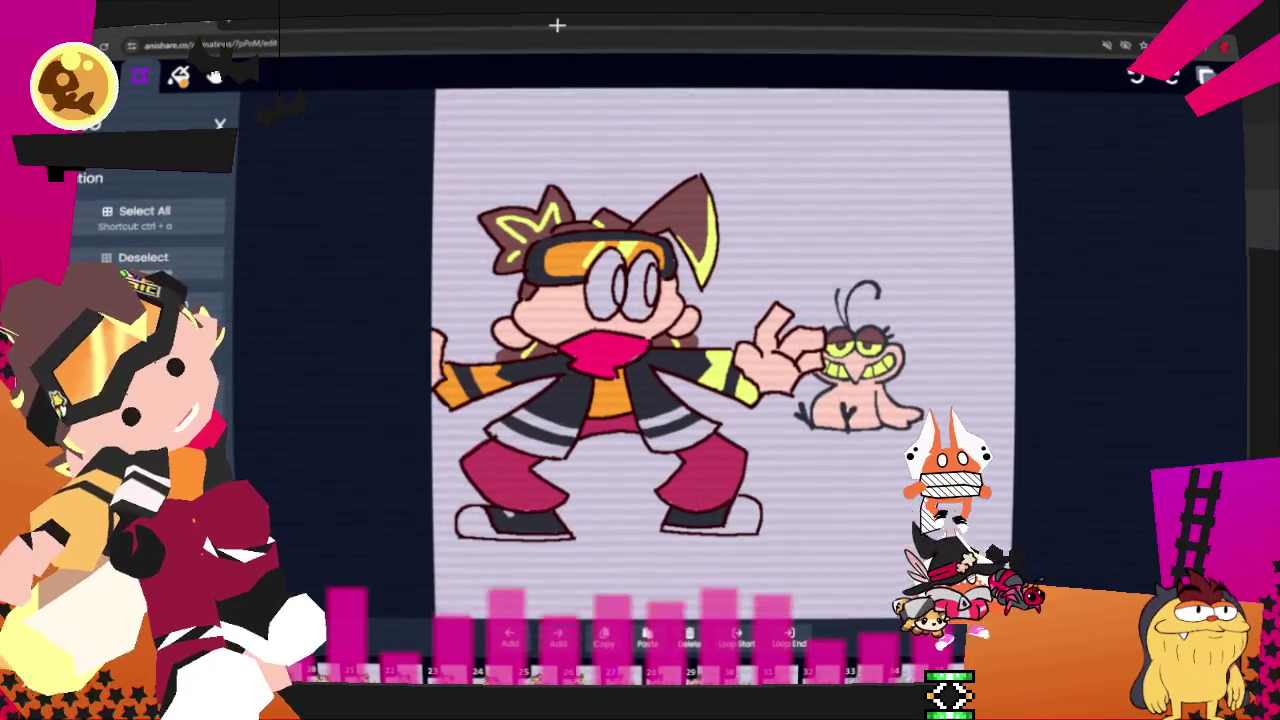
{"action": "mouse_move", "coordinate": [510, 300]}
{"action": "left_mouse_down"}
{"action": "mouse_move", "coordinate": [585, 305]}
{"action": "mouse_move", "coordinate": [510, 298]}
{"action": "left_mouse_up"}
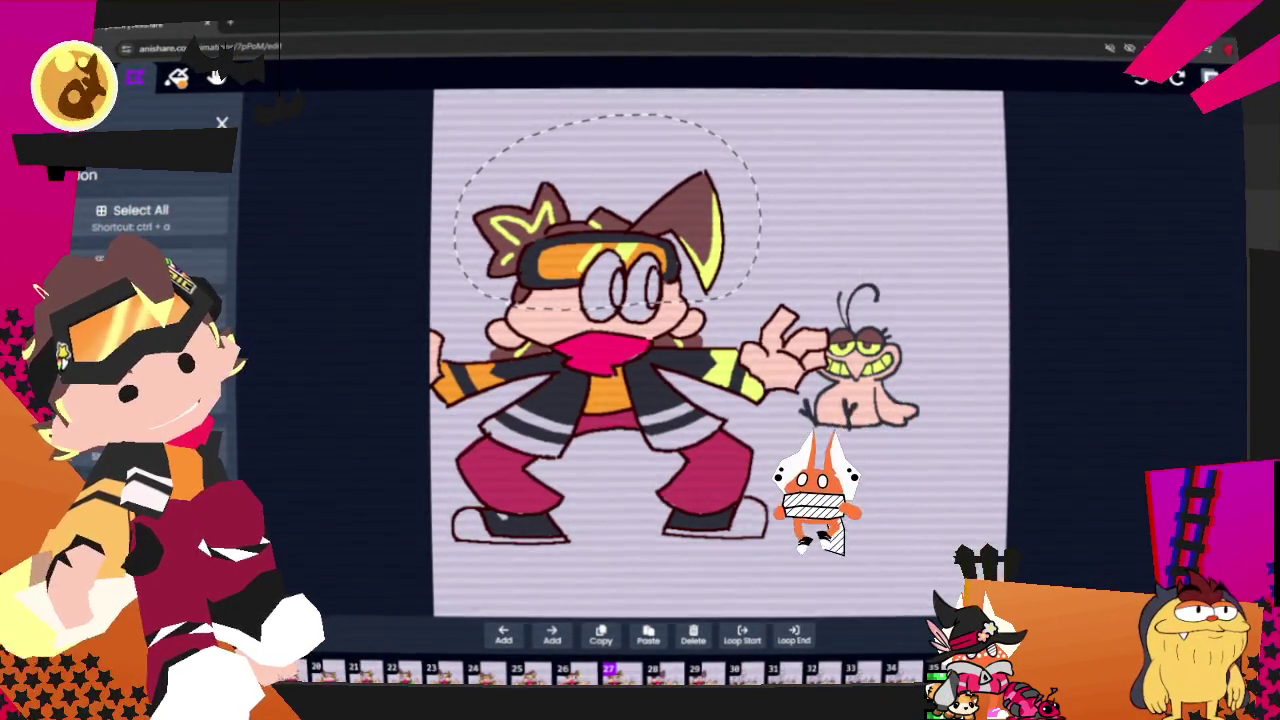
{"action": "key", "text": "Right"}
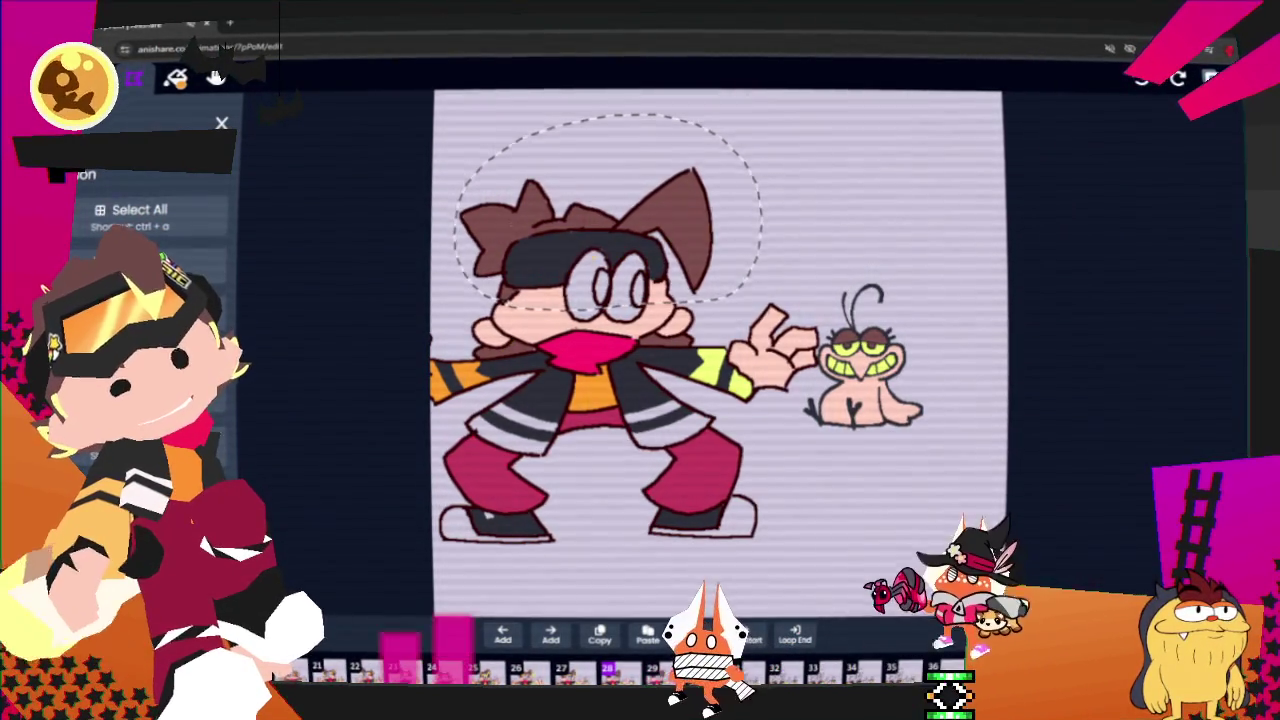
{"action": "scroll", "coordinate": [384, 259], "scroll_direction": "up", "scroll_amount": 2}
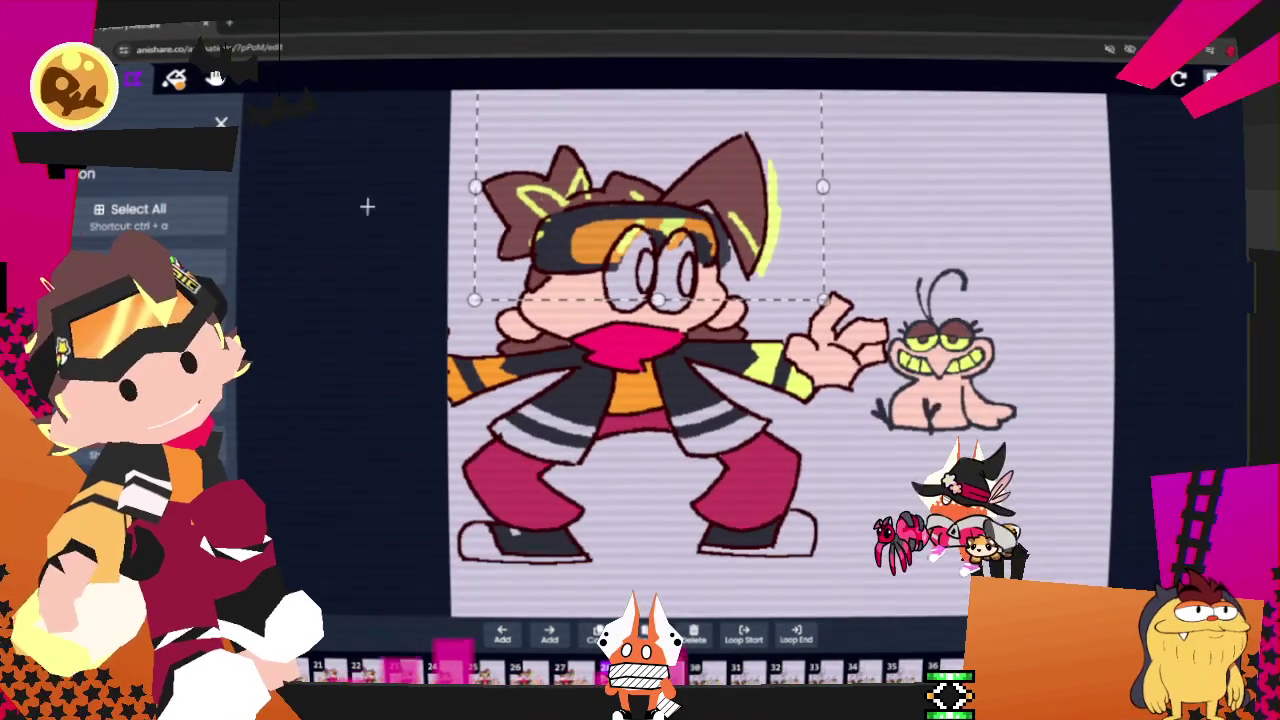
{"action": "scroll", "coordinate": [563, 198], "scroll_direction": "up", "scroll_amount": 2}
{"action": "scroll", "coordinate": [563, 198], "scroll_direction": "up", "scroll_amount": 1}
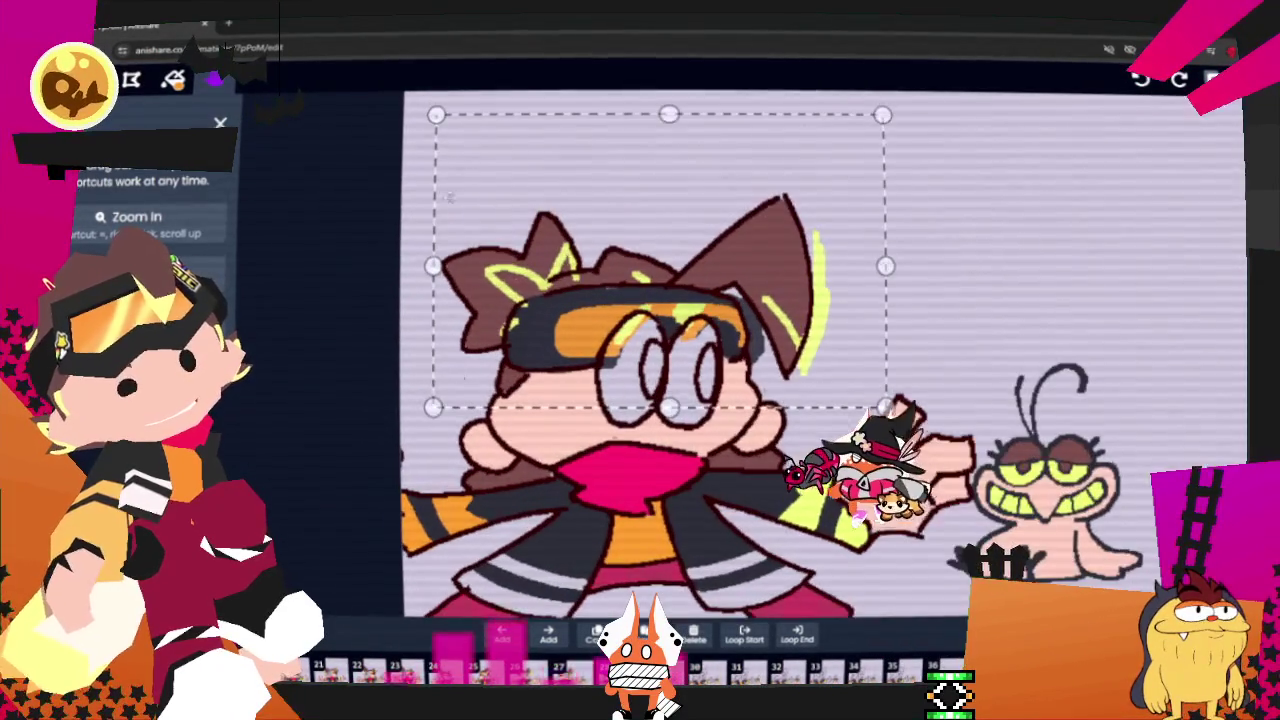
{"action": "left_click_drag", "start_coordinate": [341, 209], "coordinate": [315, 220]}
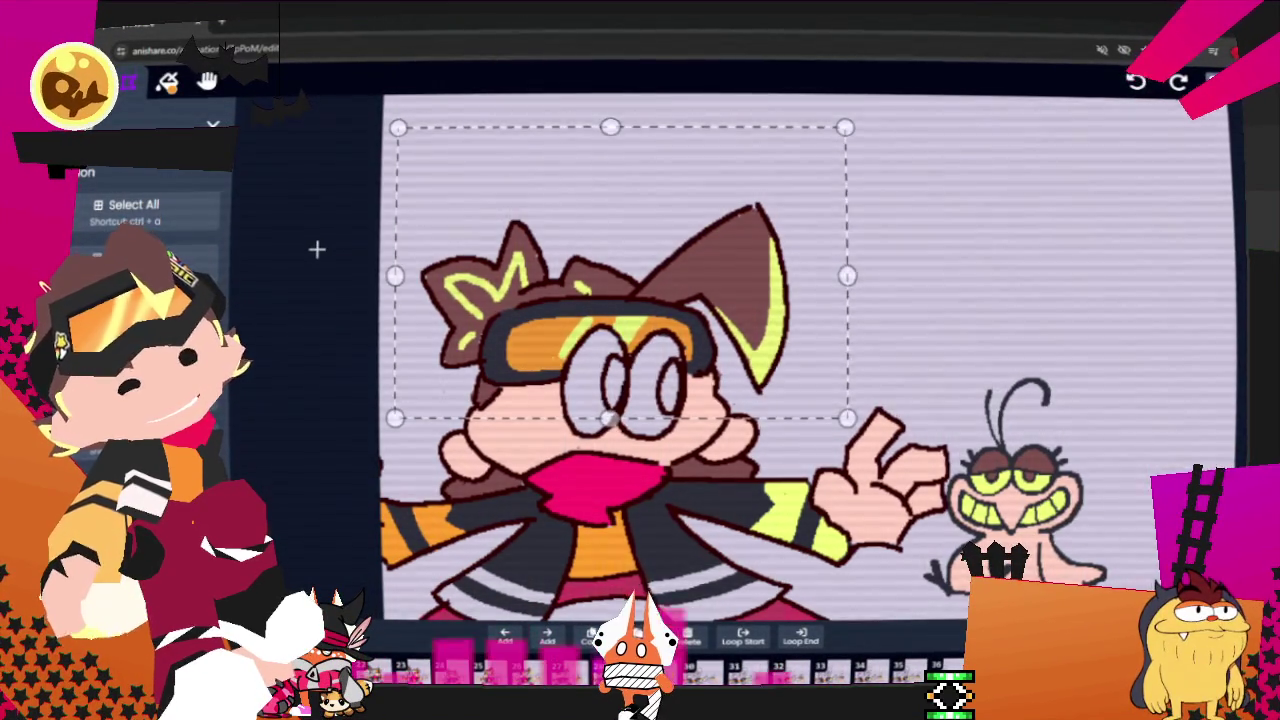
- Paste the highlights onto the following uncoloured frame and align them with the head
{"action": "key", "text": "Right"}
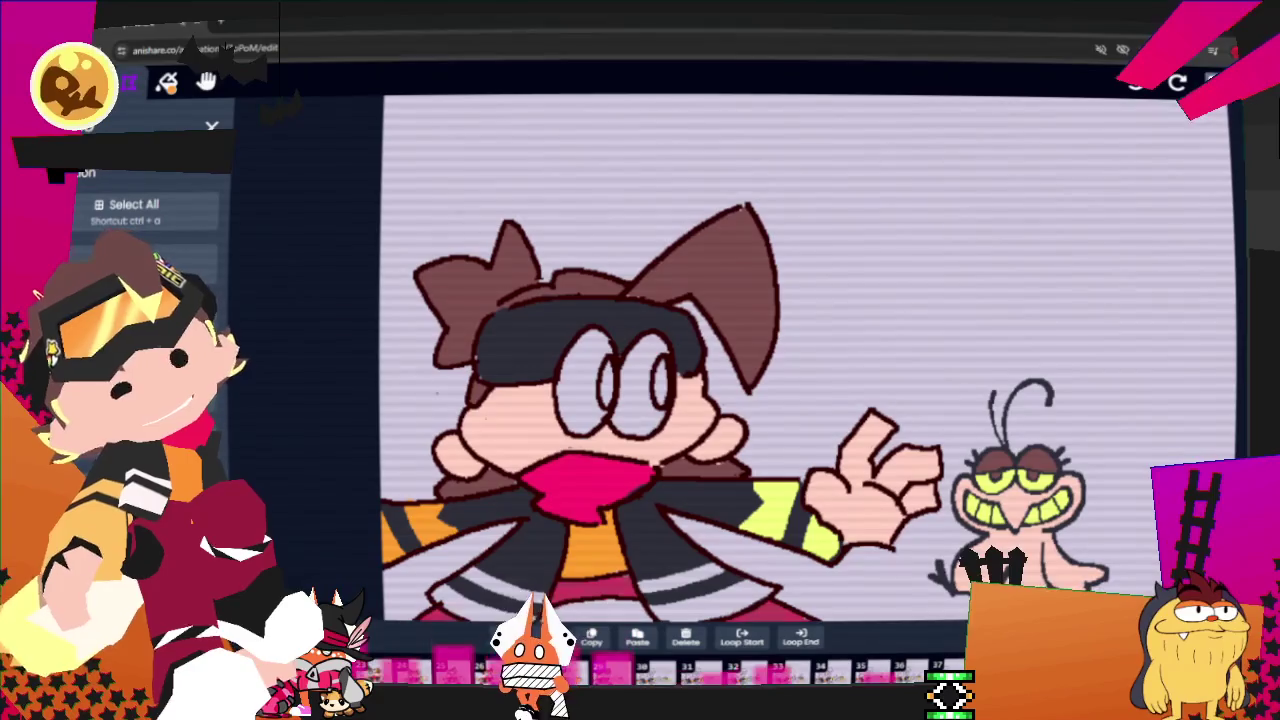
{"action": "key", "text": "ctrl+v"}
{"action": "left_click_drag", "start_coordinate": [766, 347], "coordinate": [755, 345]}
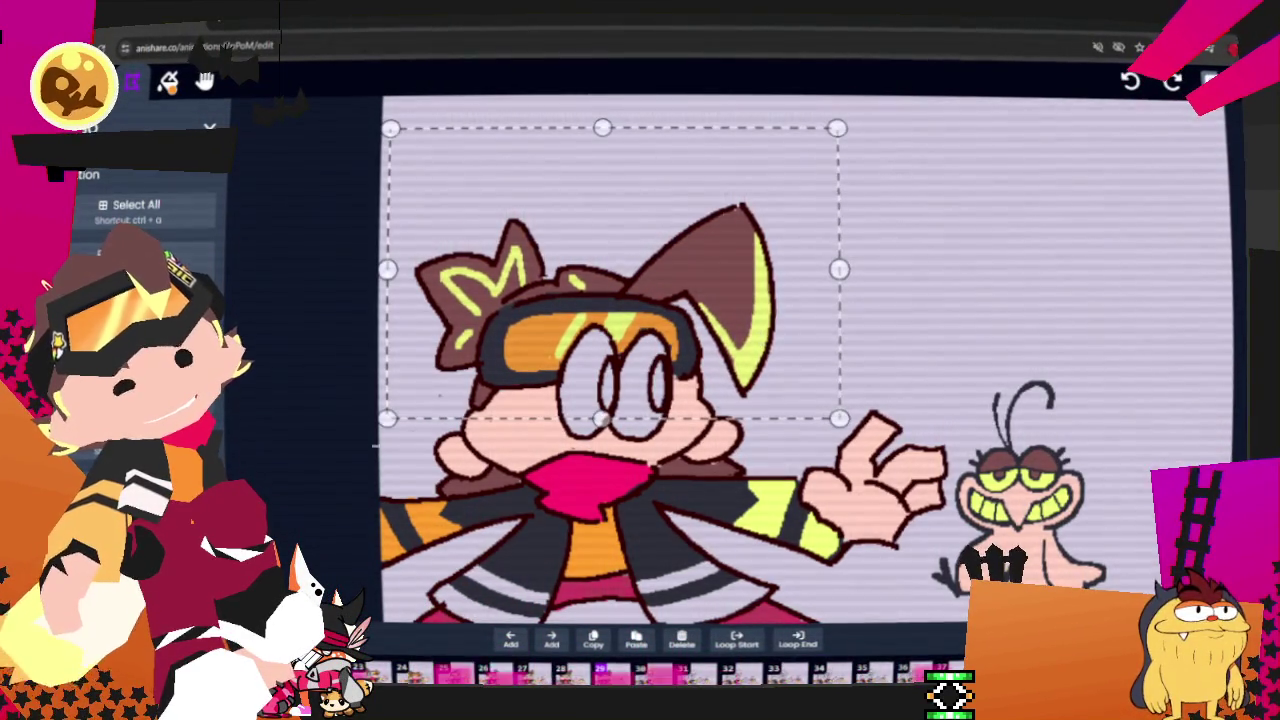
{"action": "key", "text": "Left"}
{"action": "key", "text": "Left"}
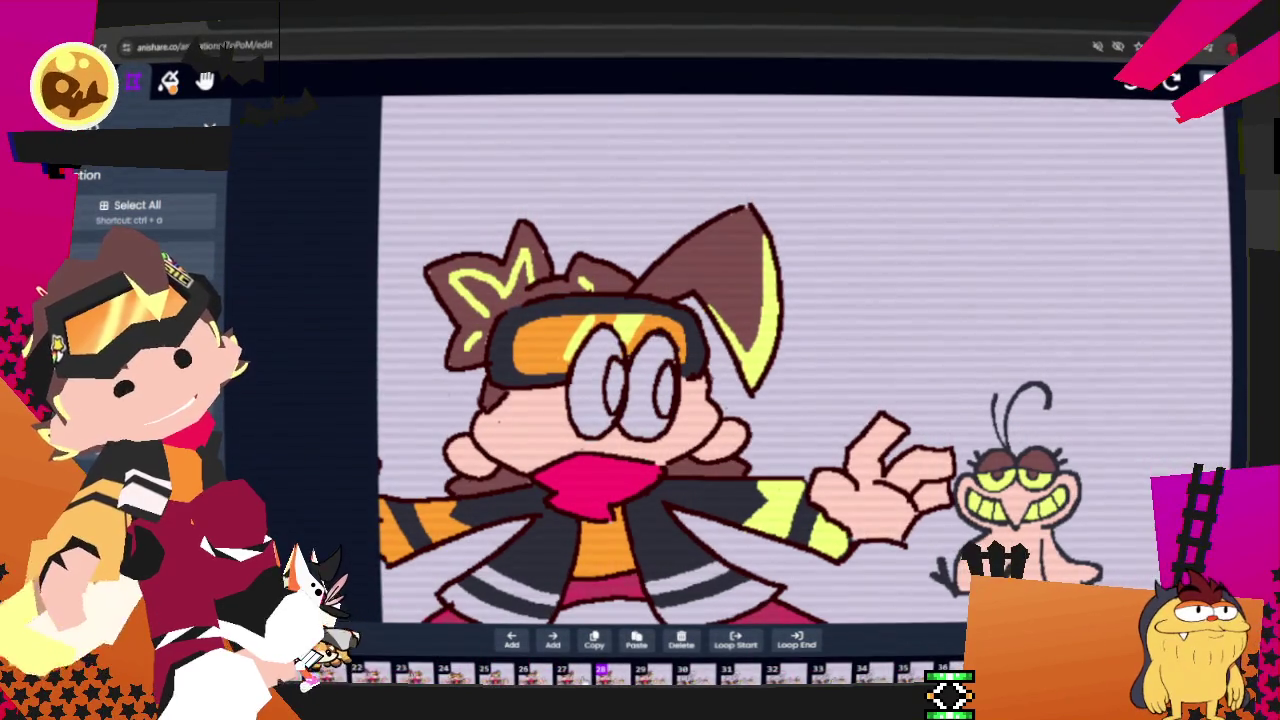
{"action": "key", "text": "Right"}
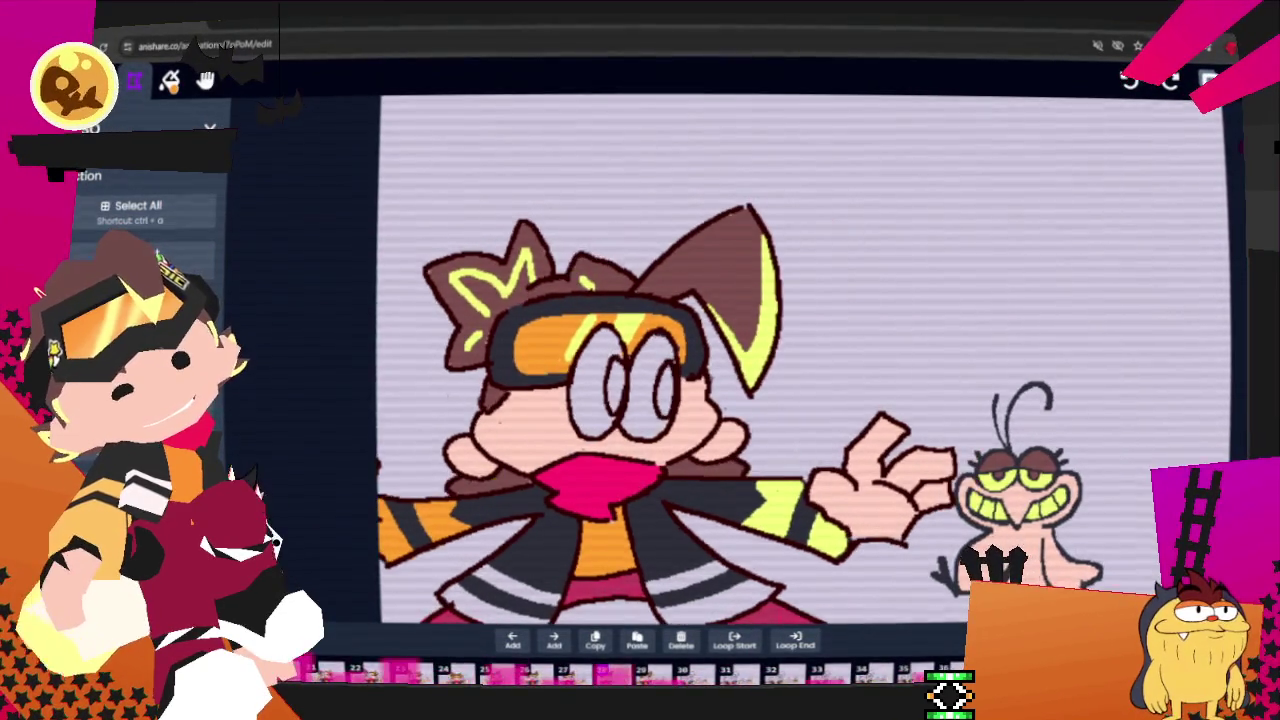
{"action": "key", "text": "Right"}
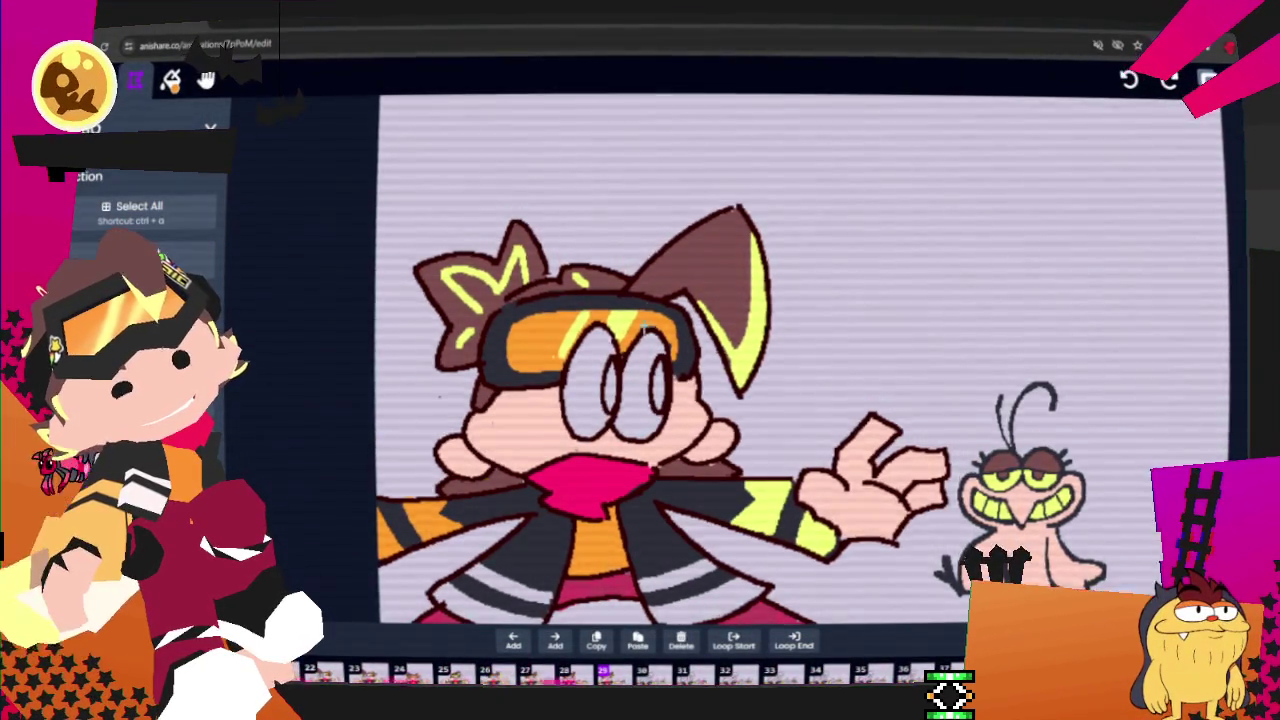
{"action": "scroll", "coordinate": [700, 360], "scroll_direction": "down", "scroll_amount": 2}
{"action": "scroll", "coordinate": [236, 171], "scroll_direction": "down", "scroll_amount": 2}
{"action": "left_click_drag", "start_coordinate": [236, 171], "coordinate": [405, 198]}
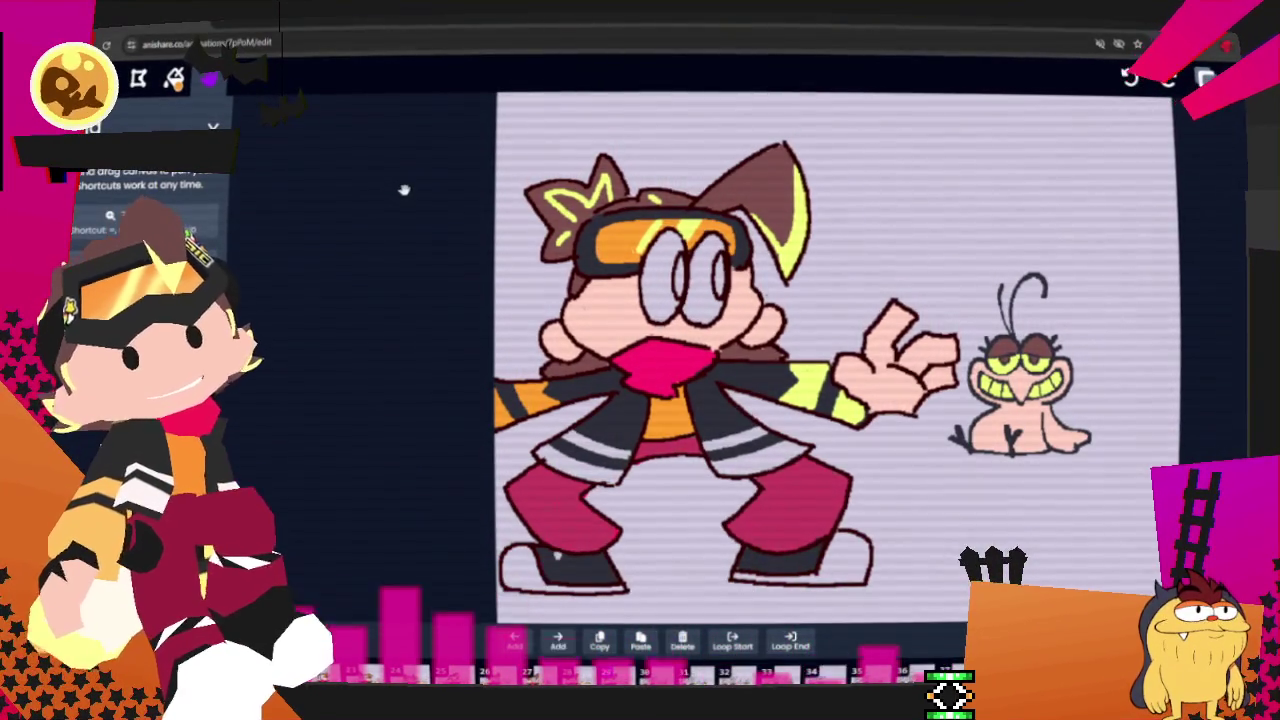
- Lasso the character and delete the colour fills inside the selection
{"action": "key", "text": "v"}
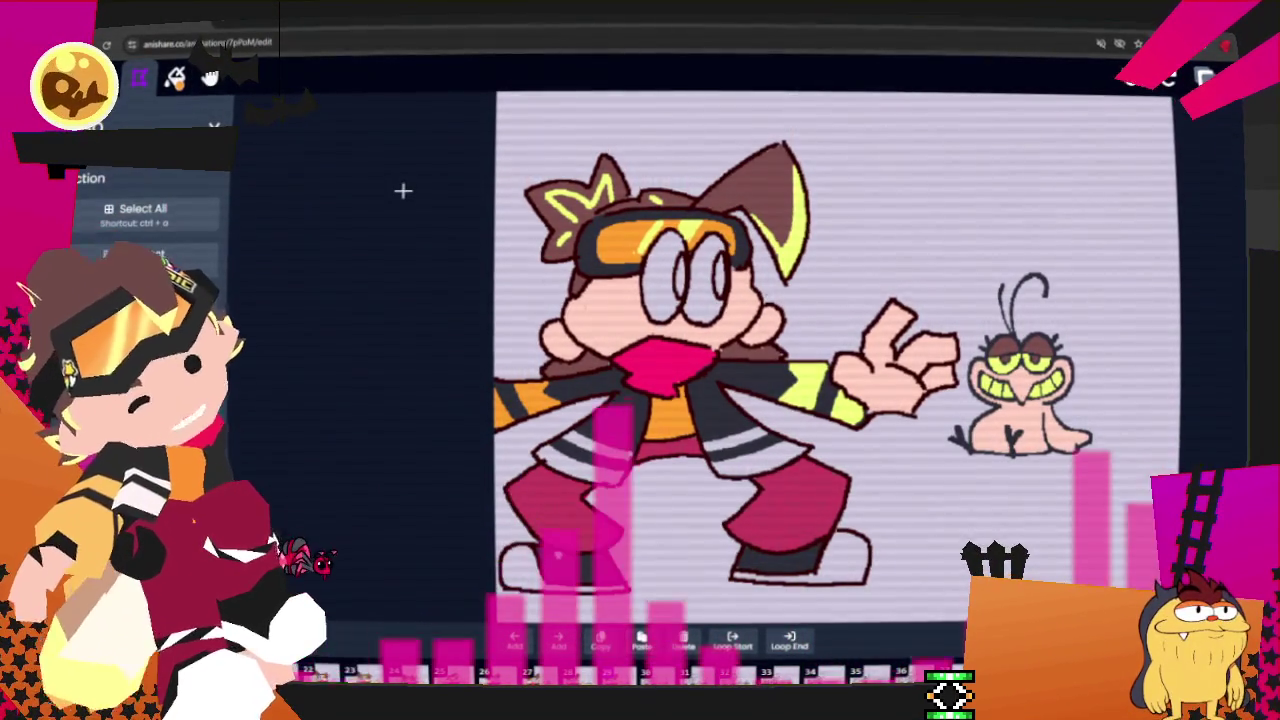
{"action": "mouse_move", "coordinate": [888, 611]}
{"action": "left_mouse_down"}
{"action": "mouse_move", "coordinate": [950, 400]}
{"action": "mouse_move", "coordinate": [497, 186]}
{"action": "mouse_move", "coordinate": [885, 608]}
{"action": "left_mouse_up"}
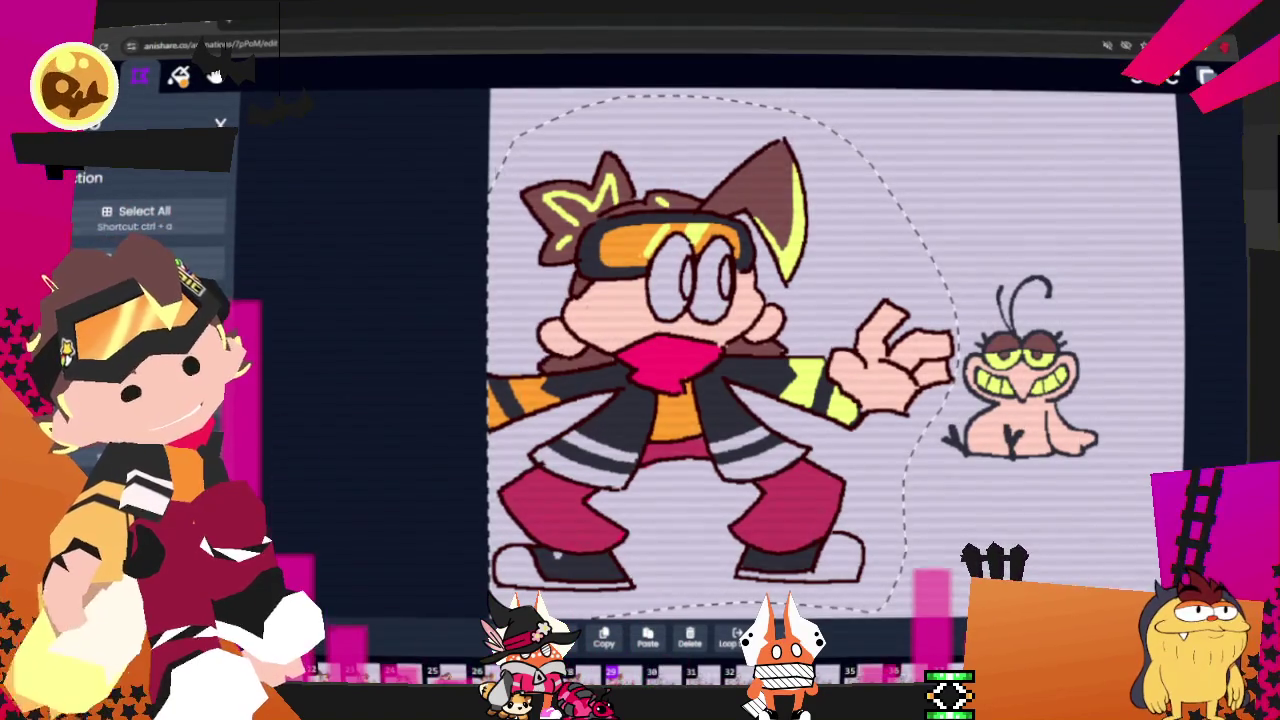
{"action": "key", "text": "Delete"}
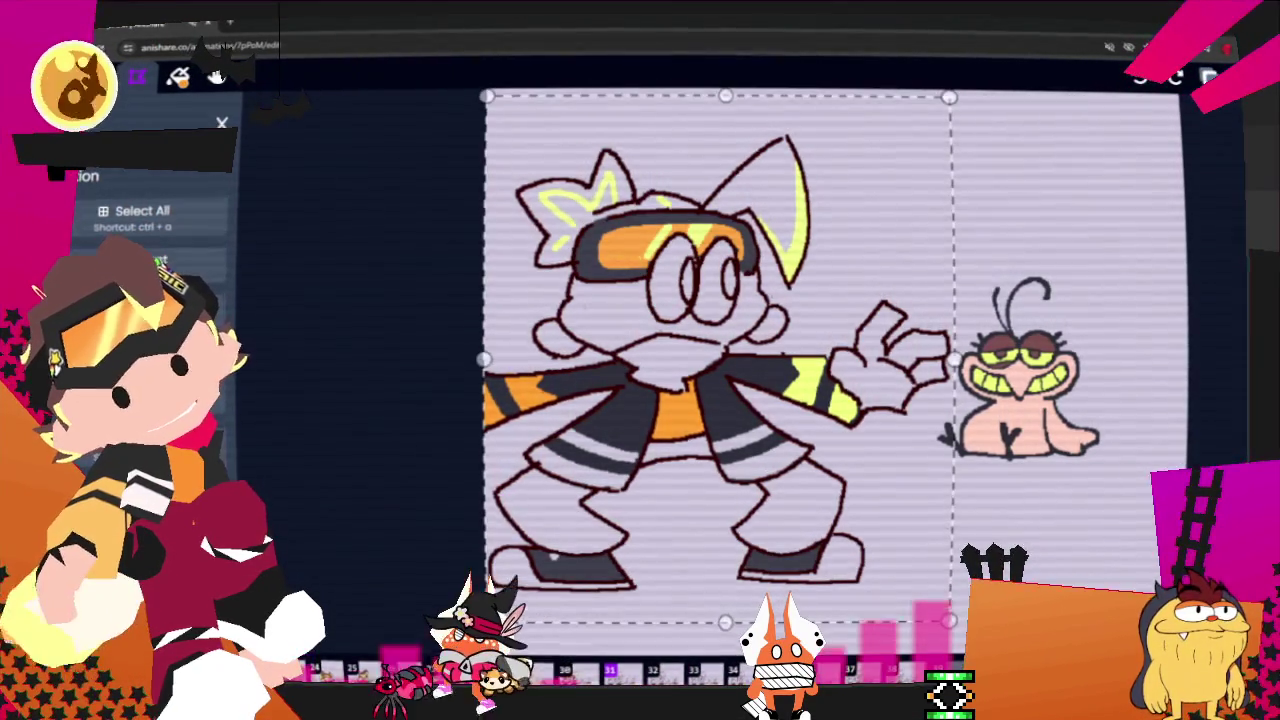
- Paste the goggles and hair highlights onto the frame, then return to the fully coloured frame
{"action": "key", "text": "ctrl+v"}
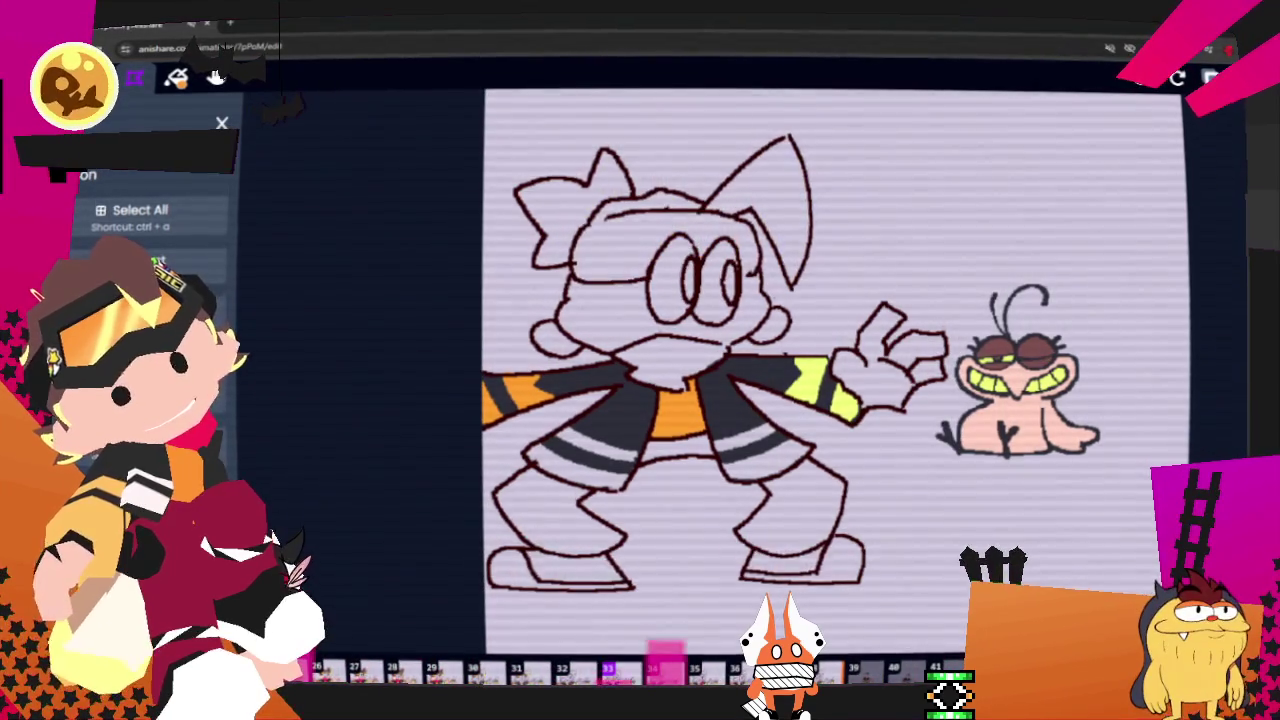
{"action": "key", "text": "ctrl+v"}
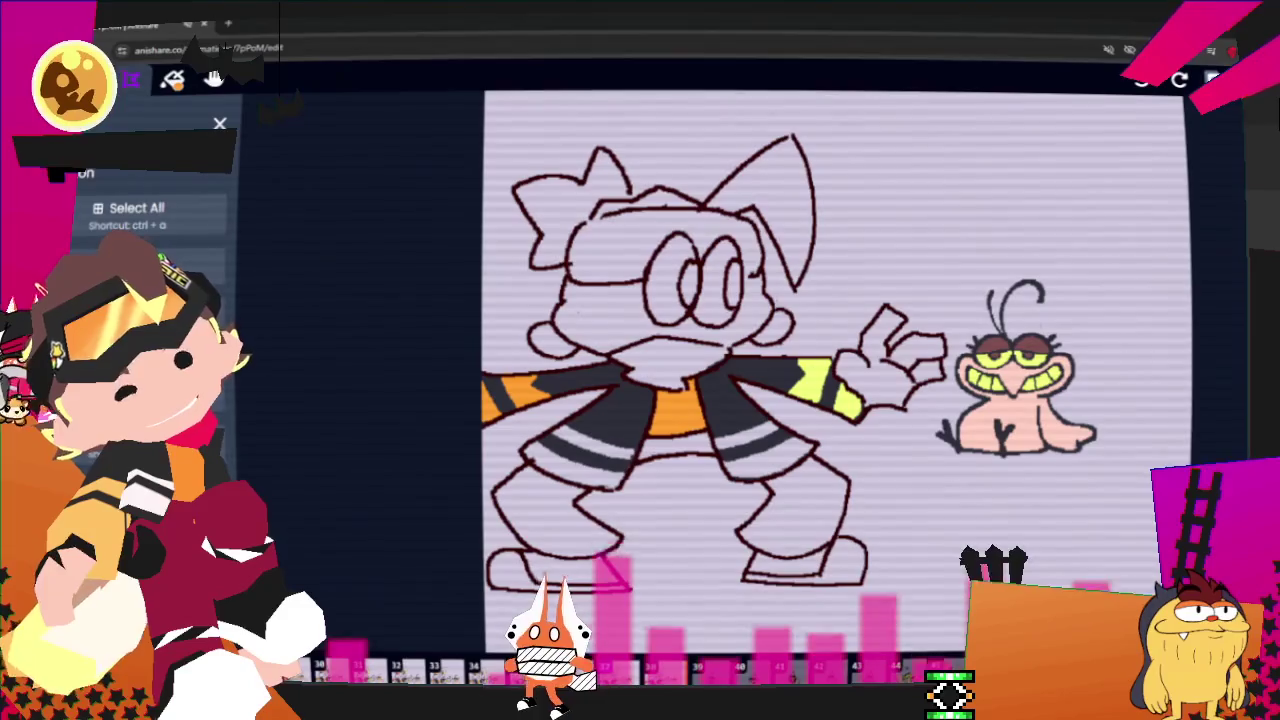
{"action": "key", "text": "ctrl+z"}
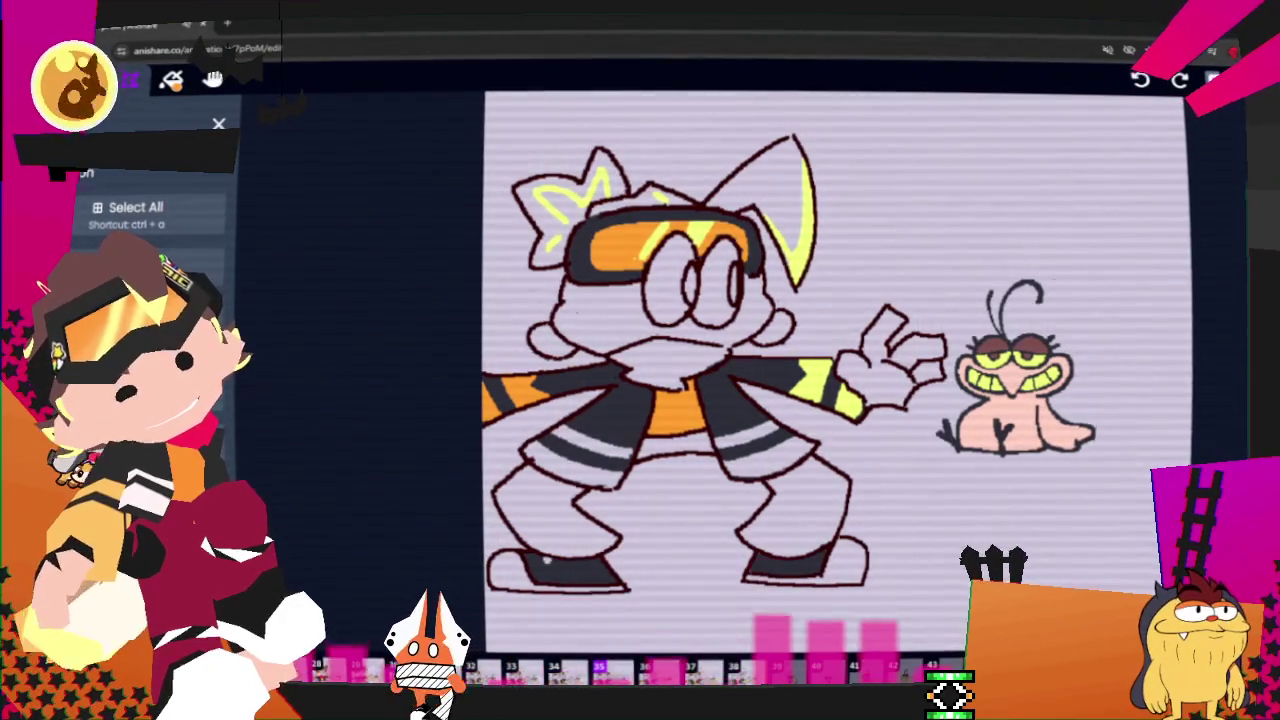
{"action": "key", "text": "ctrl+shift+z"}
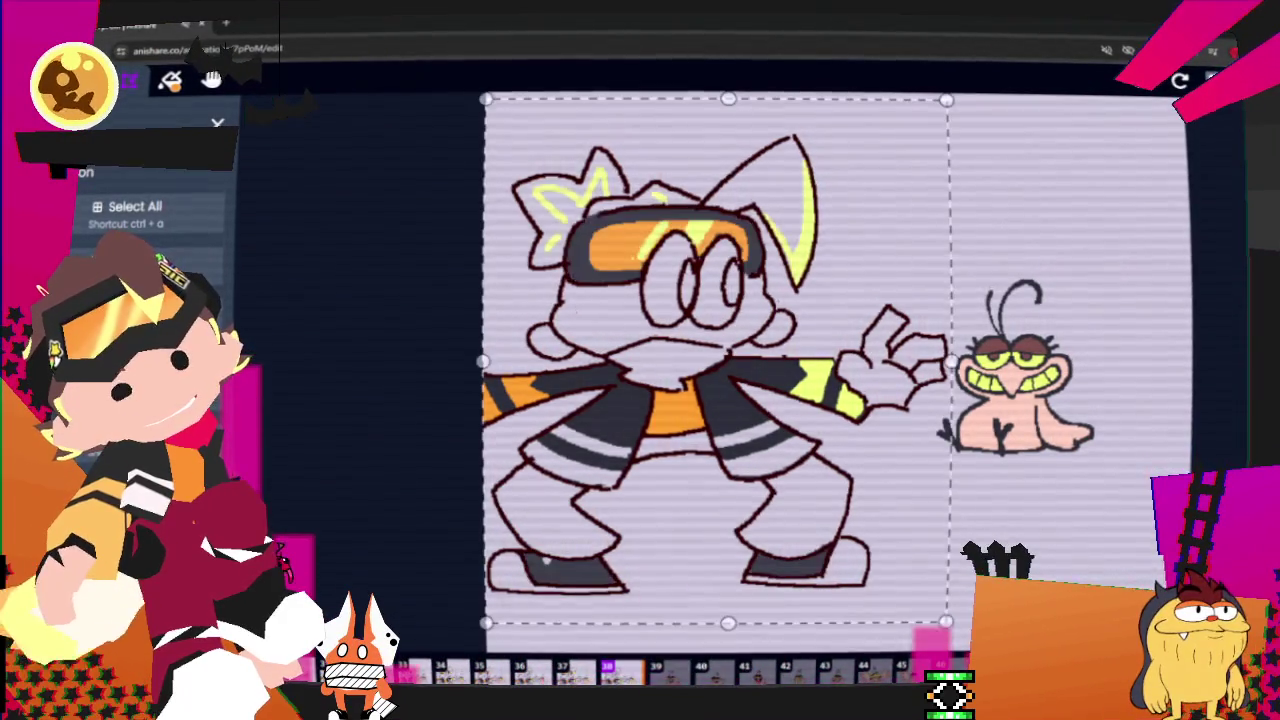
{"action": "key", "text": "Left"}
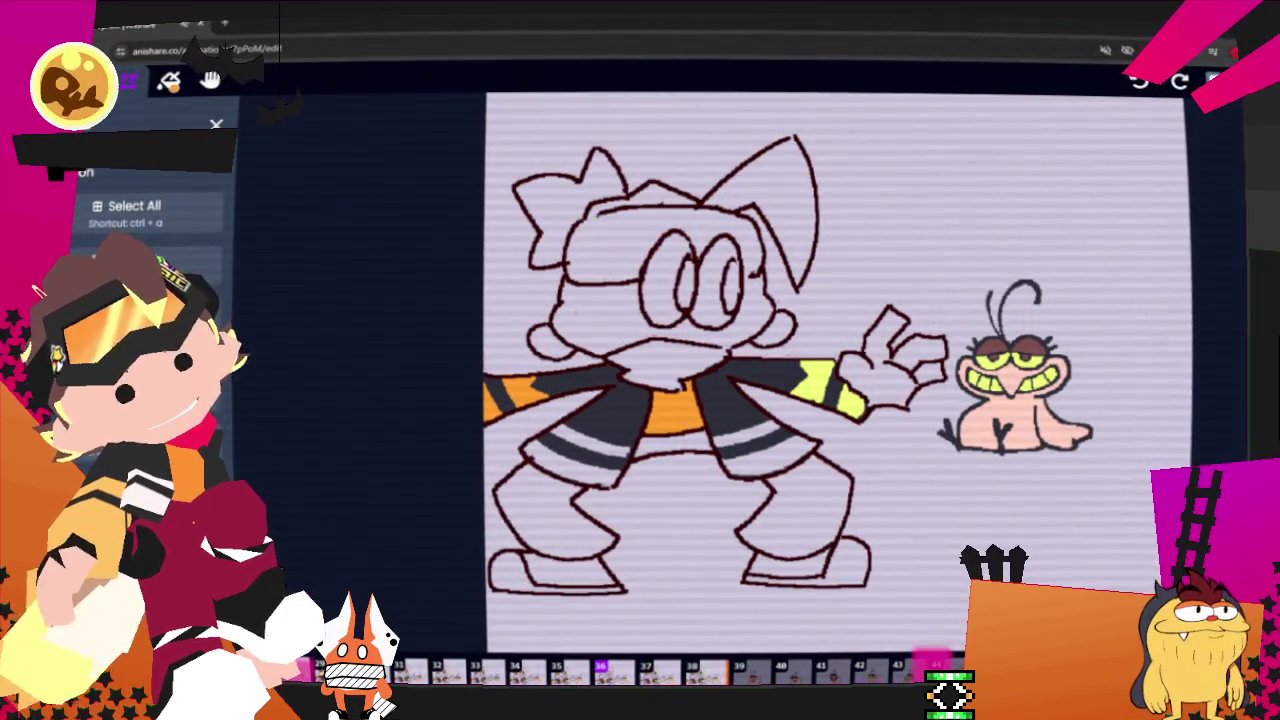
{"action": "key", "text": "Left"}
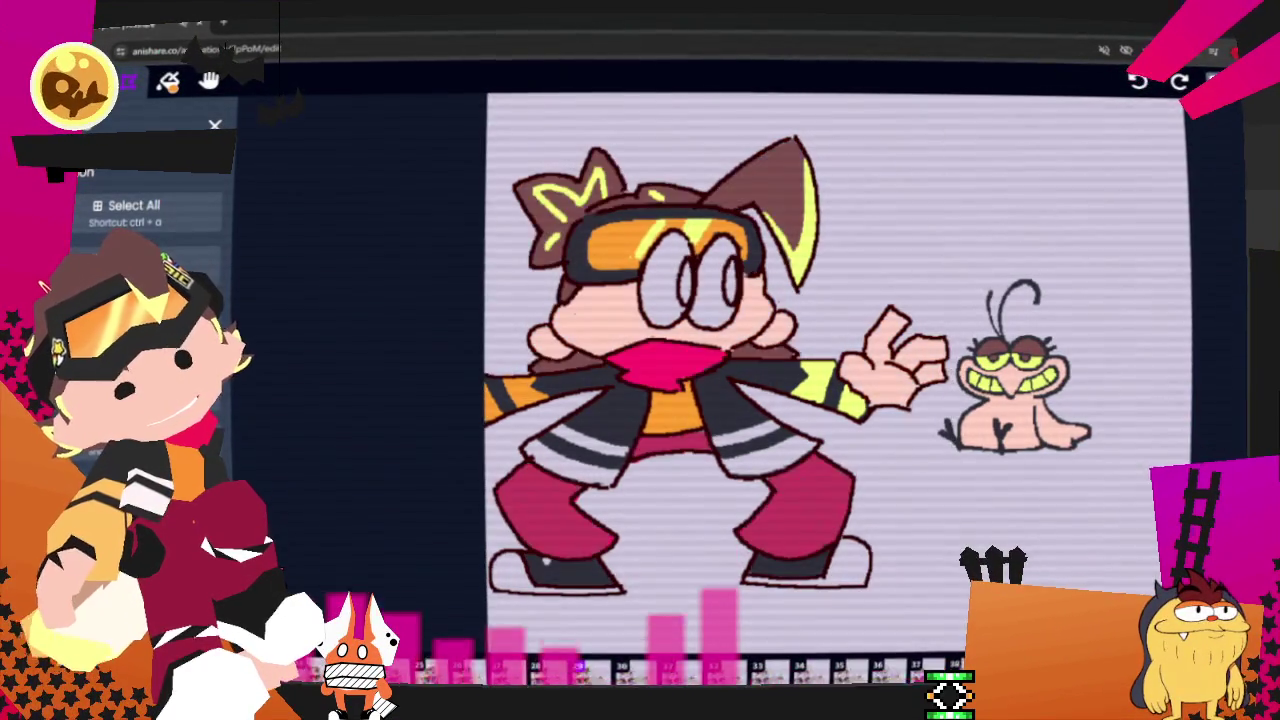
{"action": "left_click", "coordinate": [1213, 82]}
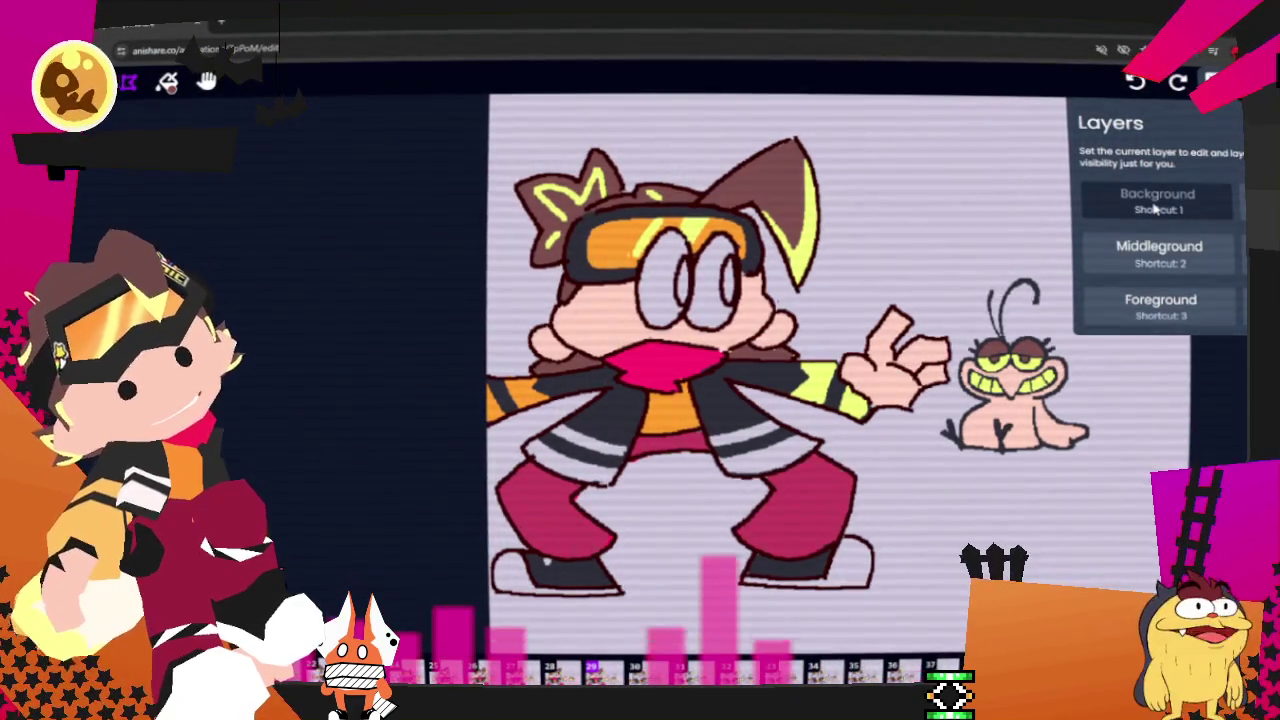
- Close the layers list and trace a lasso around the character's outline, showing selection options
{"action": "left_click", "coordinate": [1213, 82]}
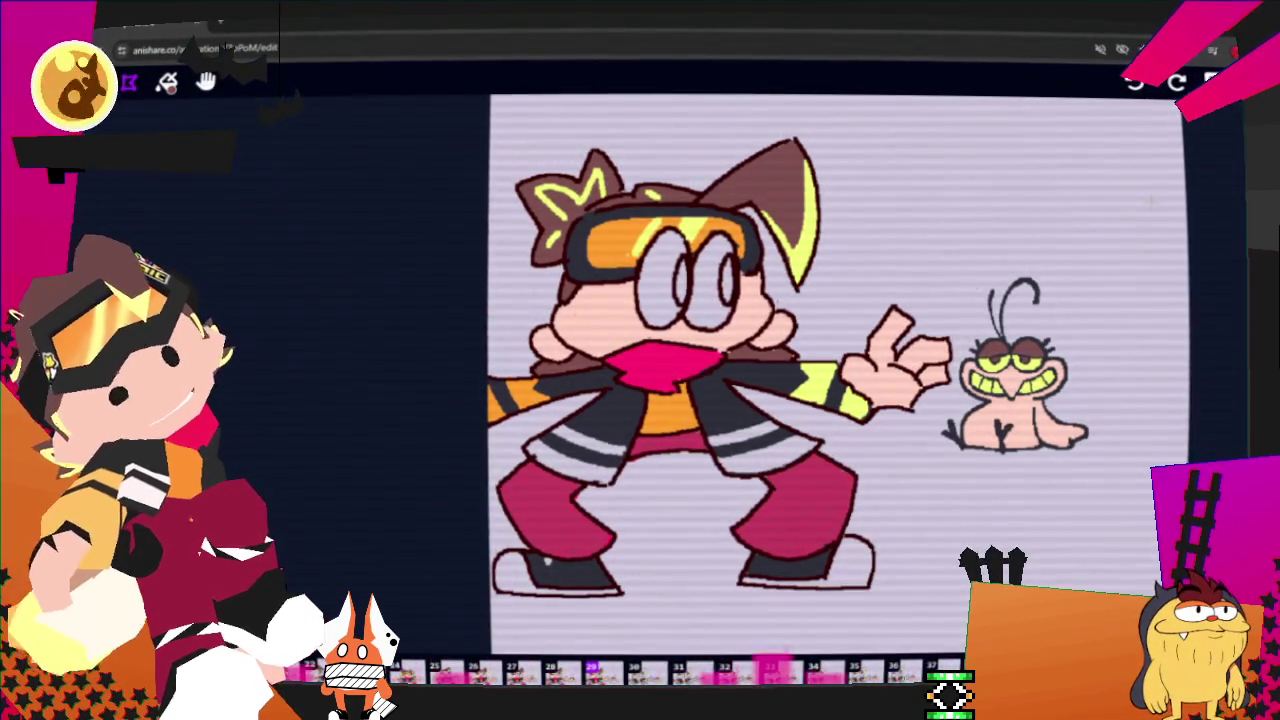
{"action": "left_click_drag", "start_coordinate": [904, 563], "coordinate": [955, 390]}
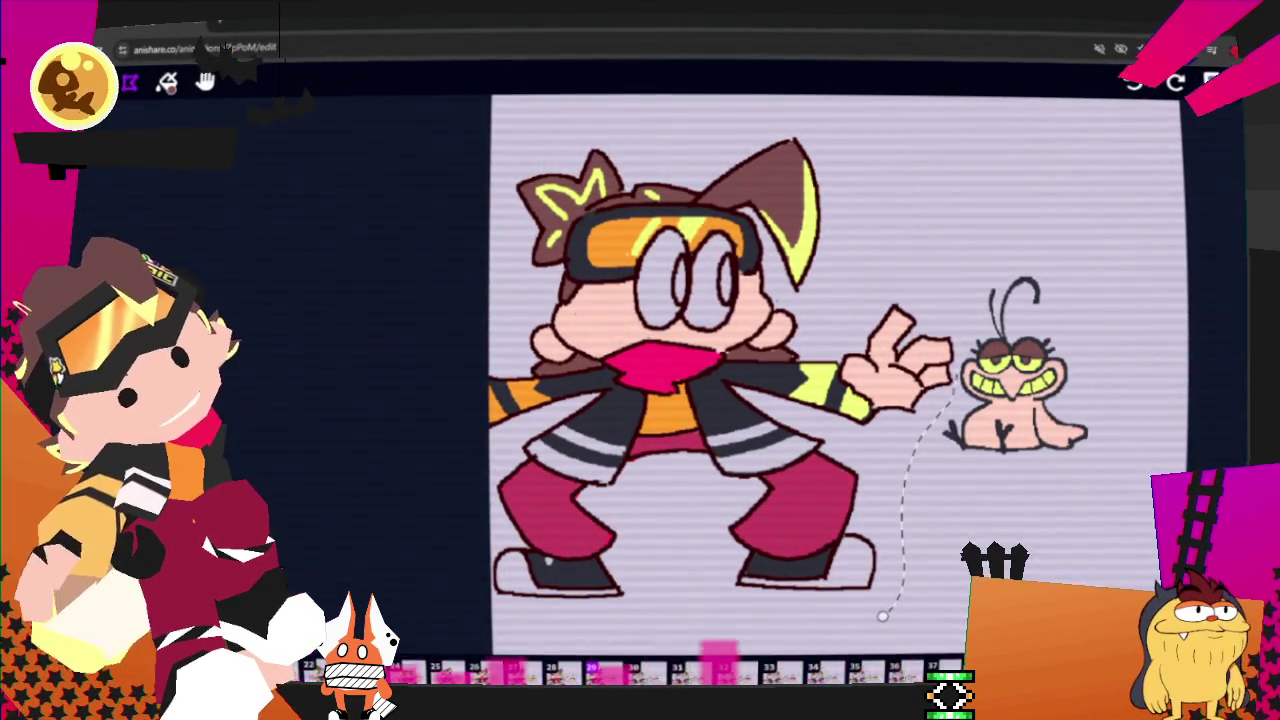
{"action": "left_click_drag", "start_coordinate": [887, 185], "coordinate": [497, 648]}
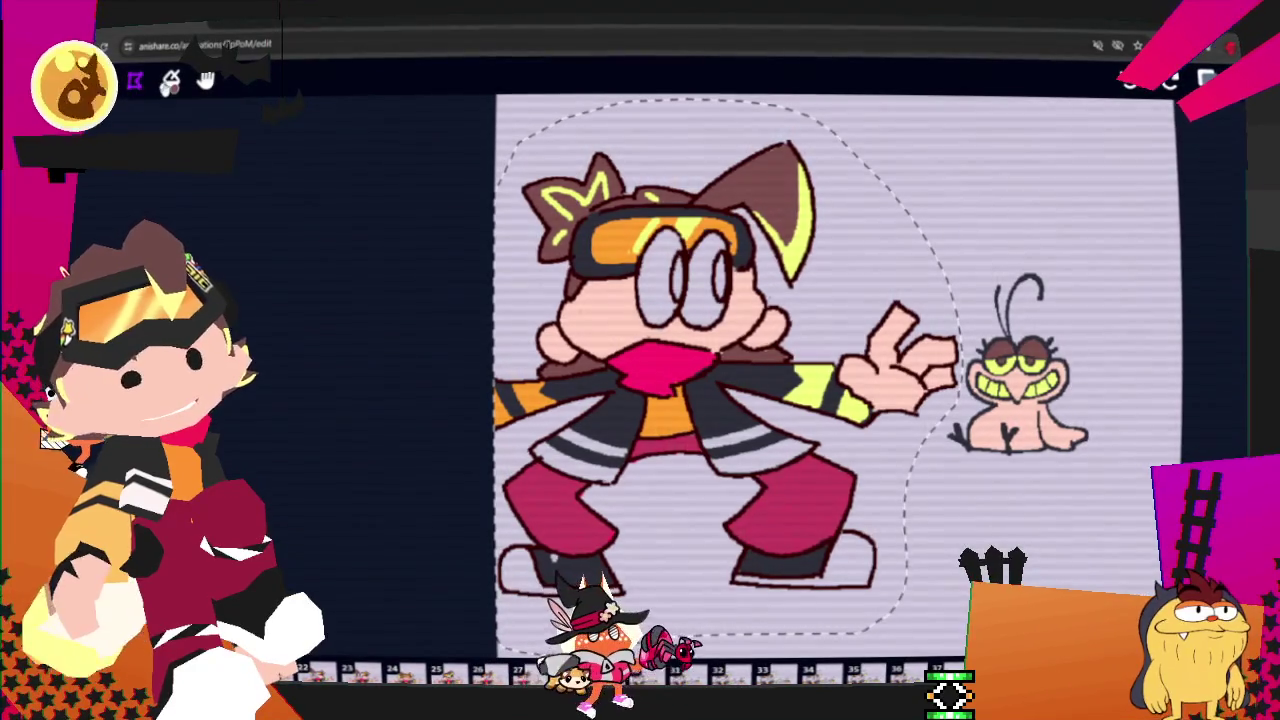
{"action": "left_click", "coordinate": [135, 84]}
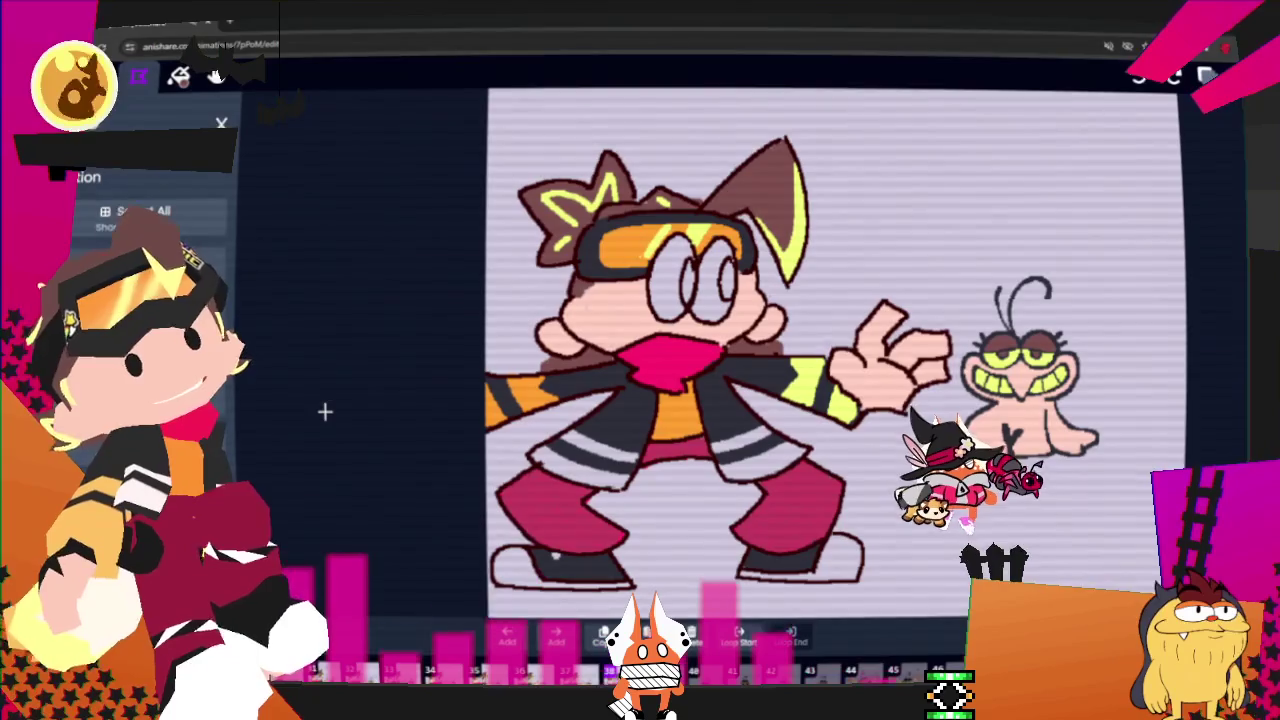
- Switch to the brush and show its colour swatches, including bright green
{"action": "key", "text": "b"}
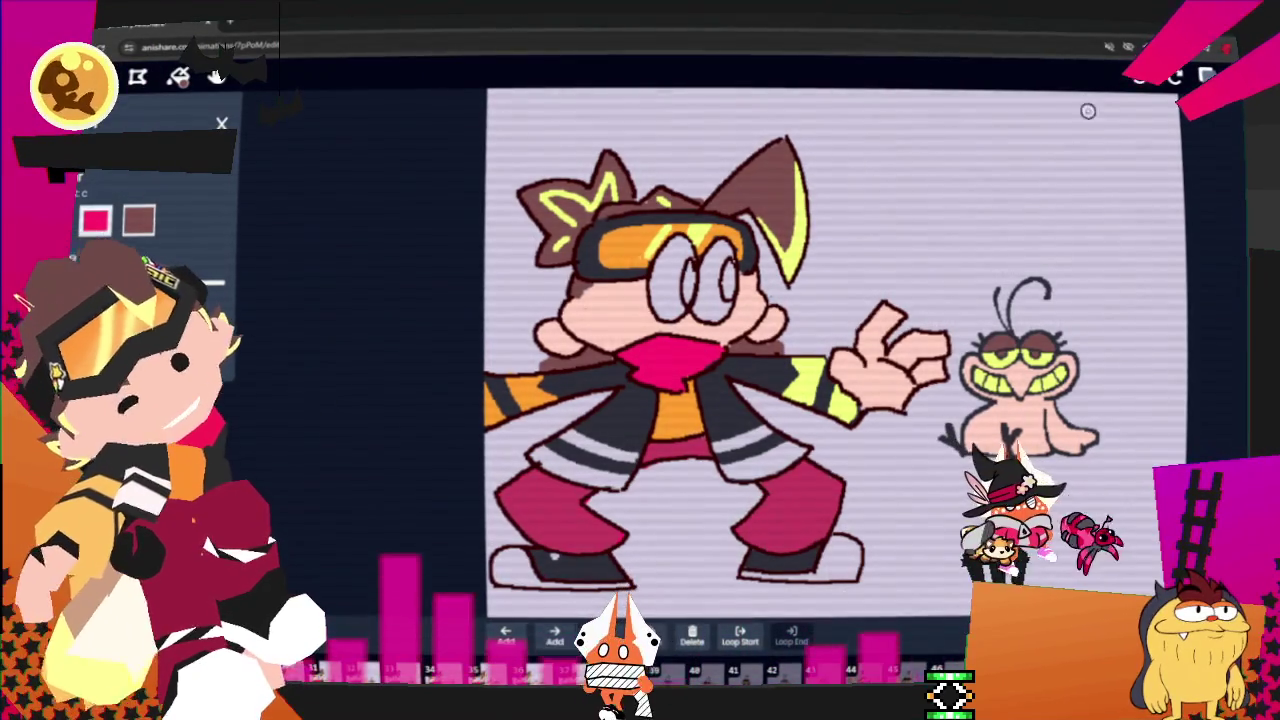
{"action": "key", "text": "l"}
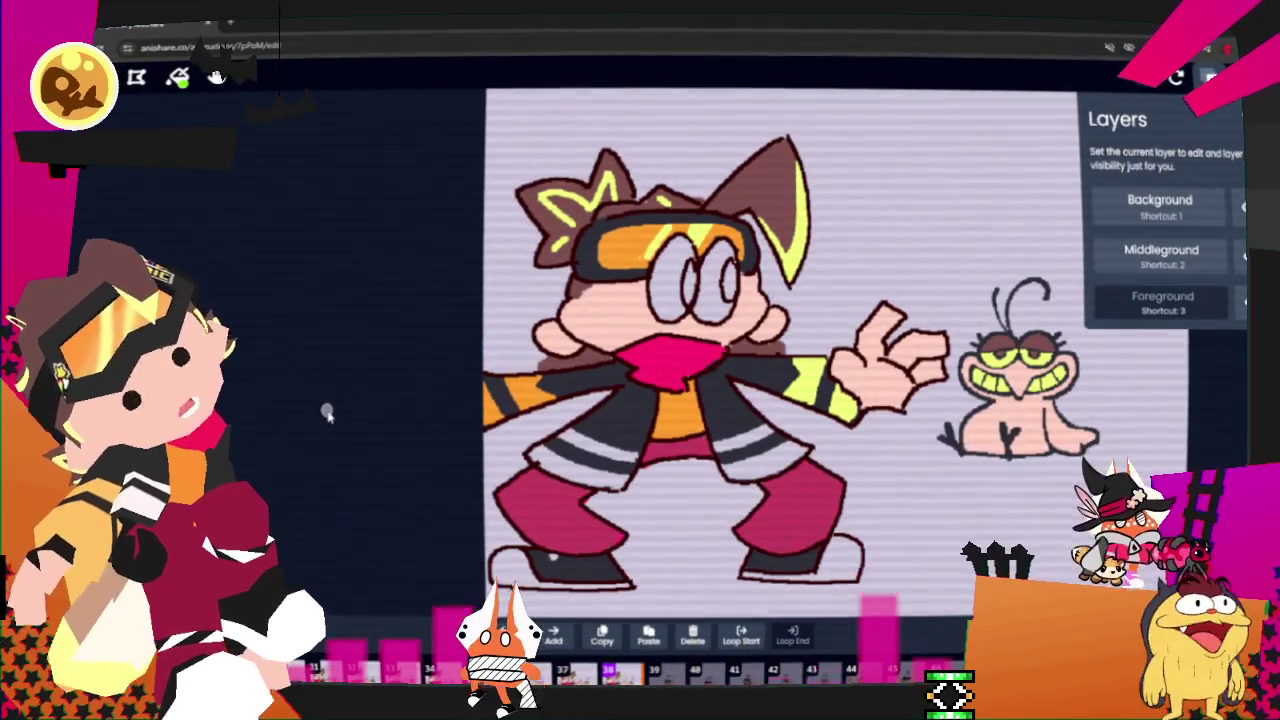
{"action": "key", "text": "l"}
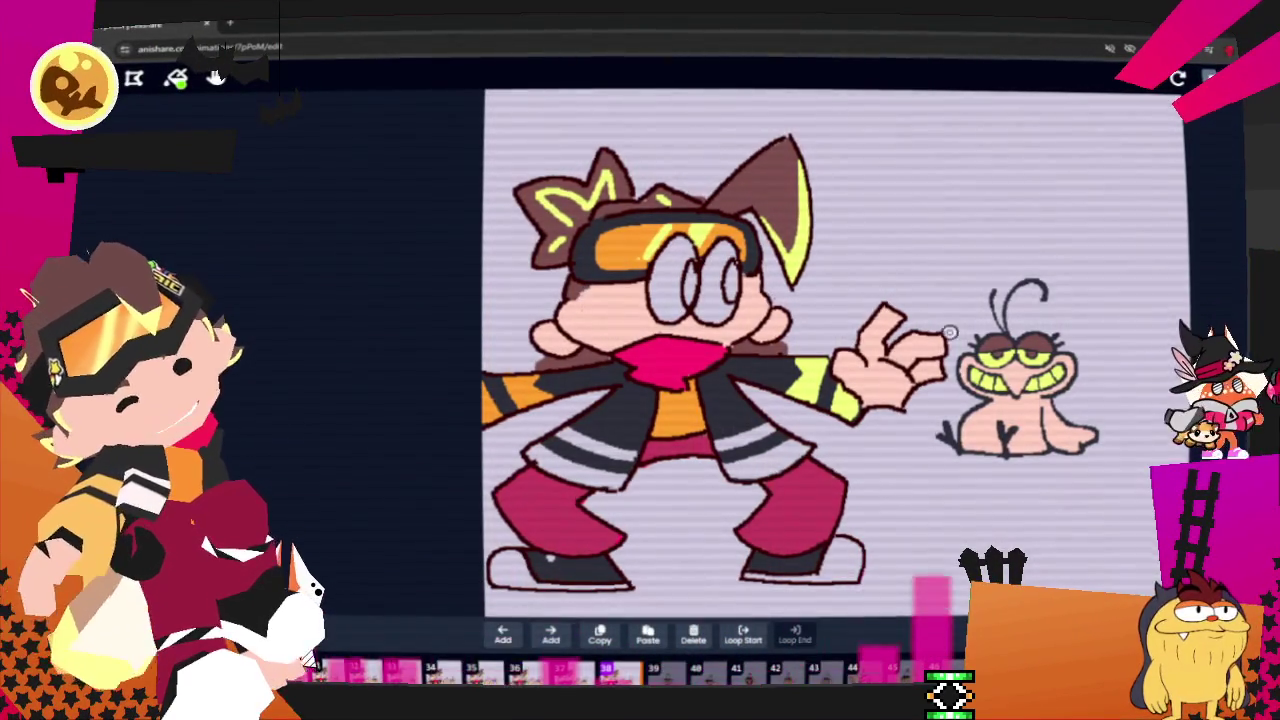
{"action": "key", "text": "l"}
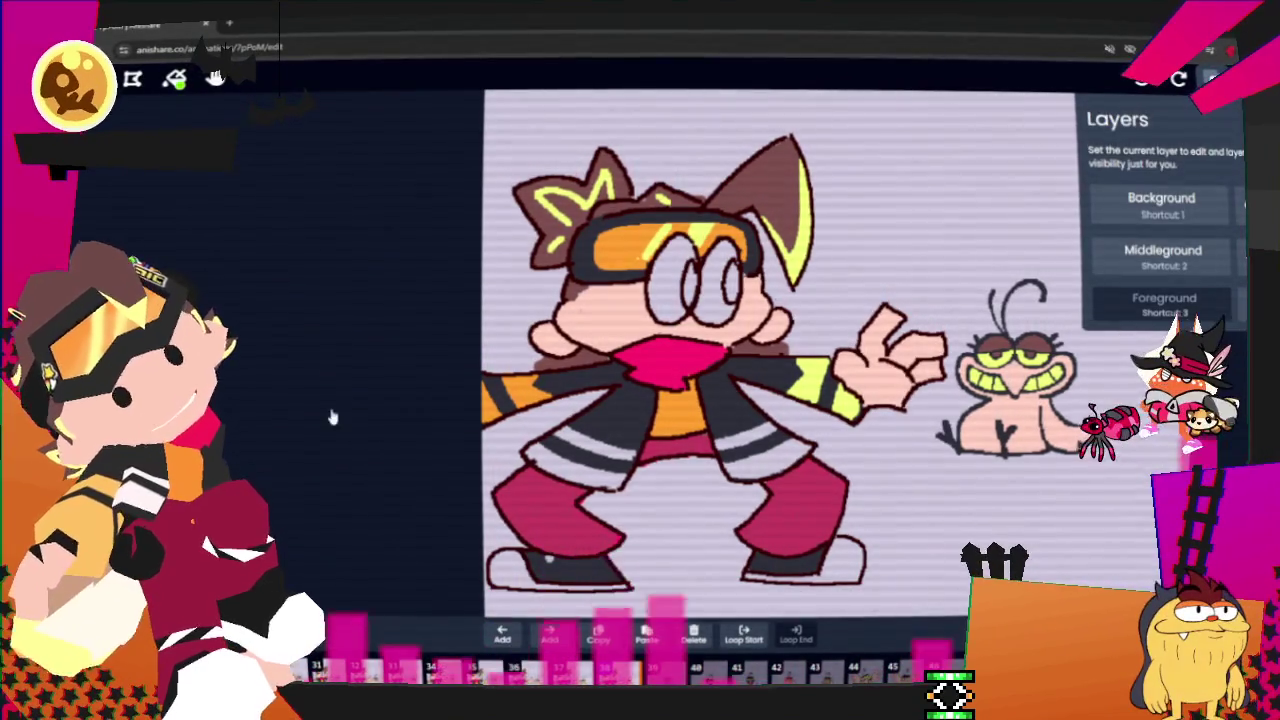
{"action": "key", "text": "l"}
{"action": "key", "text": "c"}
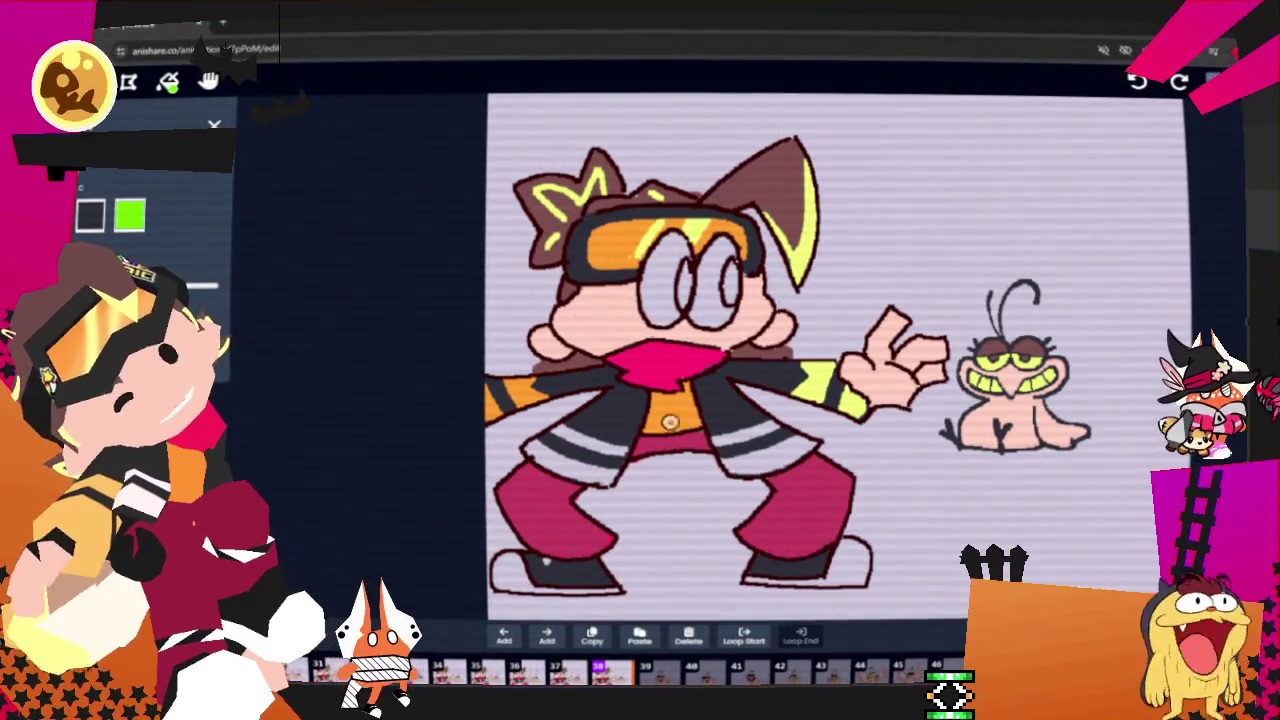
- Step back two frames to frame 36
{"action": "key", "text": "Left"}
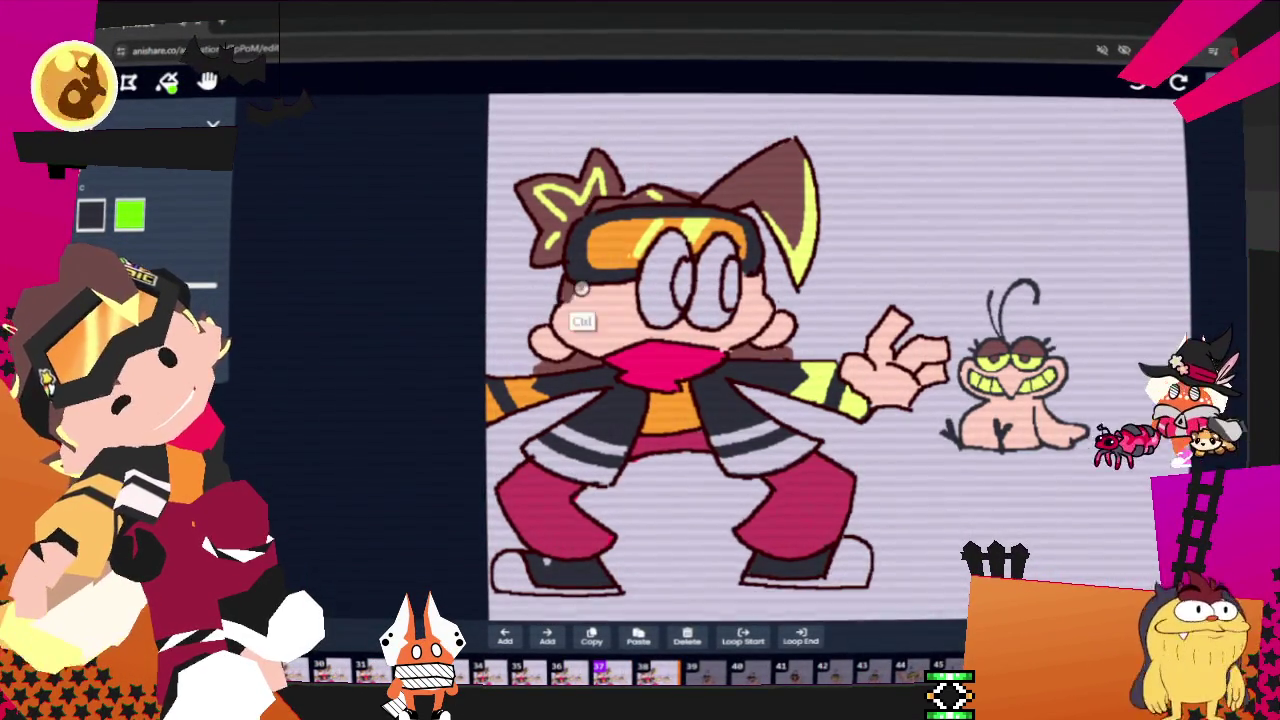
{"action": "key", "text": "Left"}
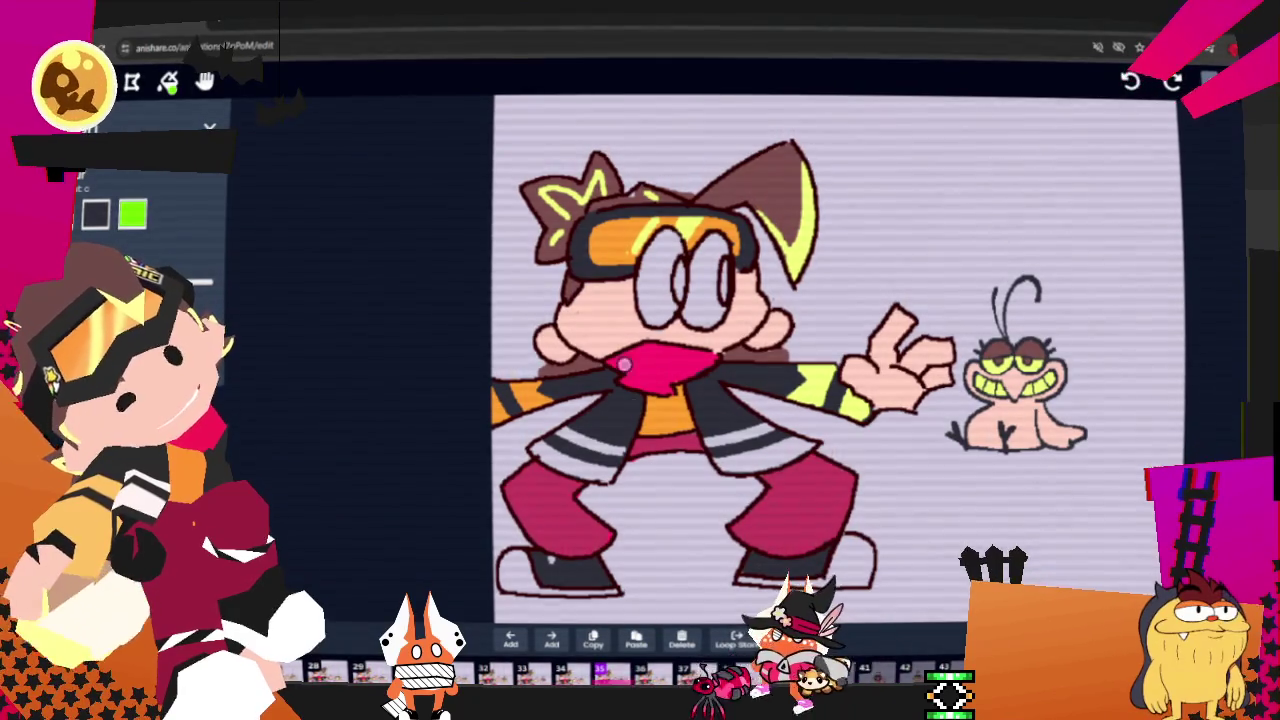
{"action": "key", "text": "ctrl"}
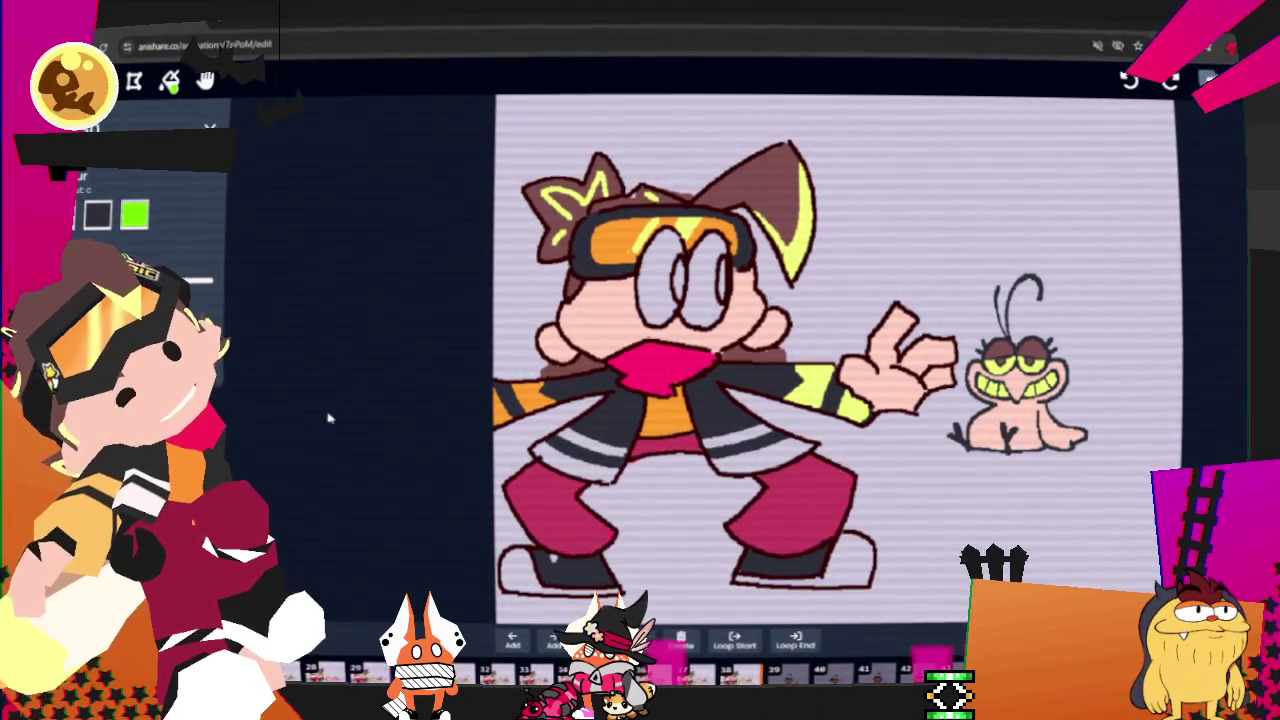
{"action": "key", "text": "ctrl"}
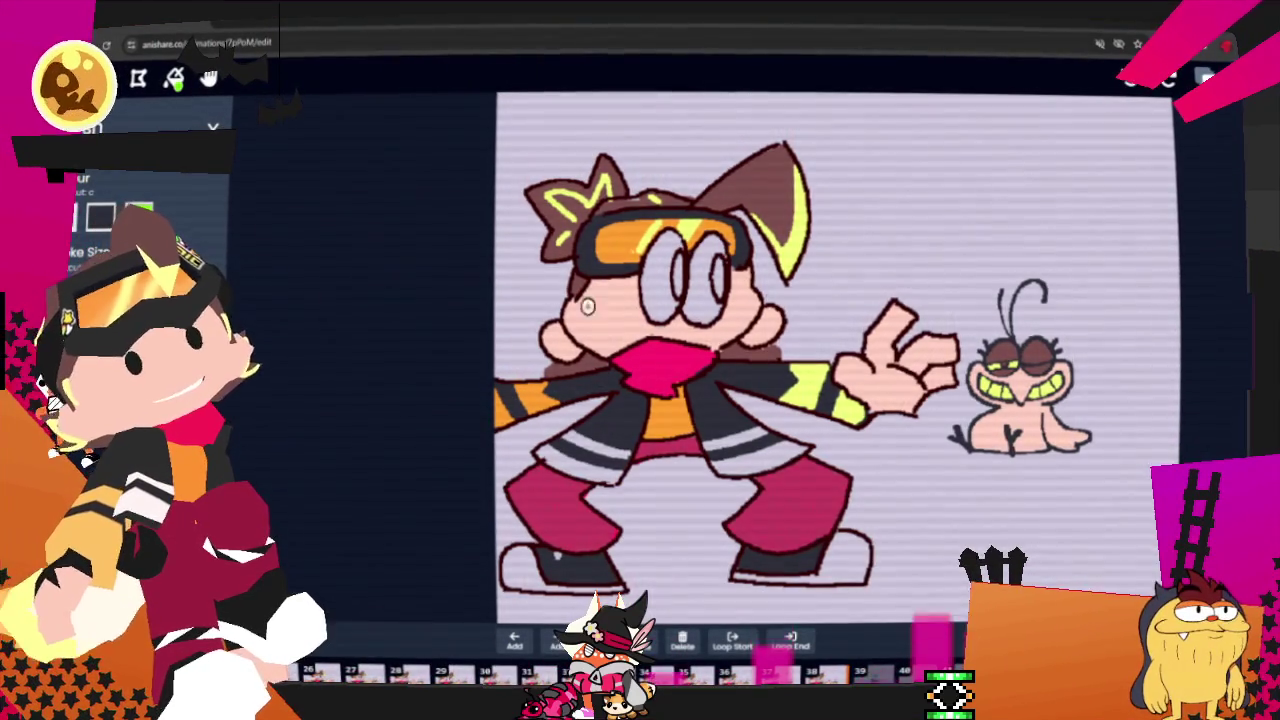
{"action": "key", "text": "ctrl"}
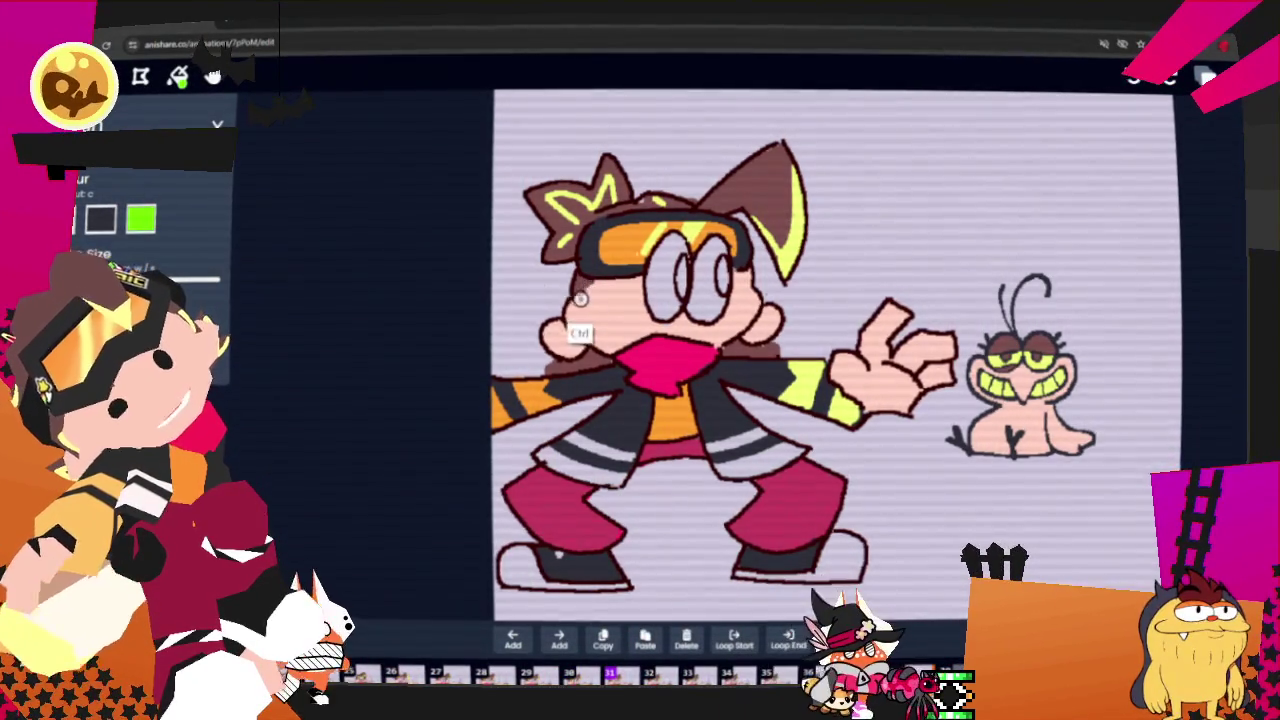
{"action": "key", "text": "ctrl"}
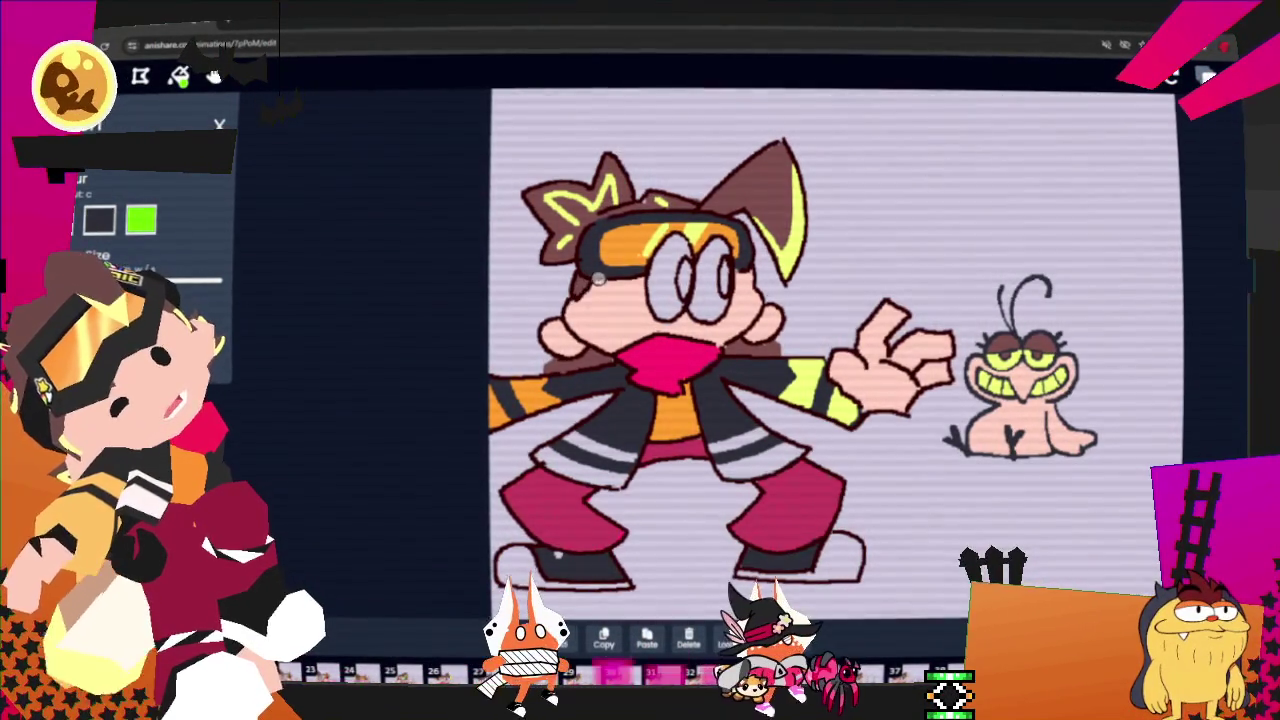
{"action": "key", "text": "ctrl"}
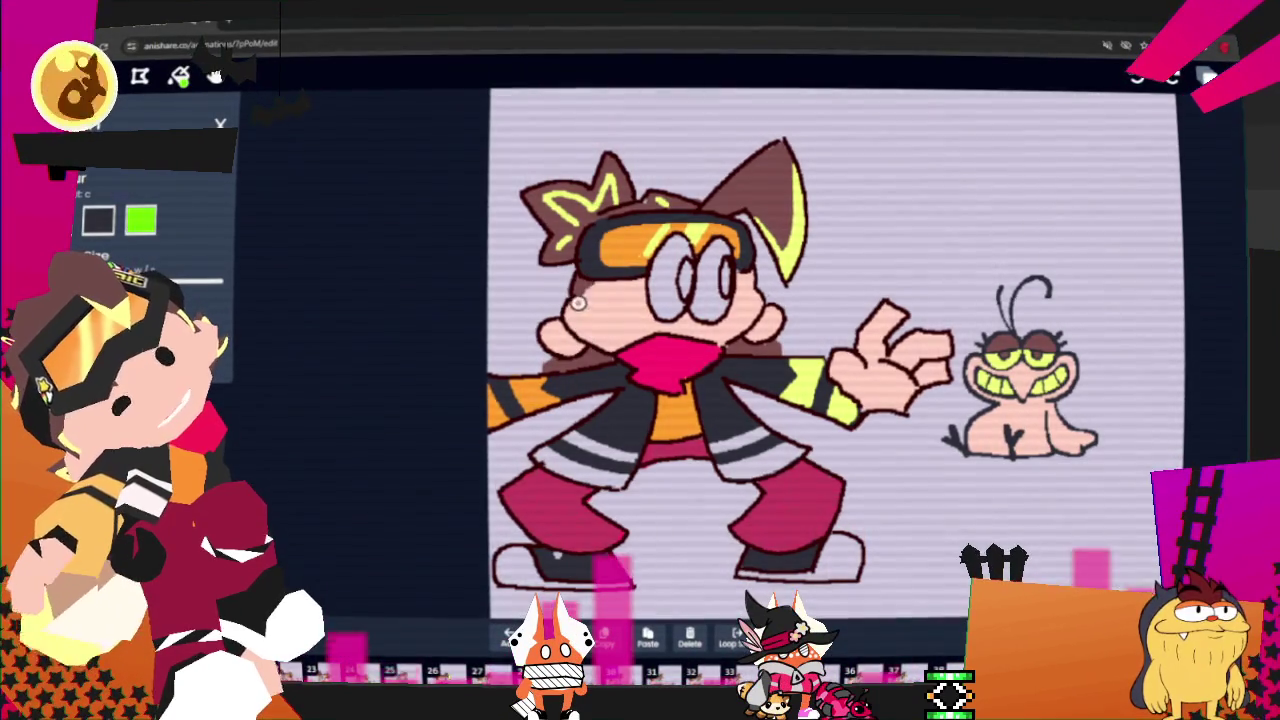